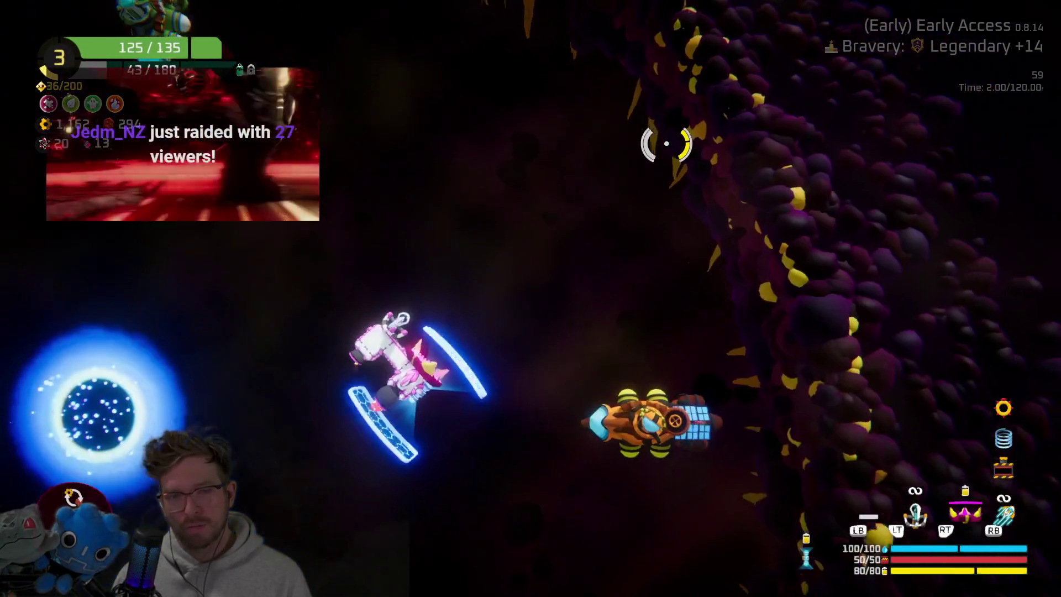
Open the ship build grid and browse the Spare Parts crafting options and weapon modules
key("Tab")
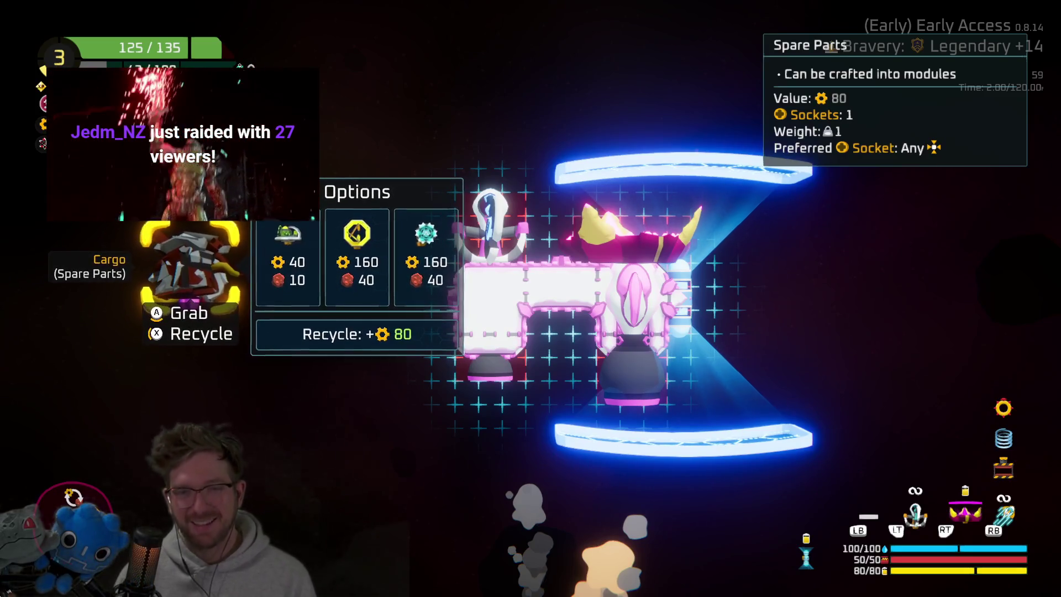
key("Right")
key("Right")
key("Right")
key("Right")
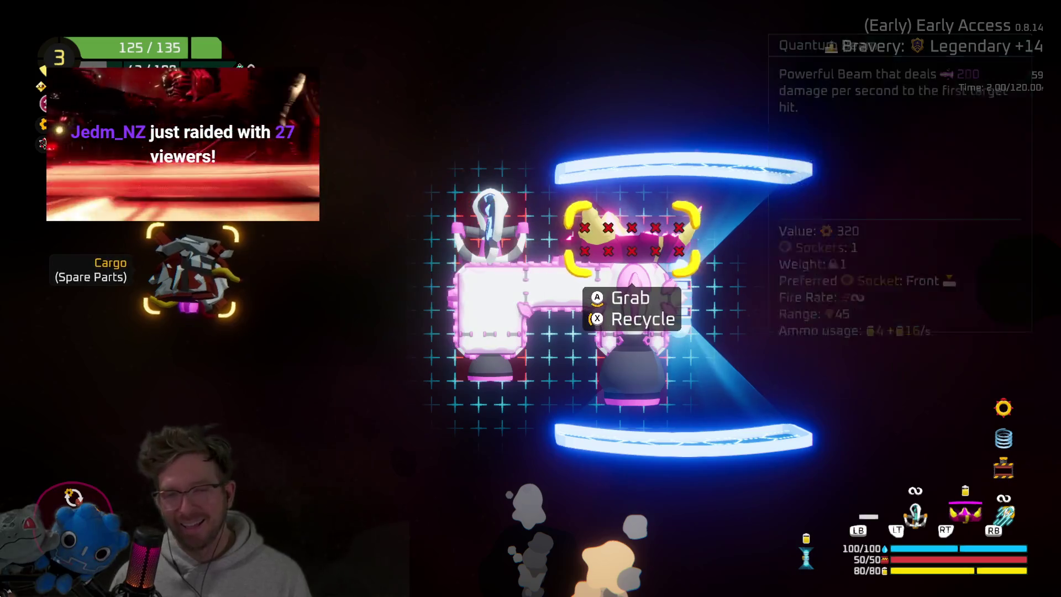
key("Left")
key("Right")
key("Left")
key("Left")
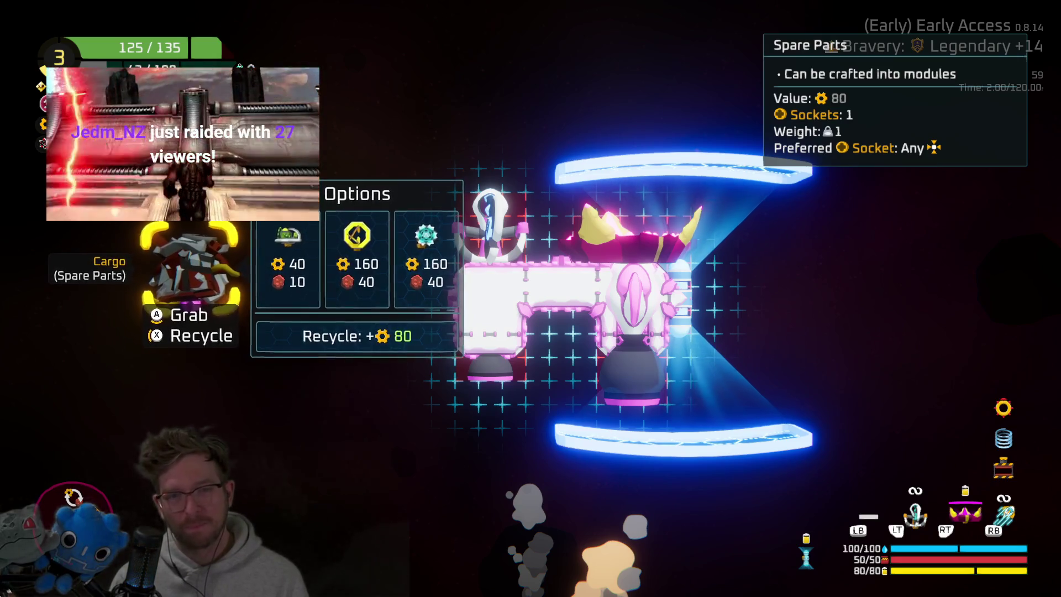
key("Right")
key("Right")
key("Right")
key("Escape")
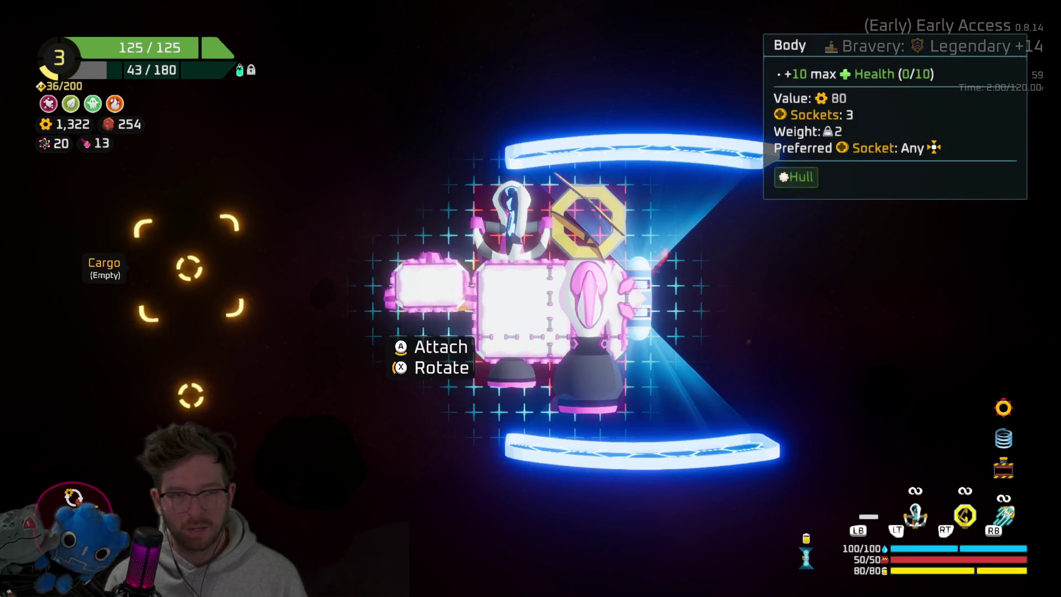
Leave the ship editor and close the trader without trading
key("Escape")
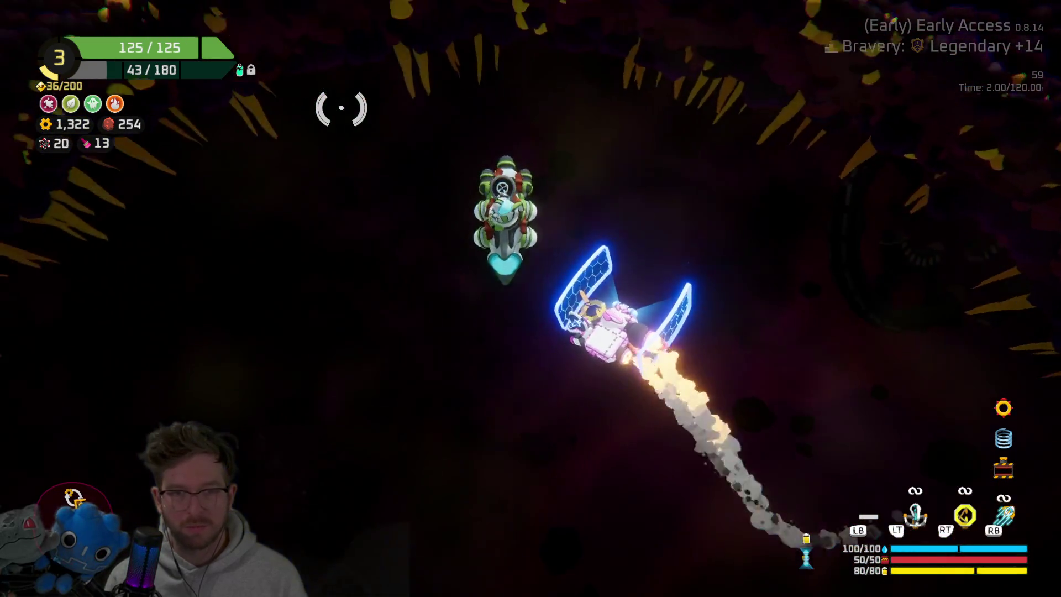
key("Down")
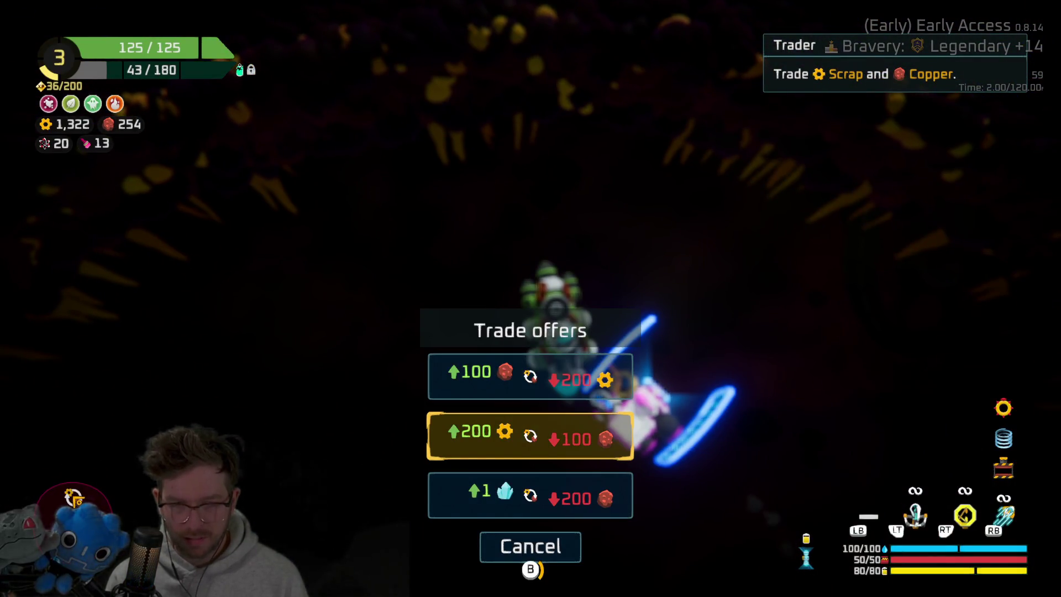
key("Up")
key("Escape")
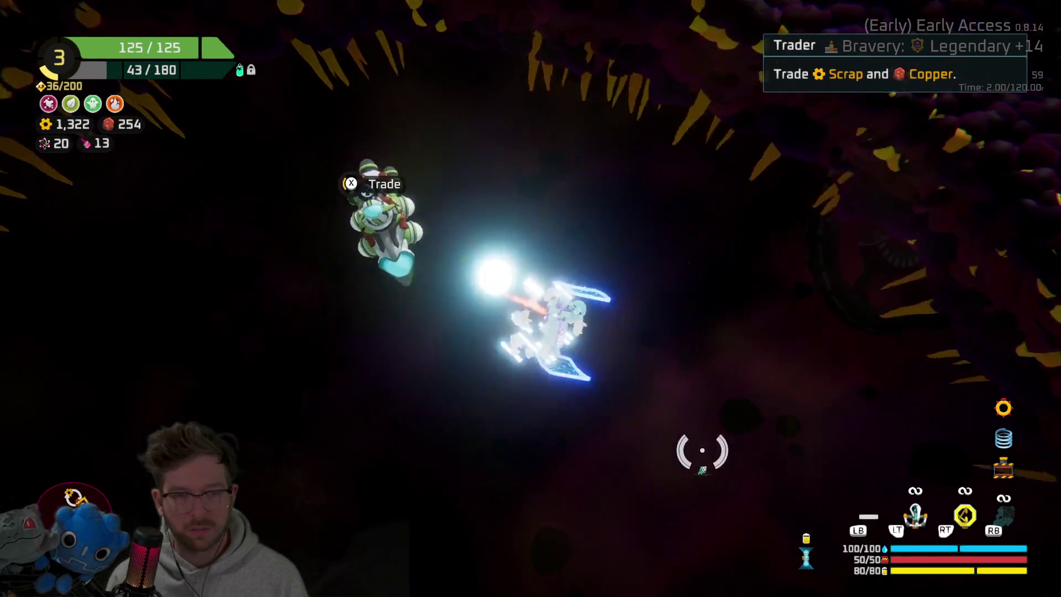
At the upgrade menu, buy the Glaives upgrade for the Boomerangs
key("x")
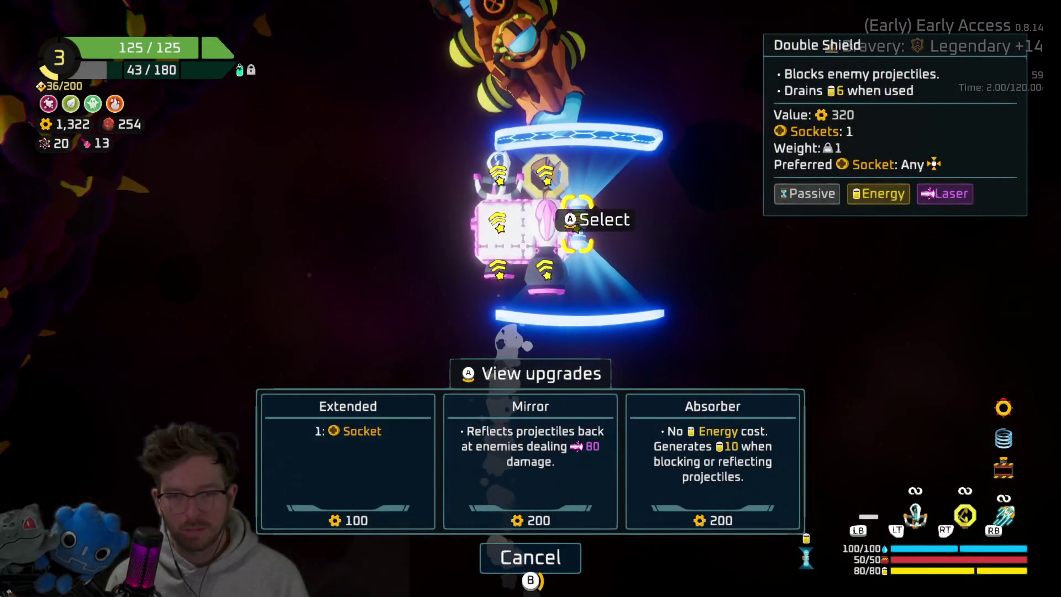
key("Left")
key("Up")
key("Right")
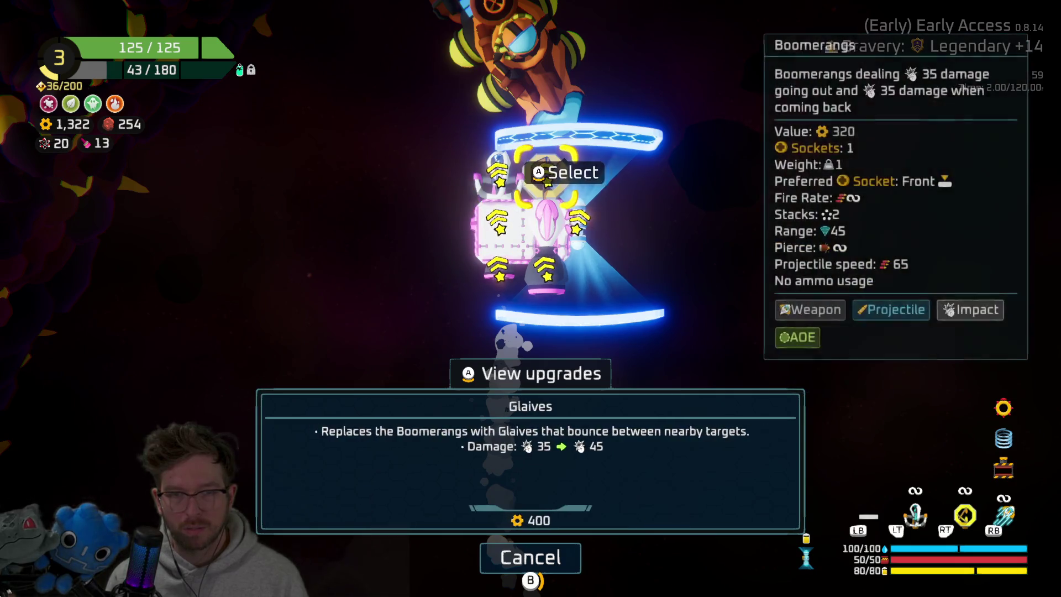
key("Return")
Buy the Bouncing Axes upgrade for the Throwing Axe after comparing Magnetic Axe
key("Left")
key("Return")
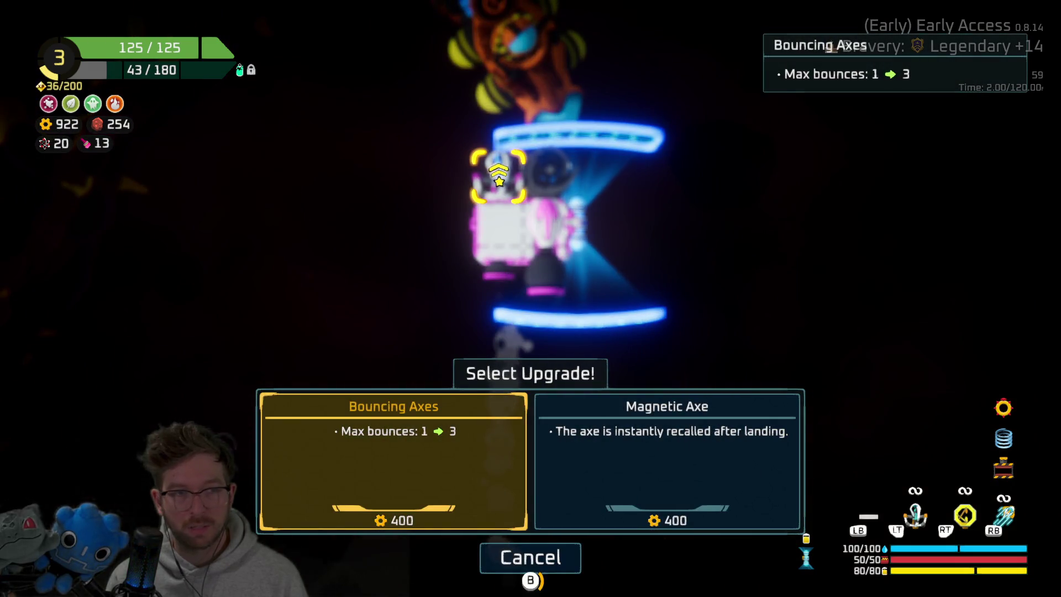
key("Right")
key("Left")
key("Return")
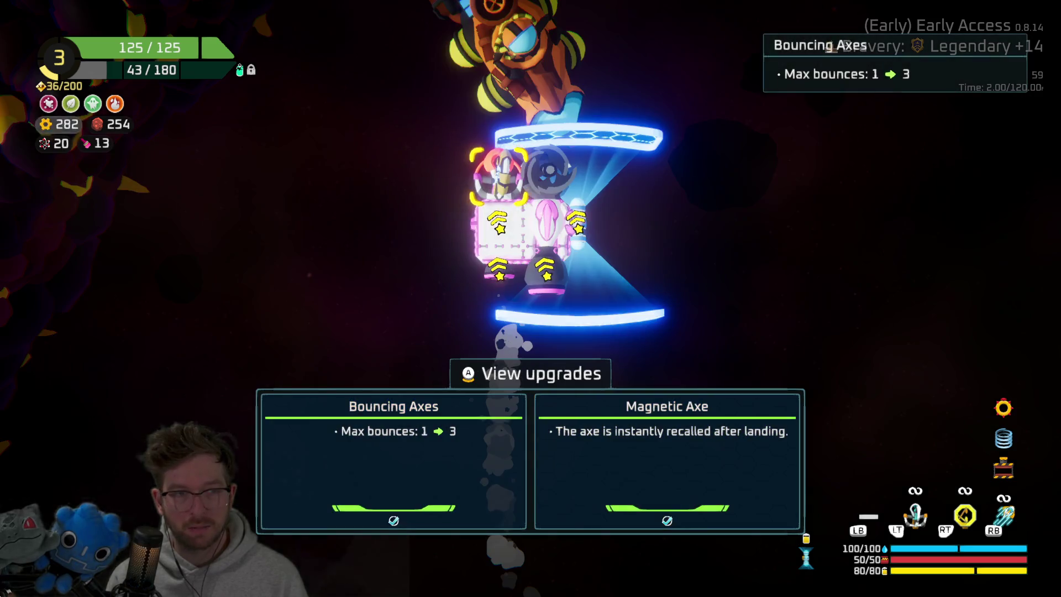
Buy the Extended upgrade for the Double Shield, leaving 22 scrap
key("Down")
key("Down")
key("Right")
key("Right")
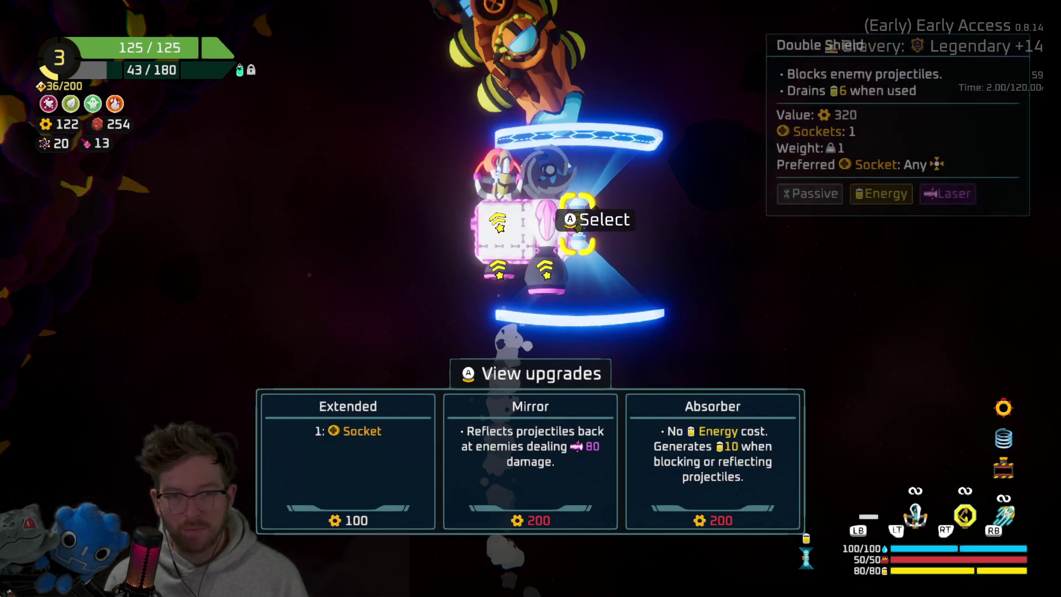
key("Return")
key("Return")
key("Escape")
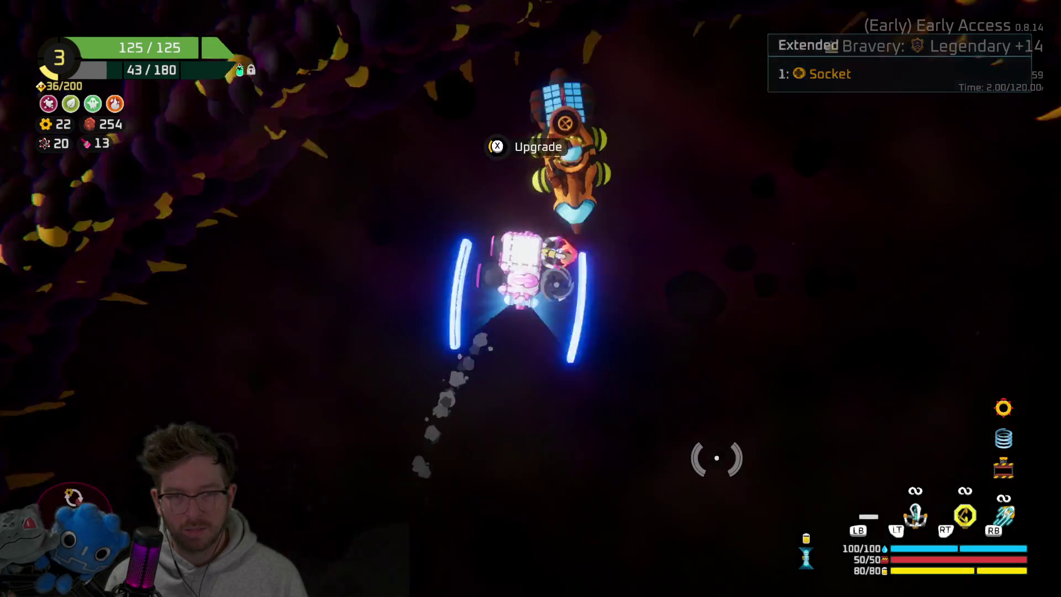
key("Return")
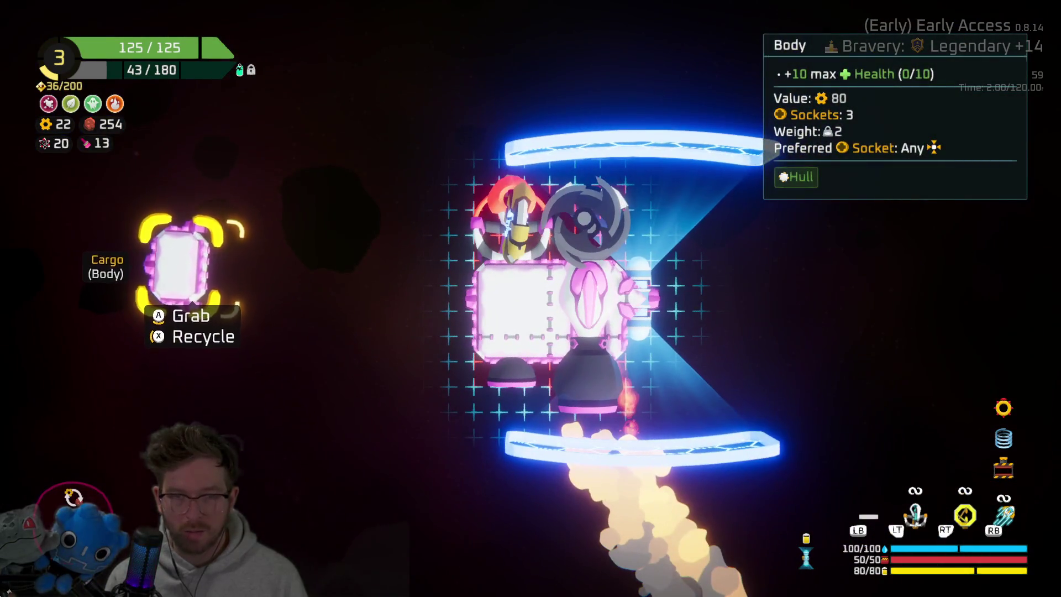
Move the Body module to cargo and reattach it on the ship's left side
key("Return")
key("Left")
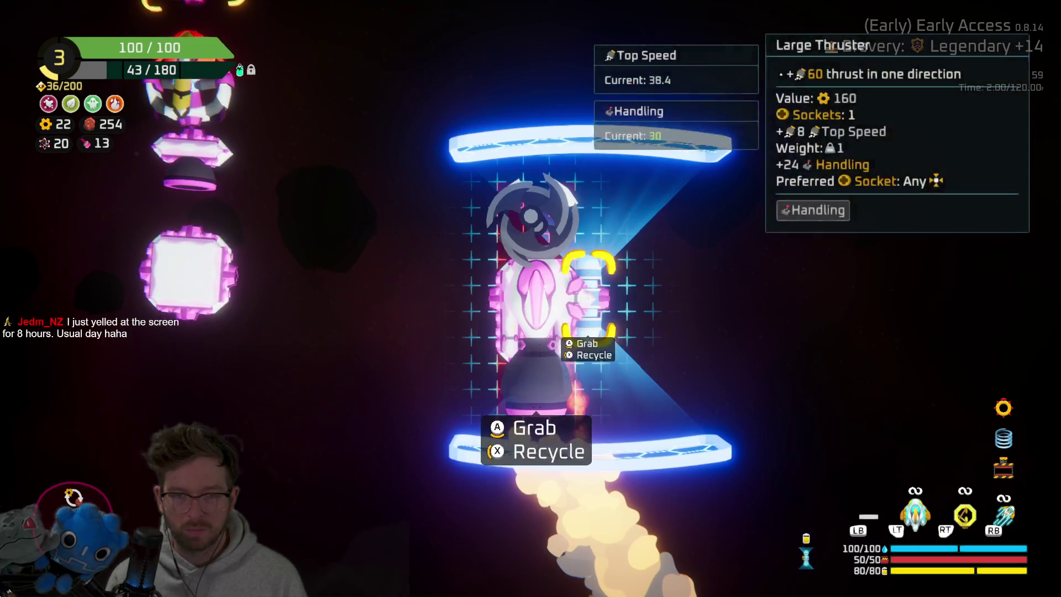
key("Left")
key("Left")
key("Return")
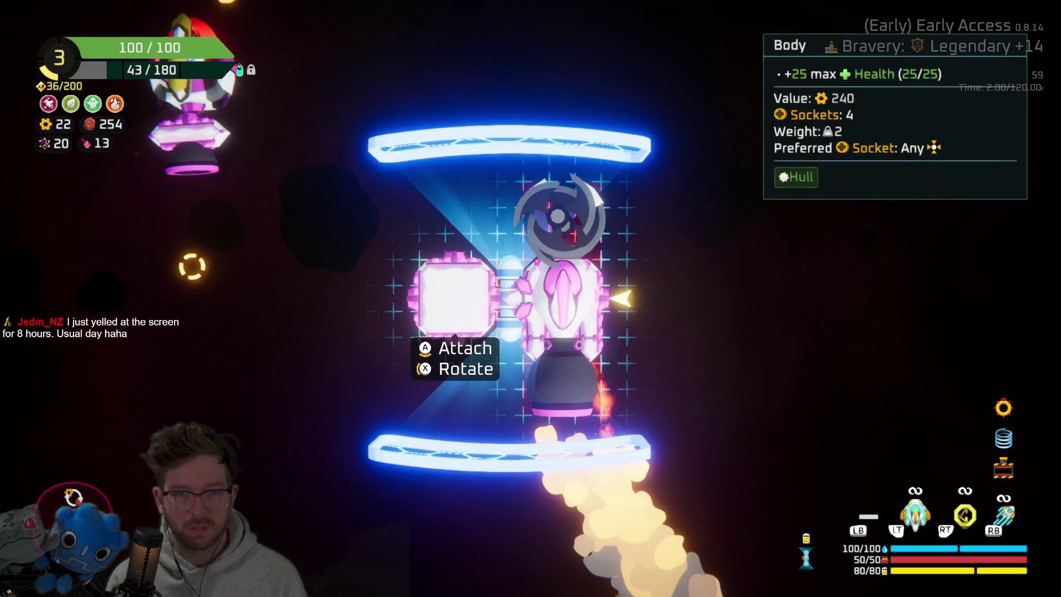
key("Return")
Reattach Throwing Axe top-left, Large Thruster bottom-right, Thruster bottom-left, then fly into the portal
key("Return")
key("Return")
key("Right")
key("Return")
key("Return")
key("Left")
key("Right")
key("Left")
key("Return")
key("Return")
key("Escape")
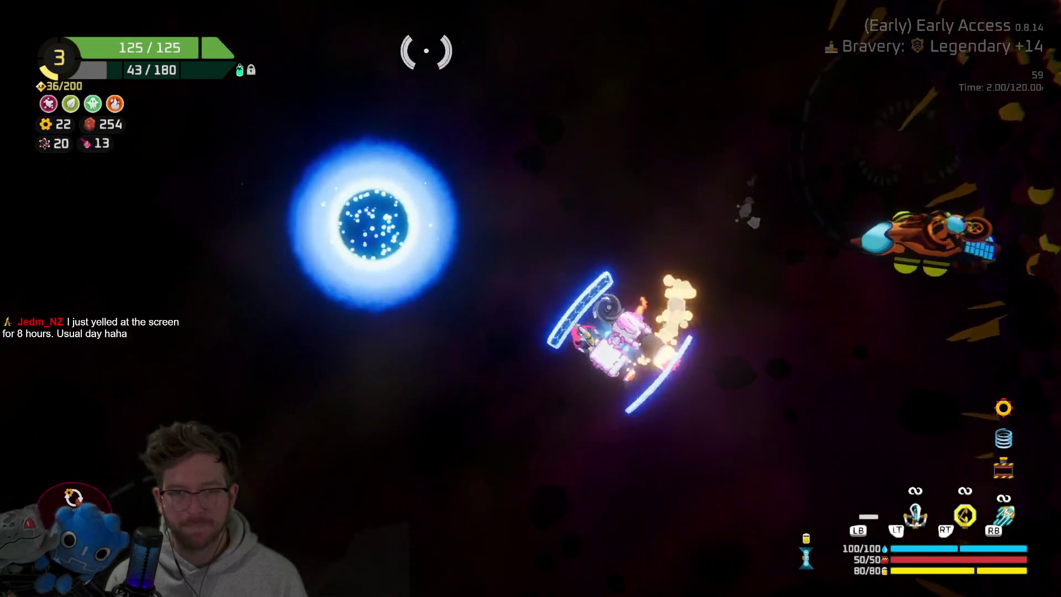
Warp to the next sector and fight the boss battle until the run ends
key("Return")
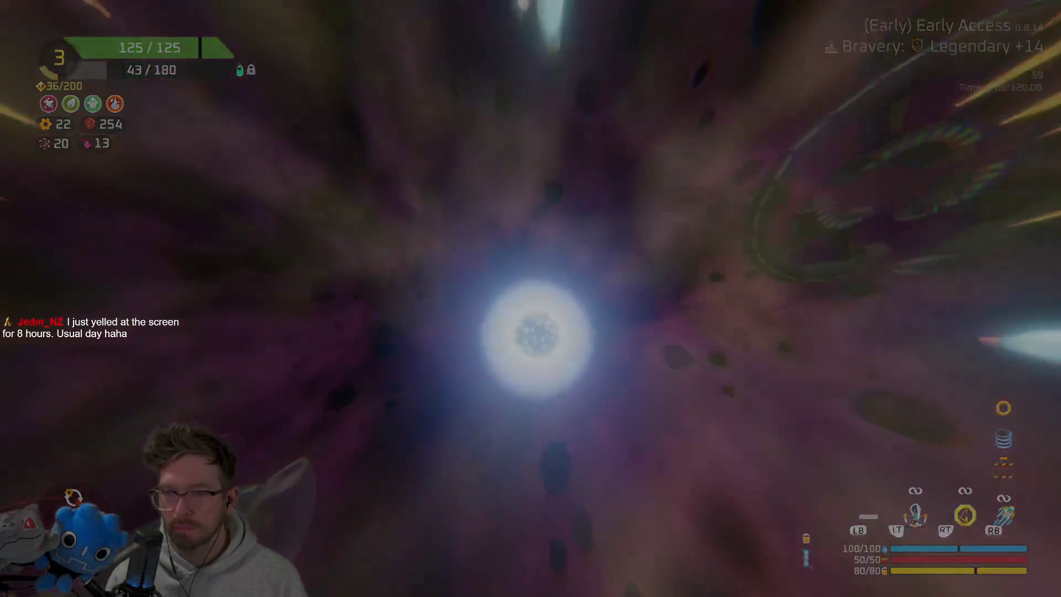
key("Up")
key("Return")
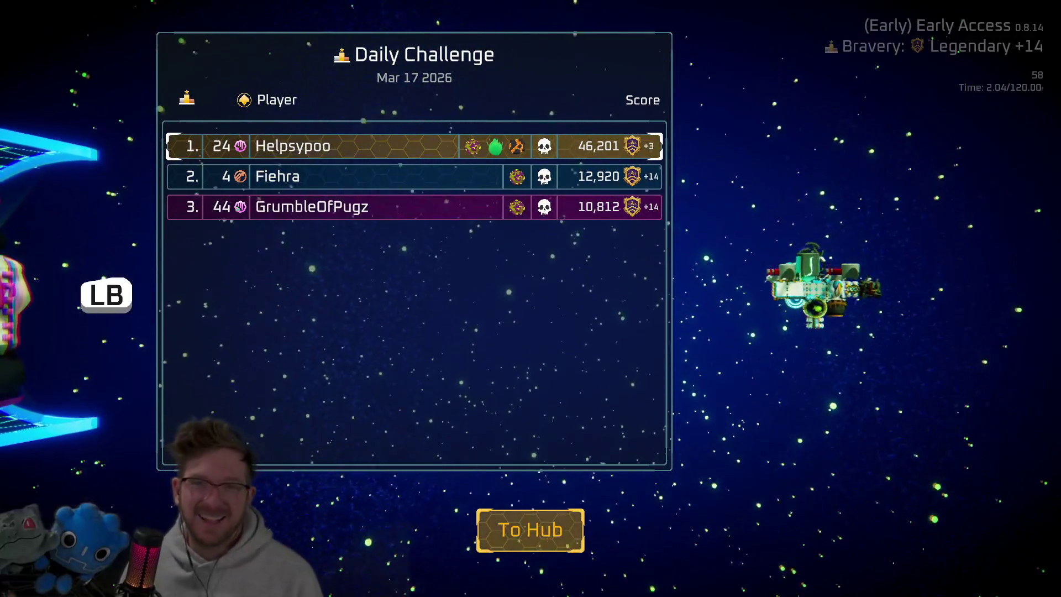
Return to the hub and switch to the green Capsule ship at the customization ring
key("Return")
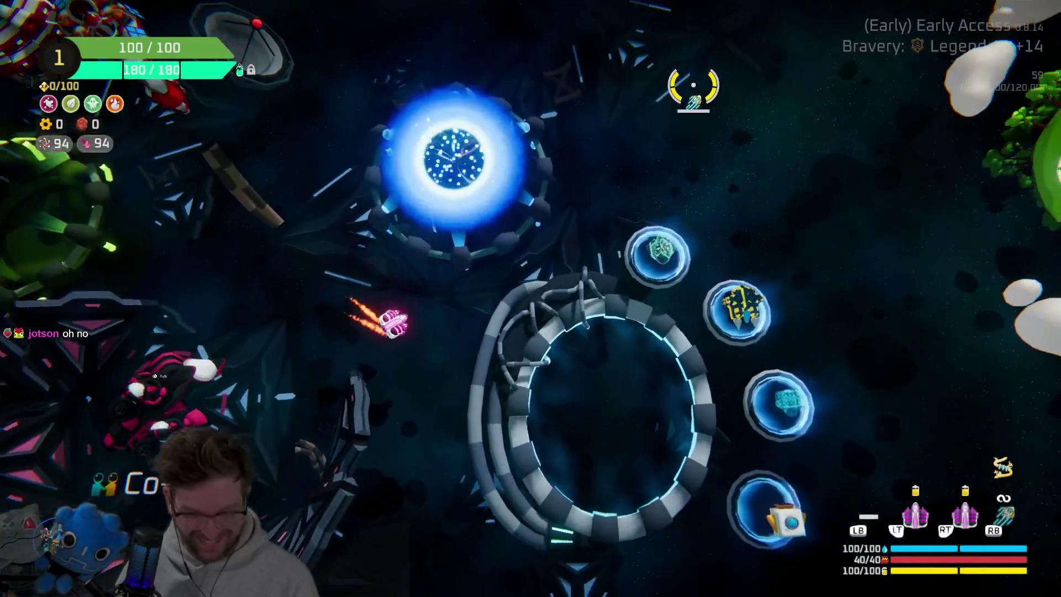
key("e")
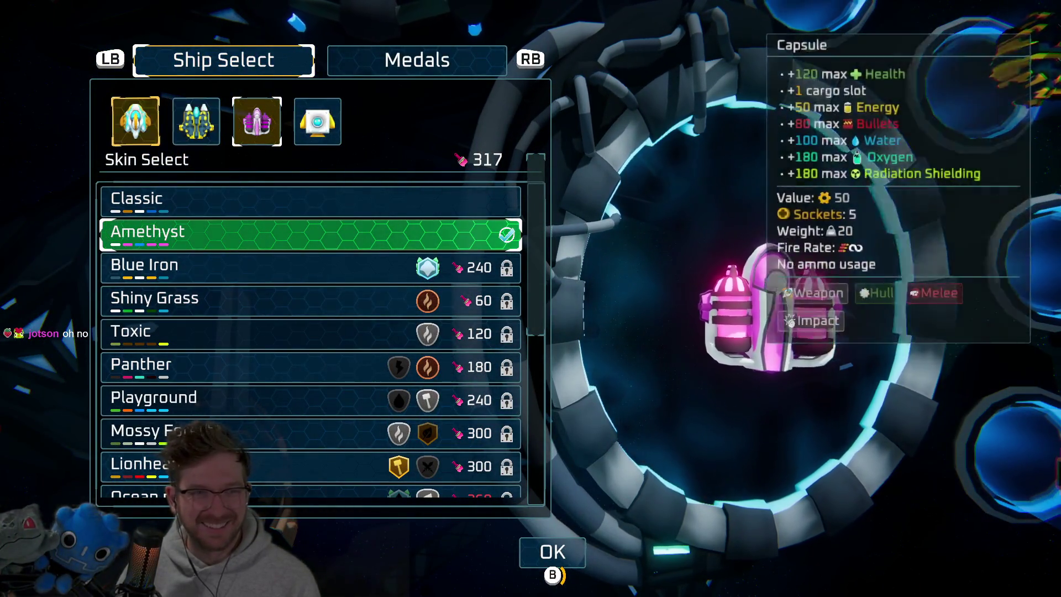
key("Left")
key("Left")
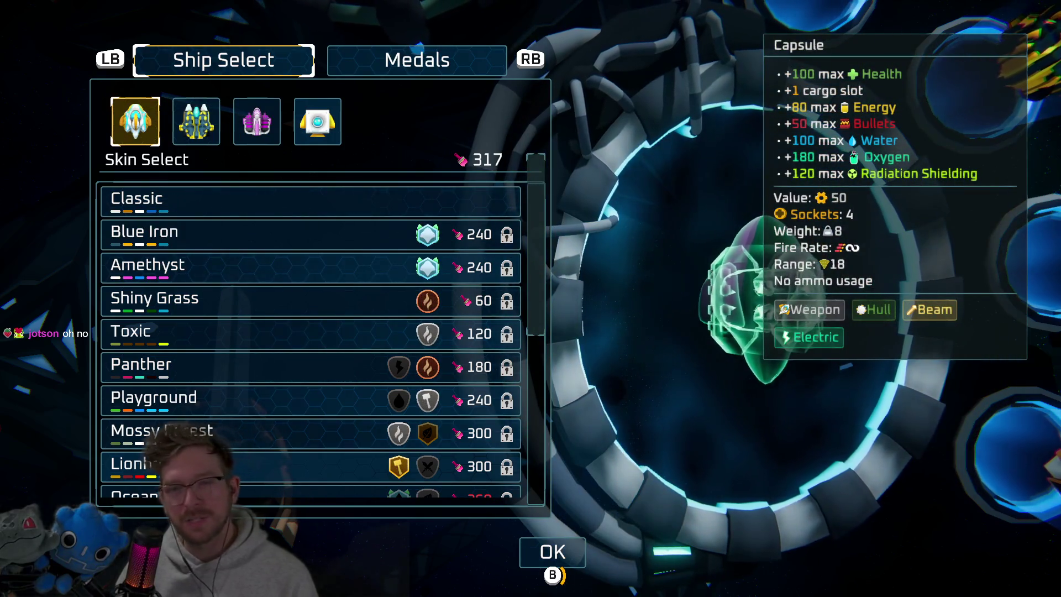
key("Escape")
Try to start the Daily Challenge and dismiss the already-played-today message
key("w")
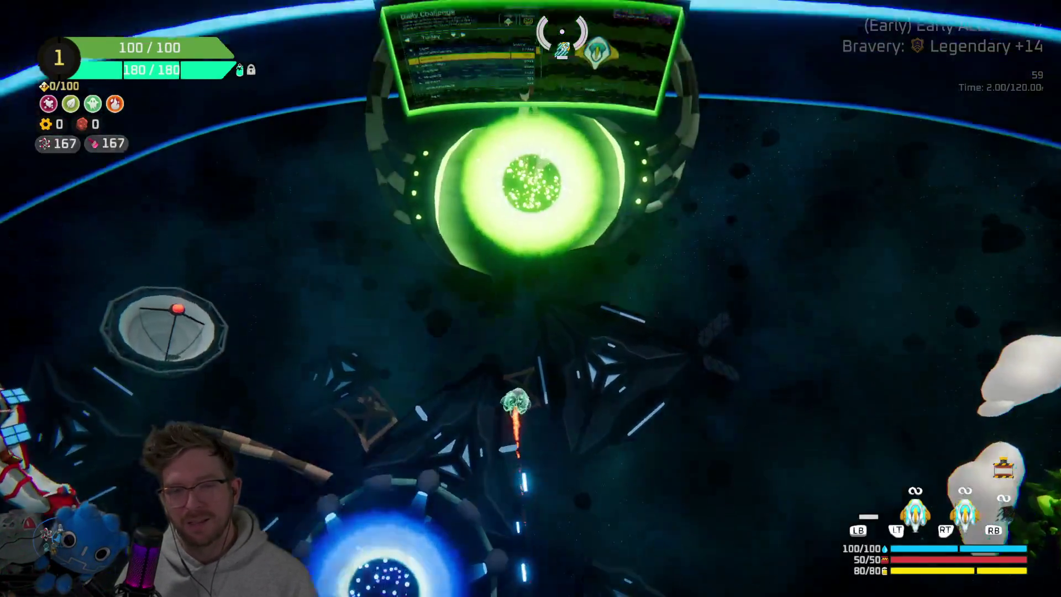
key("e")
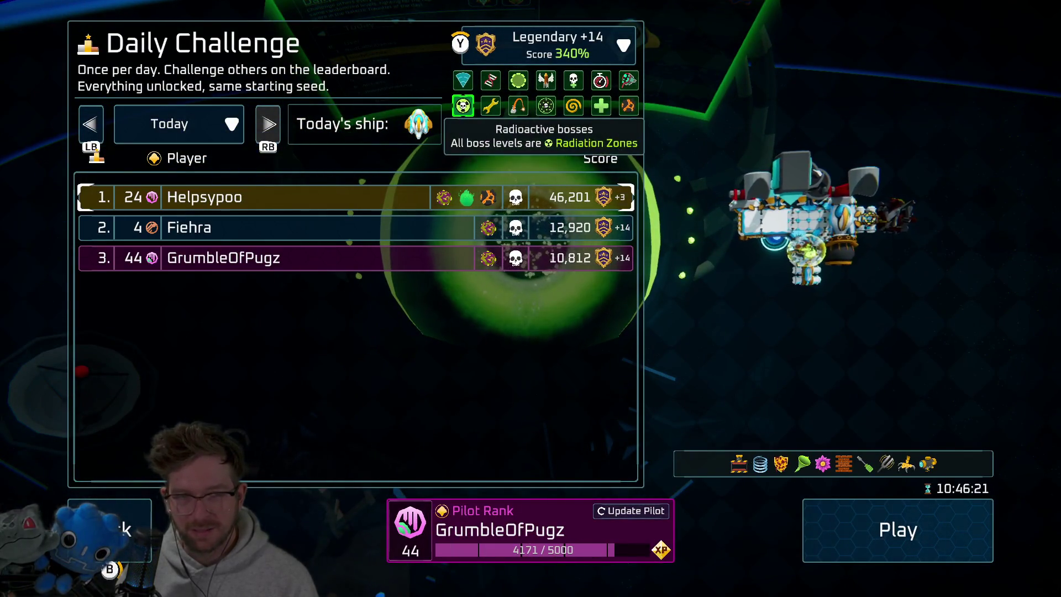
key("Escape")
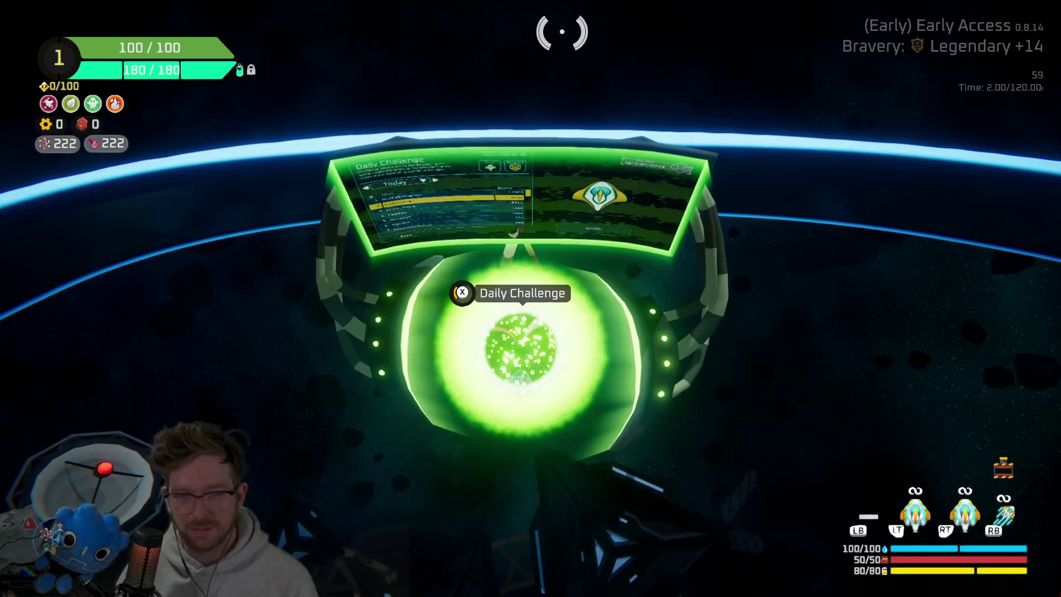
key("e")
key("Right")
key("Up")
key("Down")
key("Down")
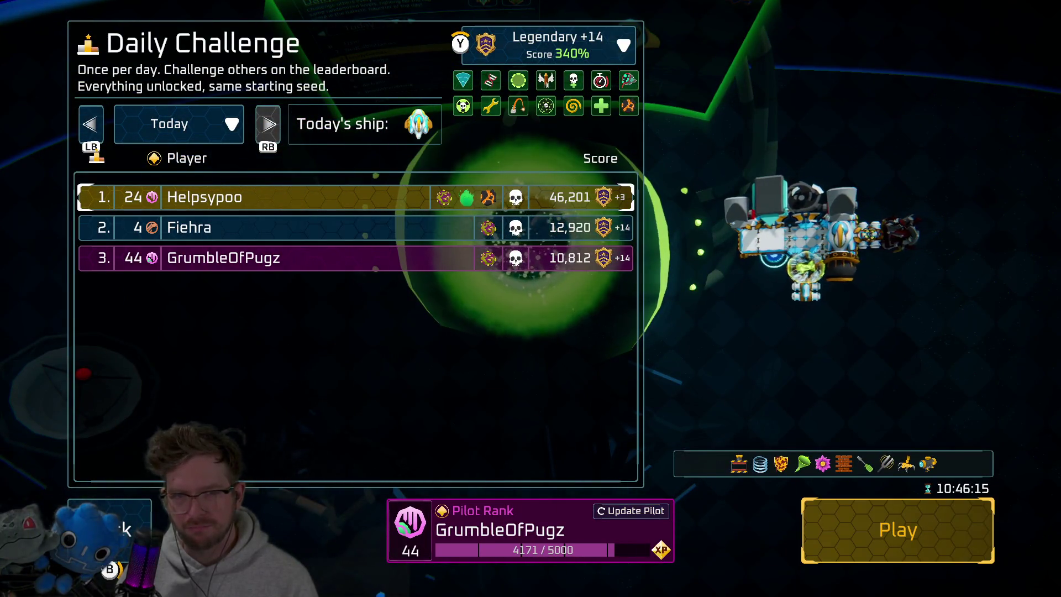
key("Return")
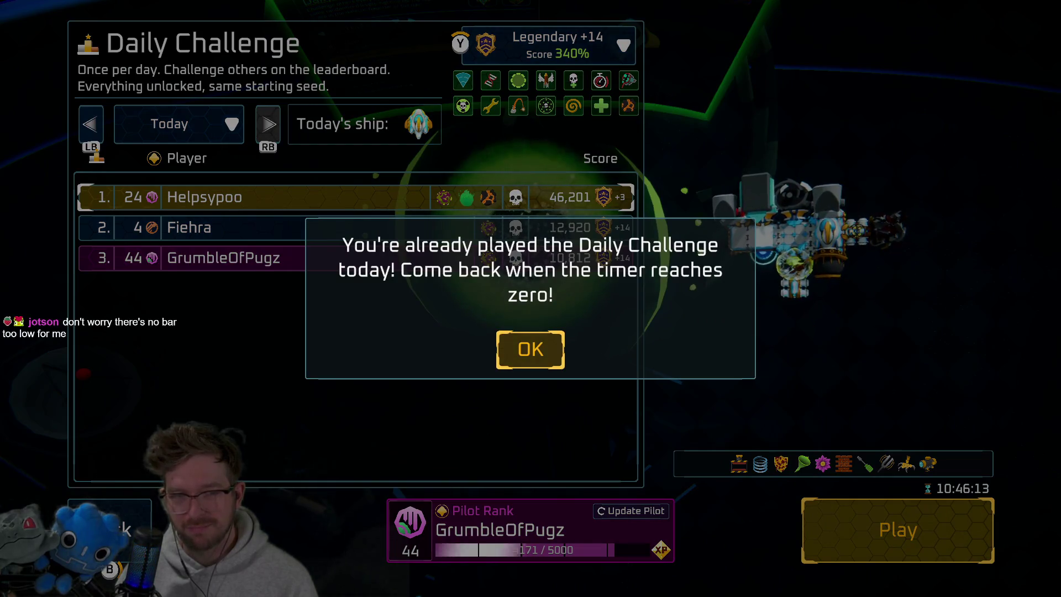
key("Return")
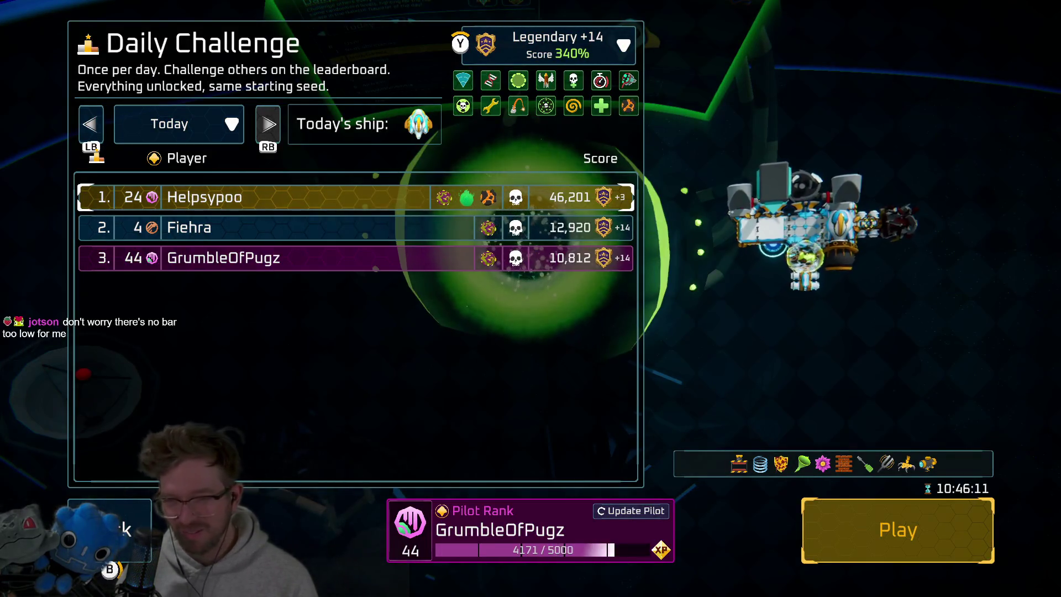
Close the Daily Challenge panel, pause, and choose to quit to the desktop
key("Escape")
key("Escape")
key("Down")
key("Down")
key("Return")
key("Right")
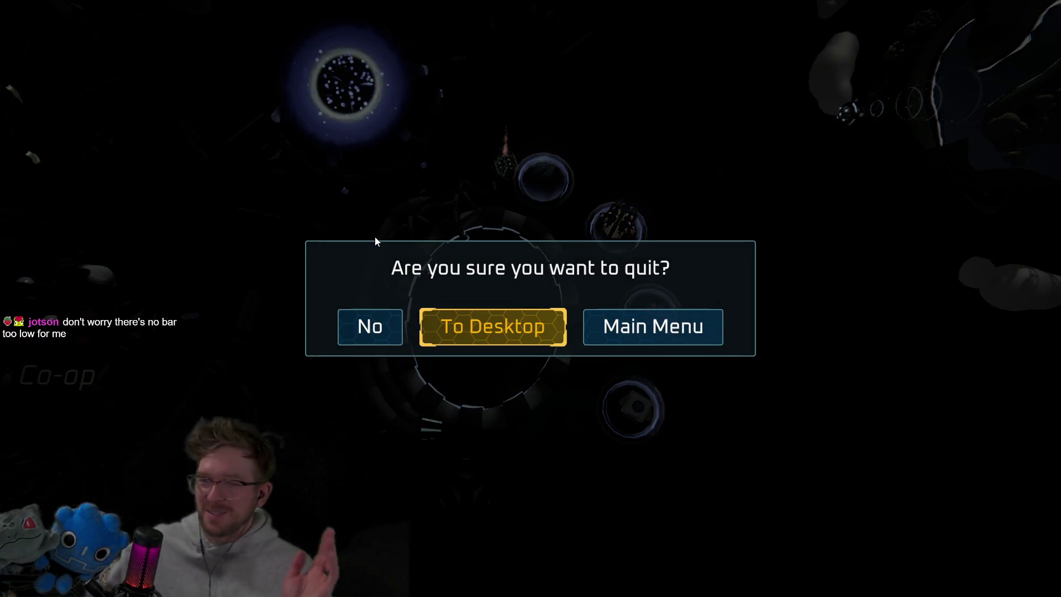
Confirm quitting the game to the desktop
key("Return")
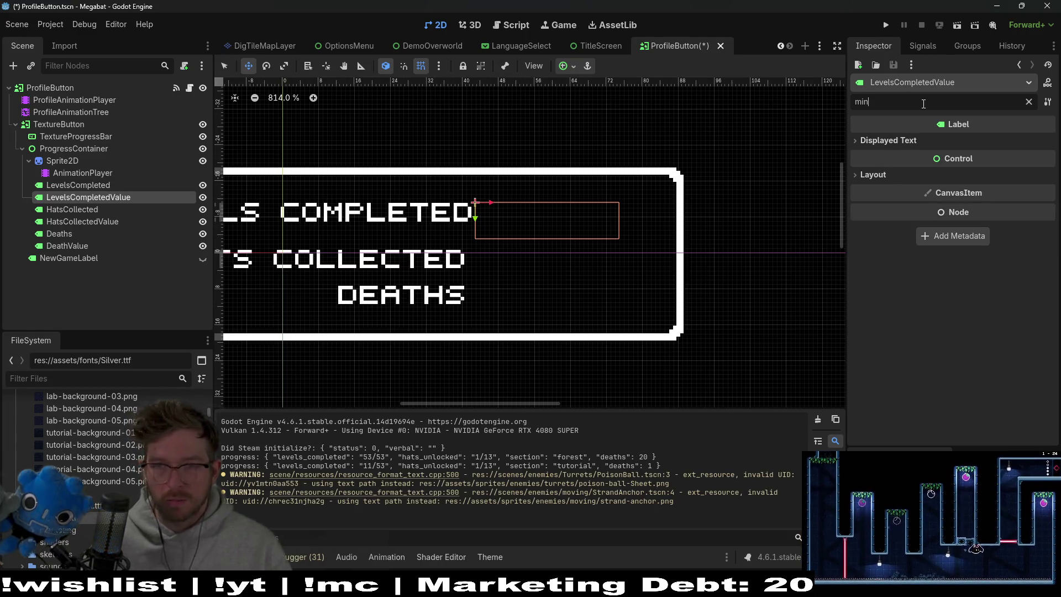
Give LevelsCompletedValue a 16 px custom minimum height and nudge it up-right
left_click(873, 175)
type("1")
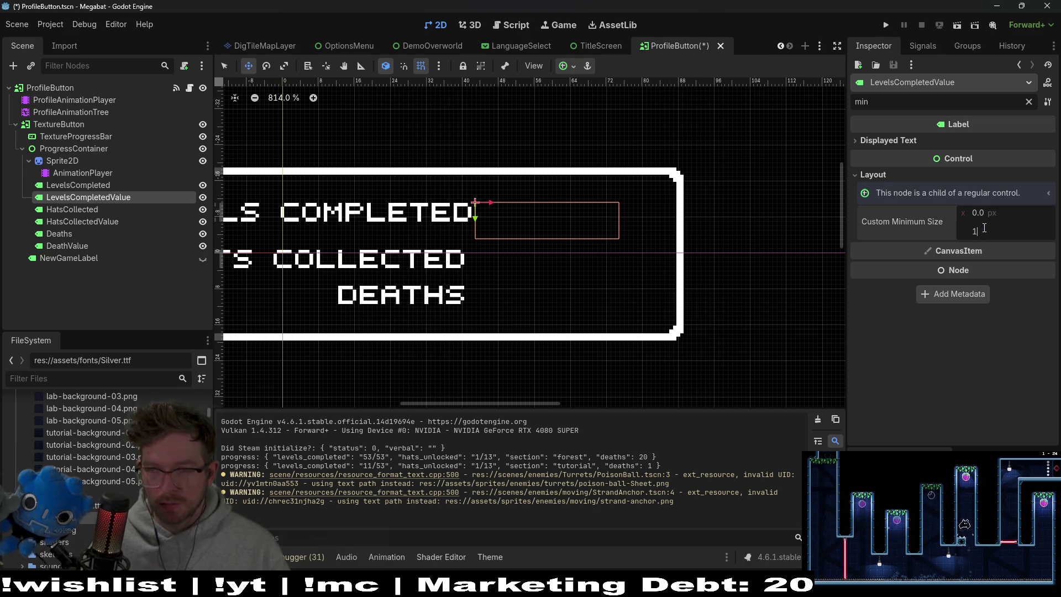
type("6")
key("Return")
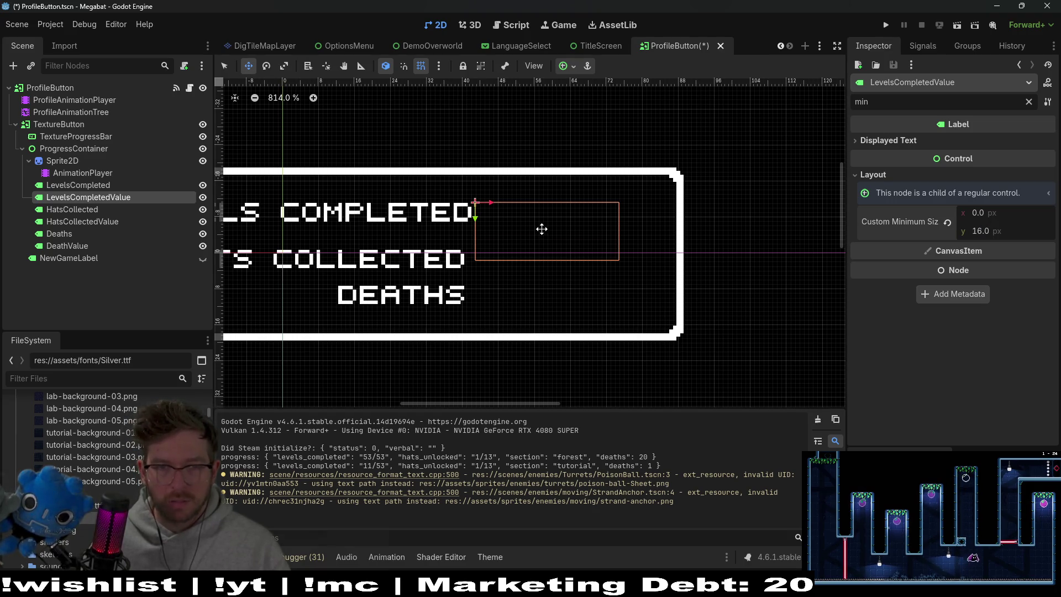
left_click_drag(542, 229, 562, 208)
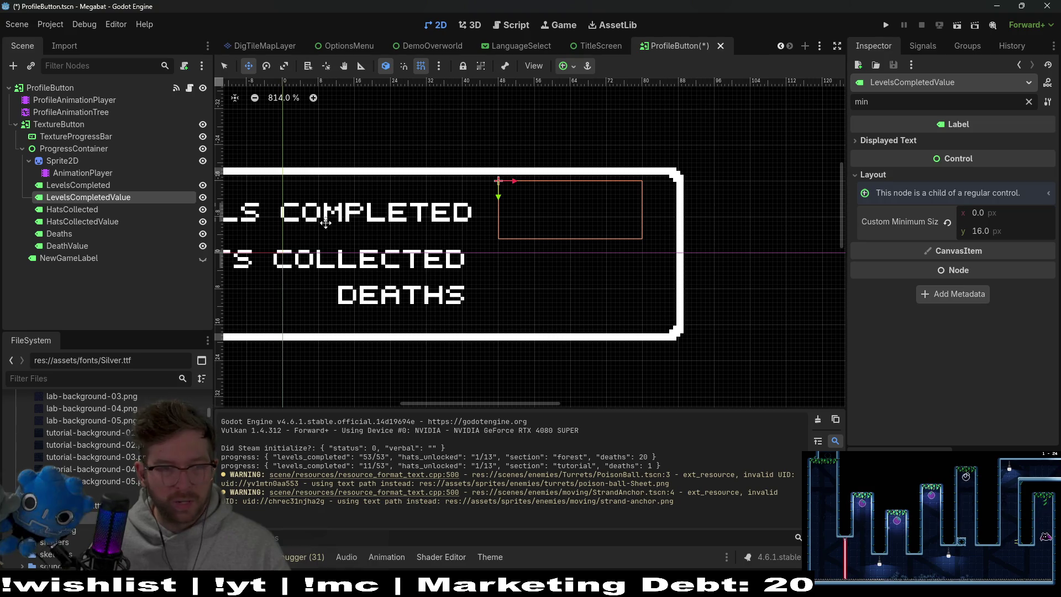
Shift the LevelsCompletedValue label 4 px left on the canvas
left_click(119, 188)
scroll(414, 224, "left", 3)
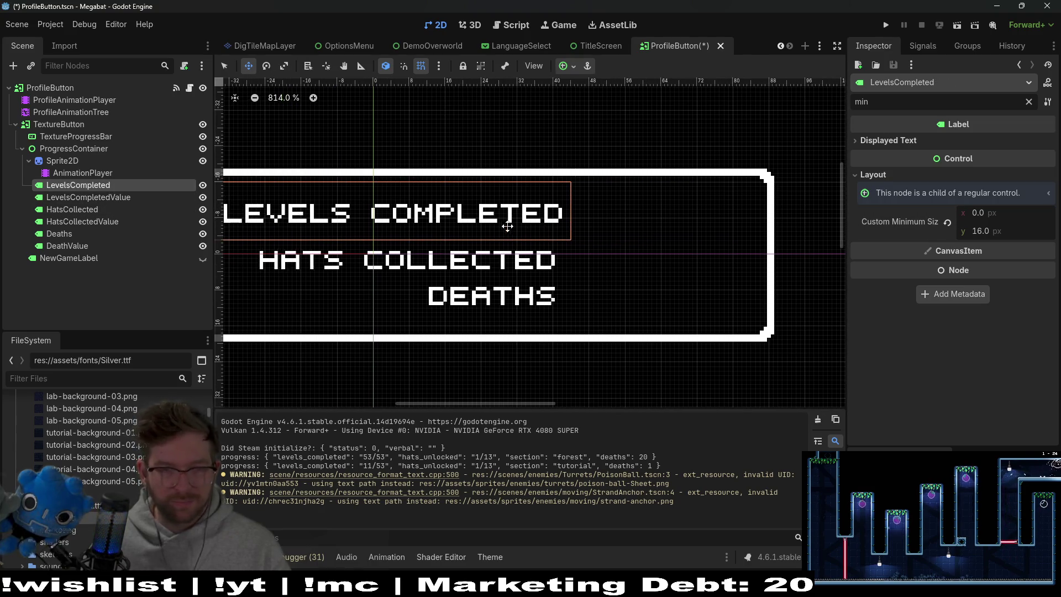
scroll(404, 228, "left", 3)
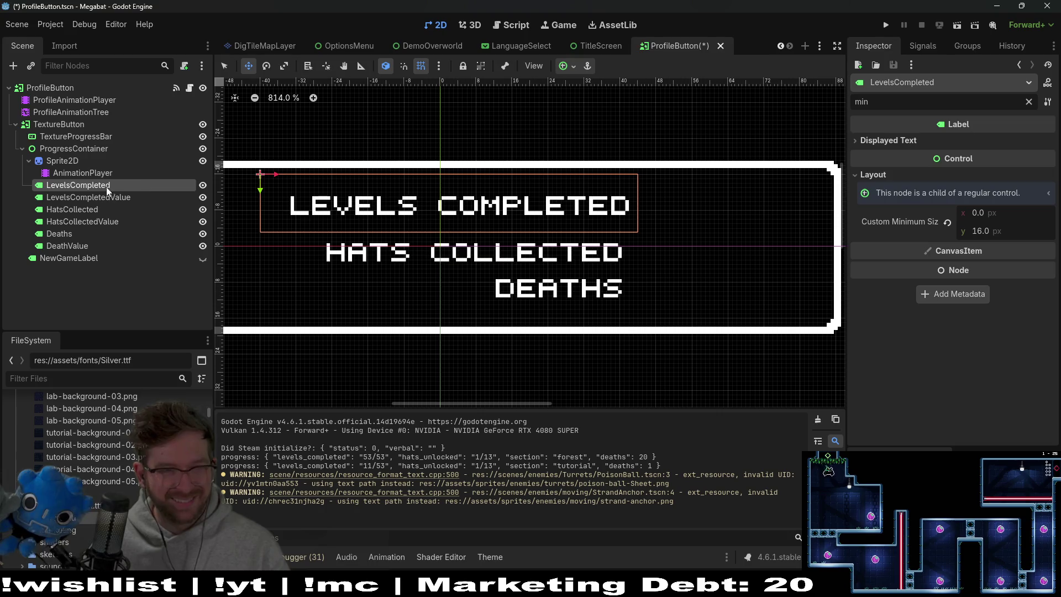
left_click(124, 198)
left_click_drag(690, 206, 671, 208)
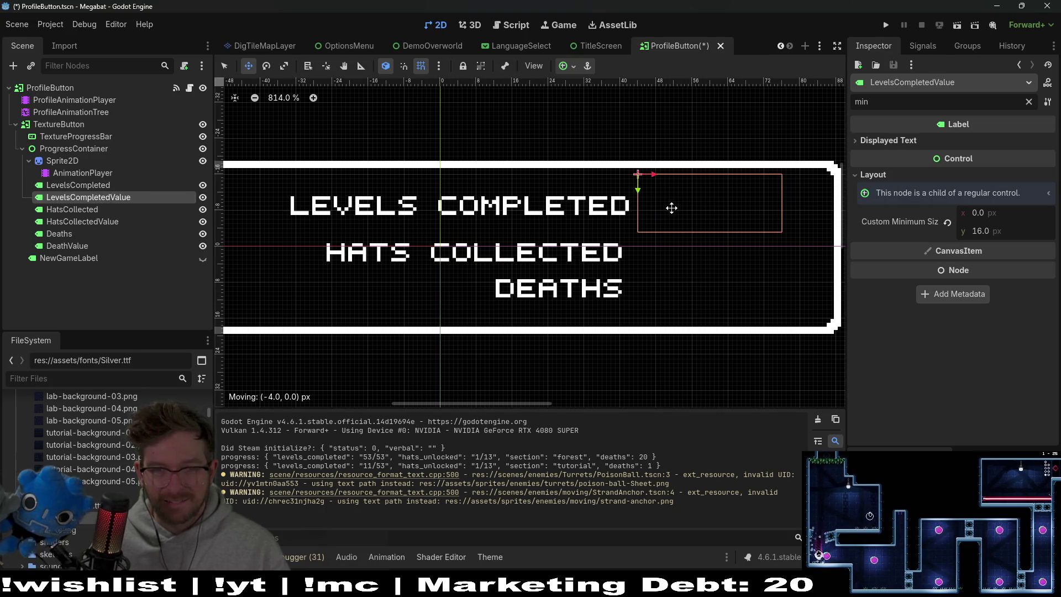
left_click(132, 185)
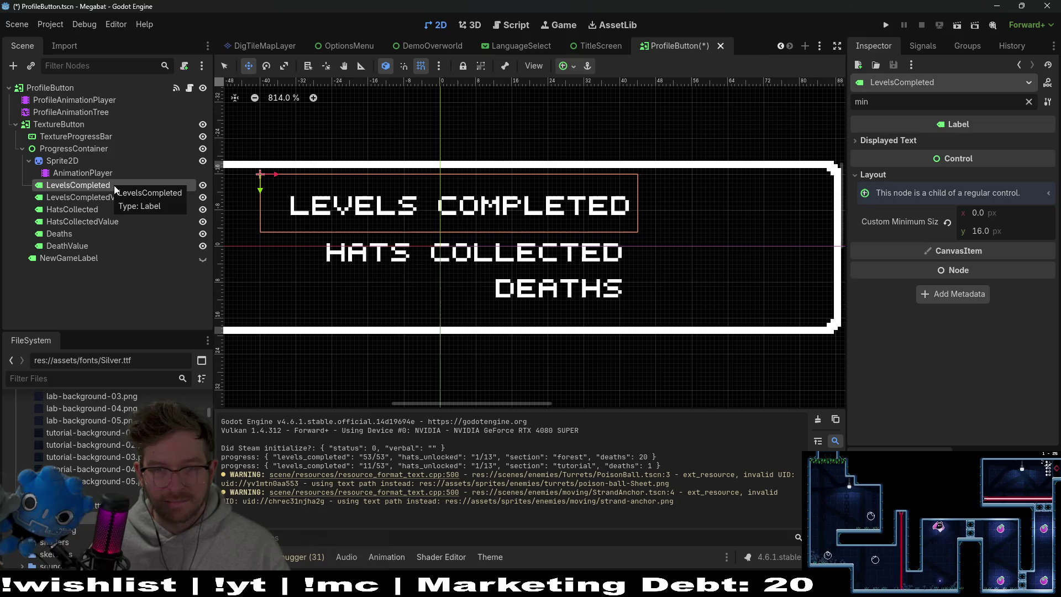
left_click(109, 198)
Set HatsCollected's minimum height to 16 px, resetting the mistaken minimum width to 0
left_click(69, 210)
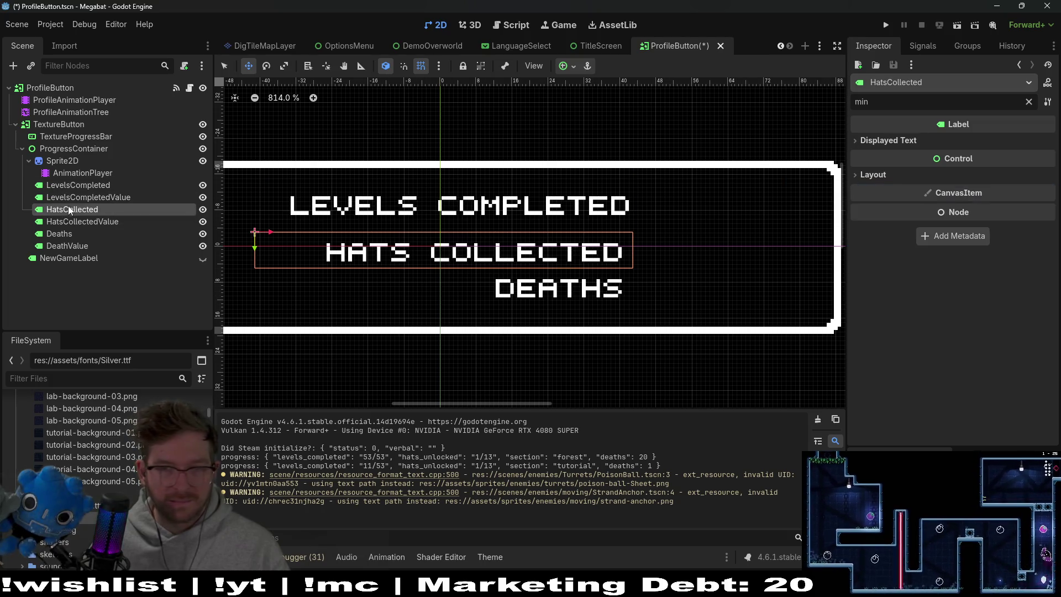
scroll(566, 250, "up", 1)
scroll(566, 250, "down", 2)
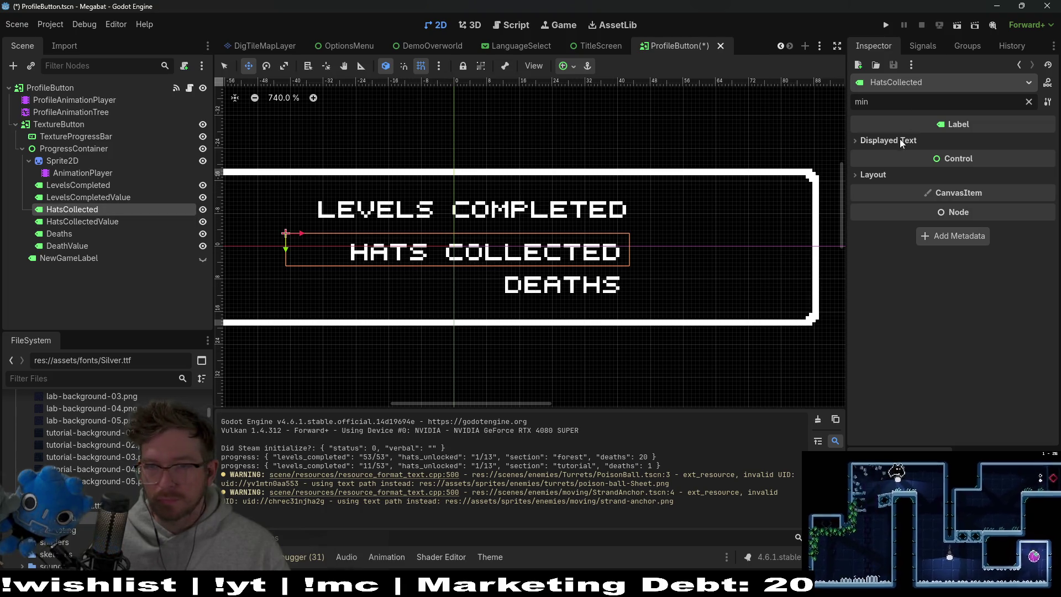
left_click(879, 175)
left_click(989, 217)
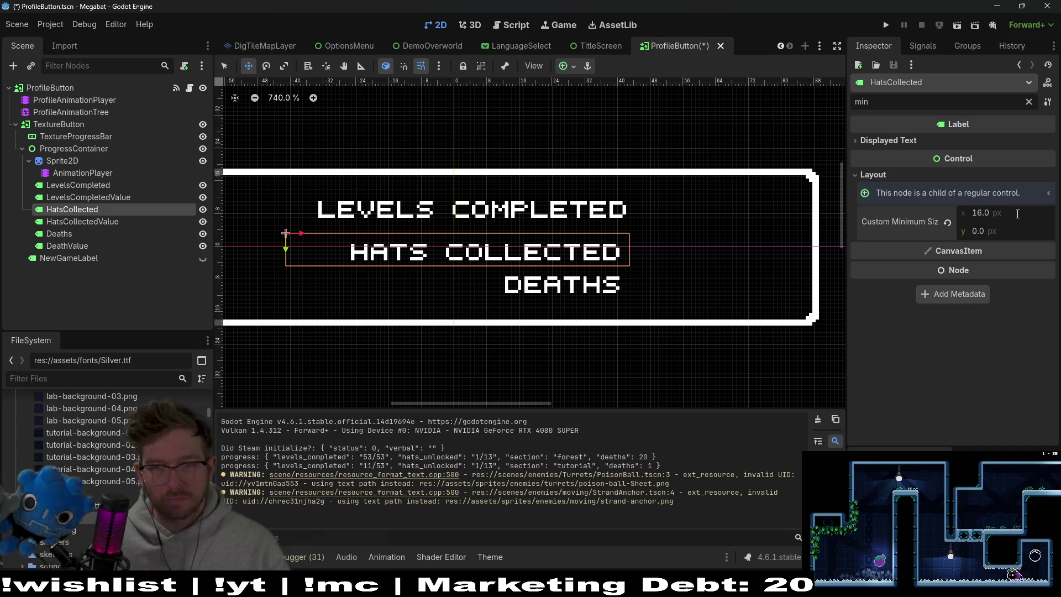
left_click(1003, 216)
type("0")
type("16")
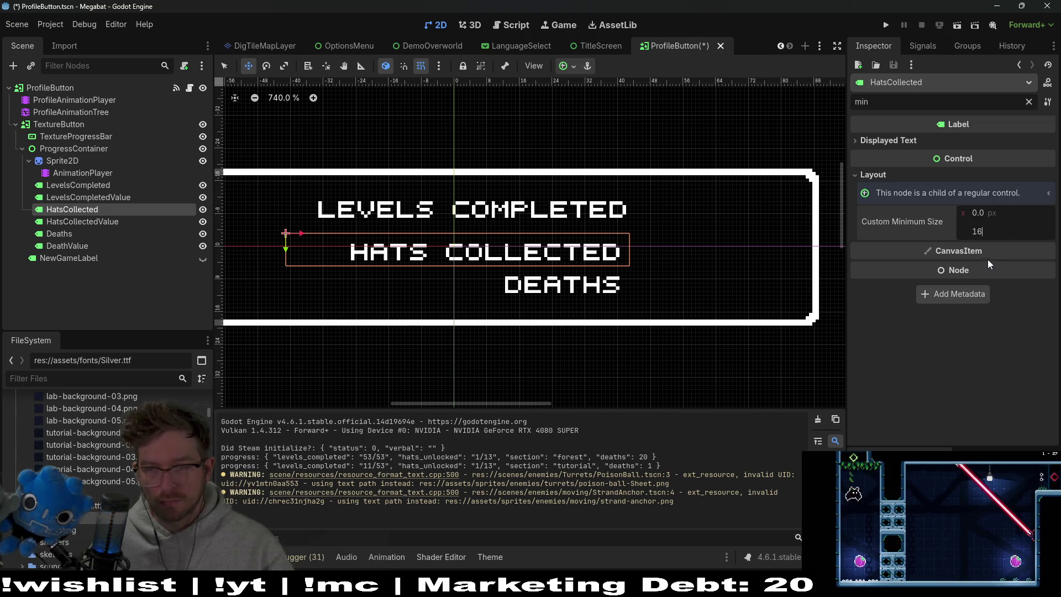
key("Return")
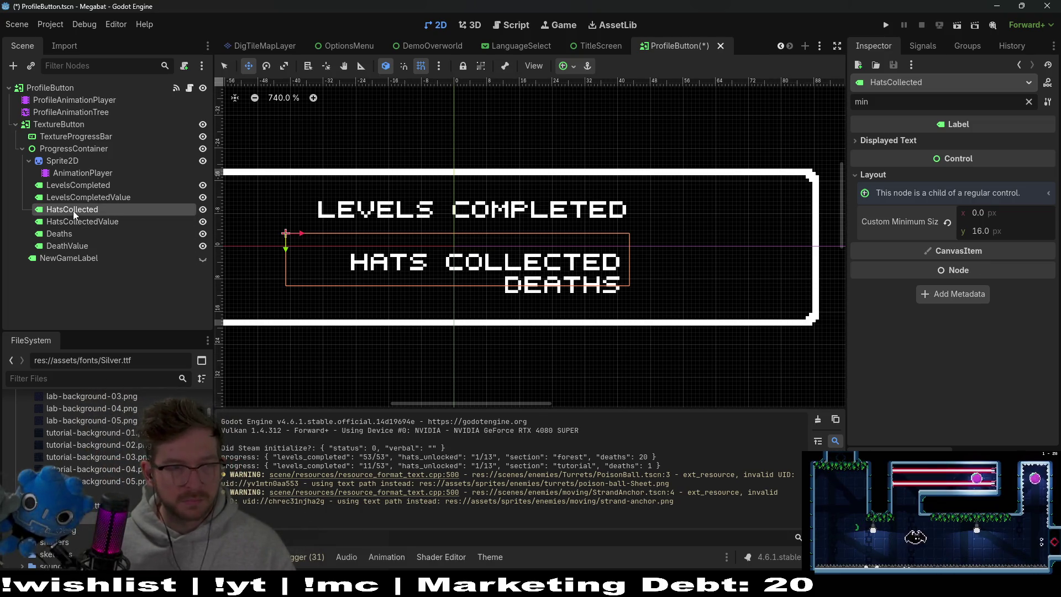
Give the Deaths label a 16 px custom minimum height and frame it in the view
left_click(91, 198)
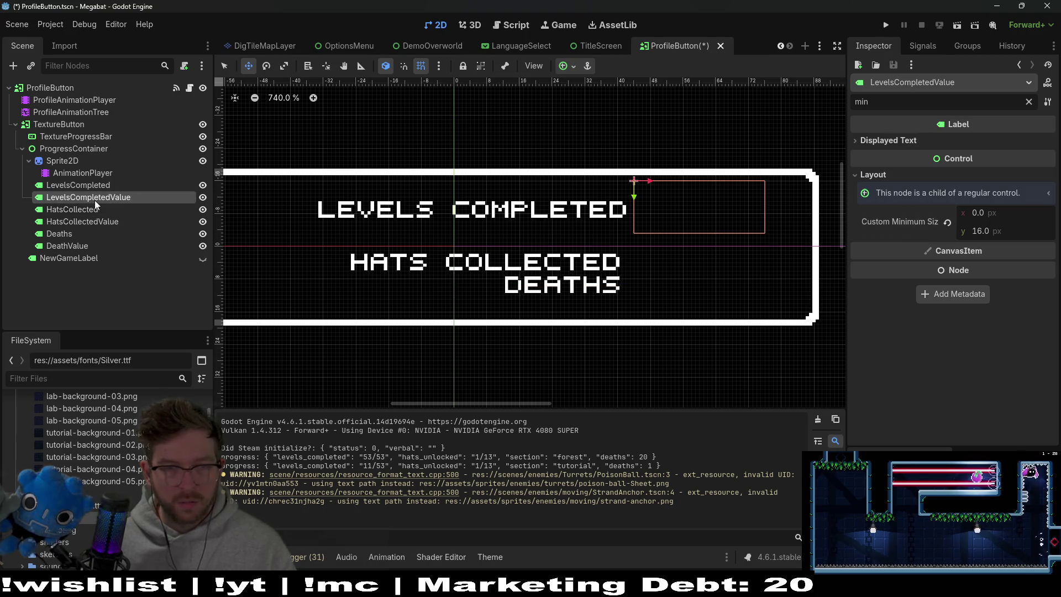
left_click(87, 209)
left_click(87, 187)
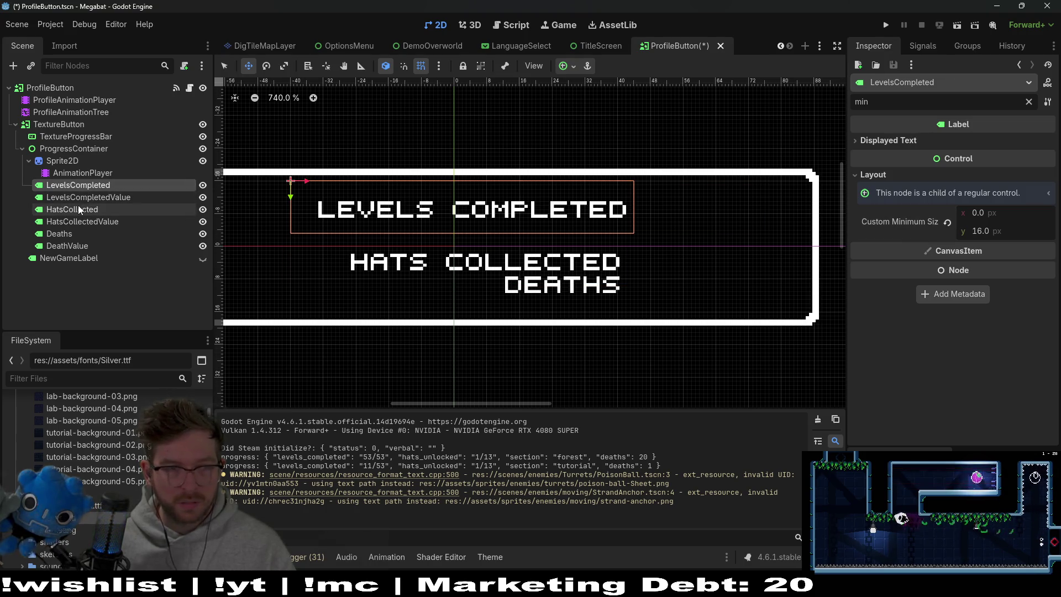
left_click(84, 209)
left_click(70, 234)
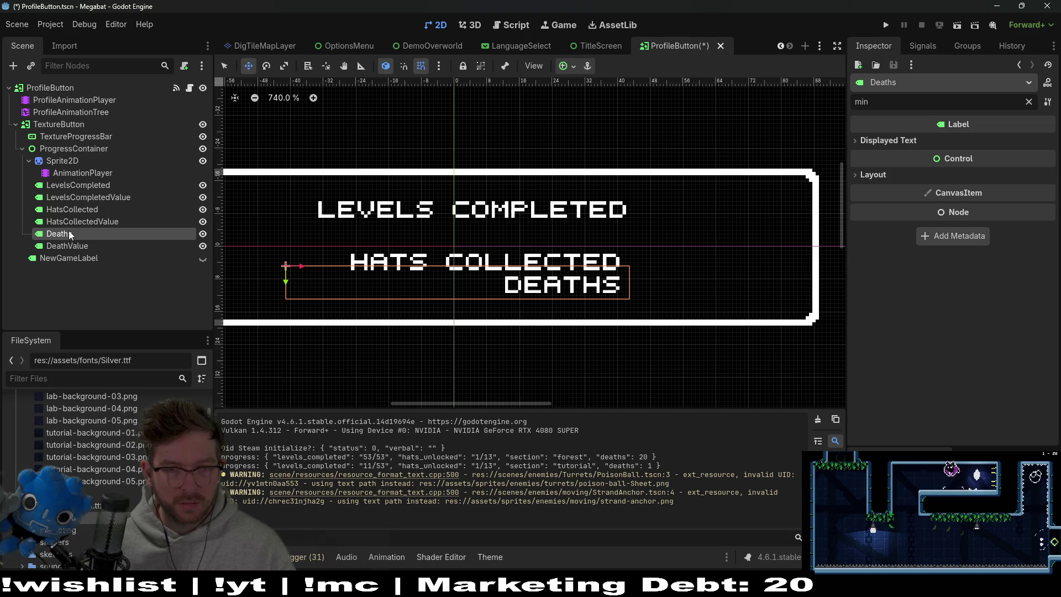
left_click(897, 177)
left_click(993, 232)
type("1")
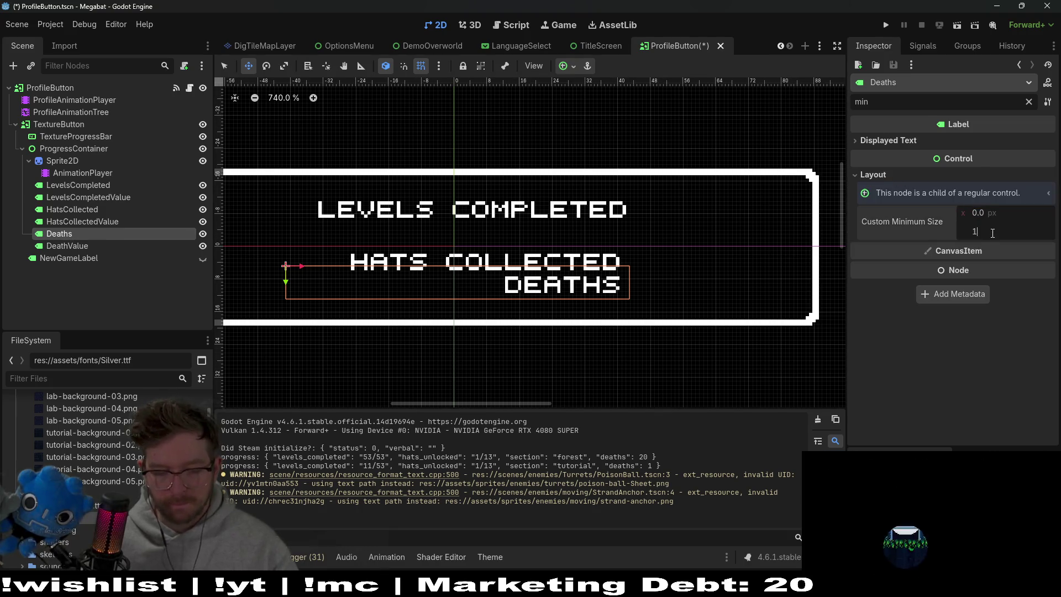
type("6")
key("Return")
scroll(608, 282, "up", 4)
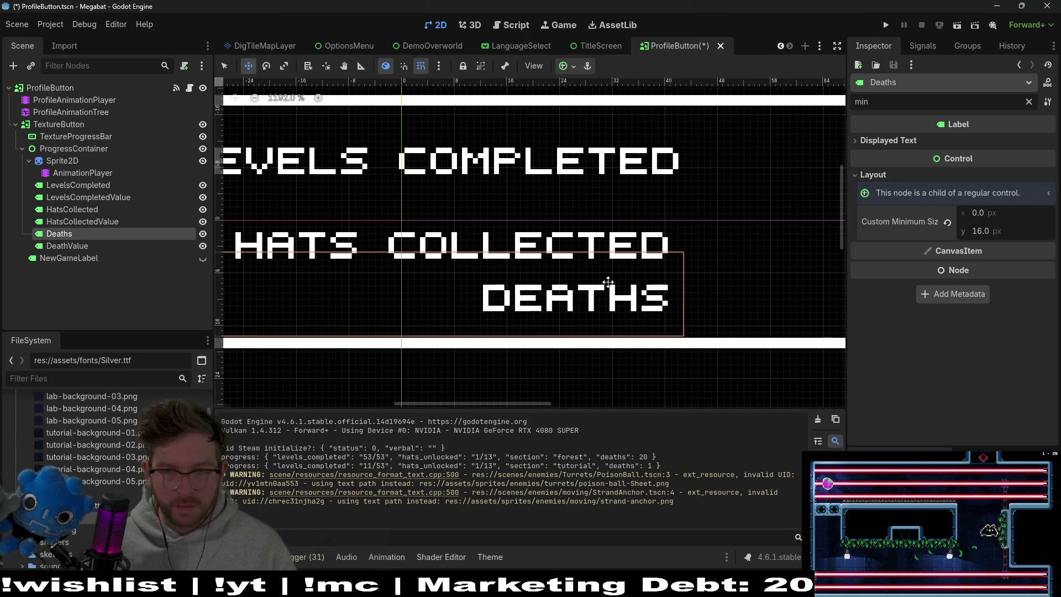
key("shift+f")
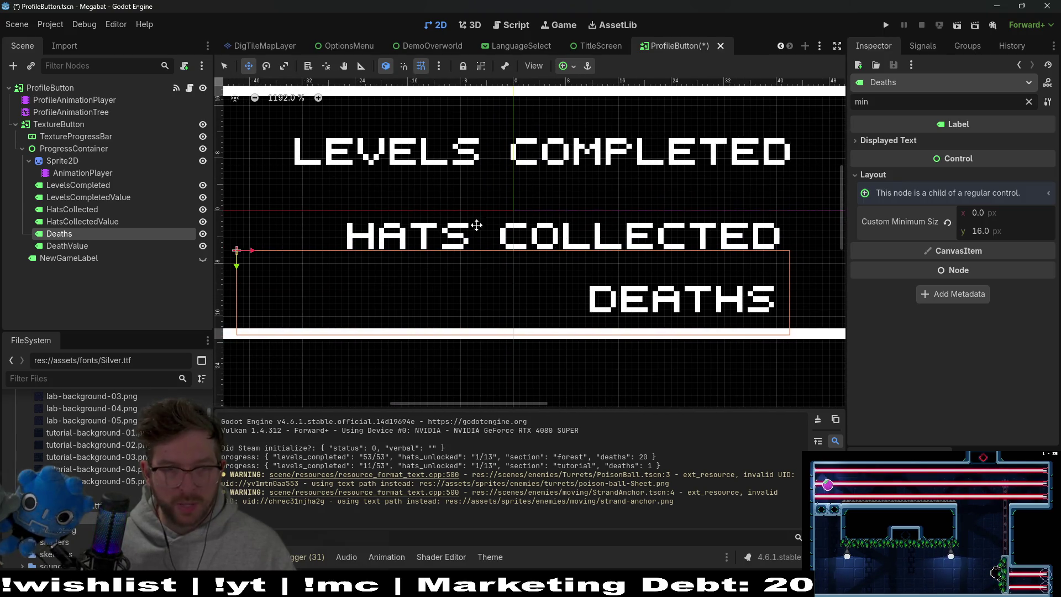
left_click(78, 185)
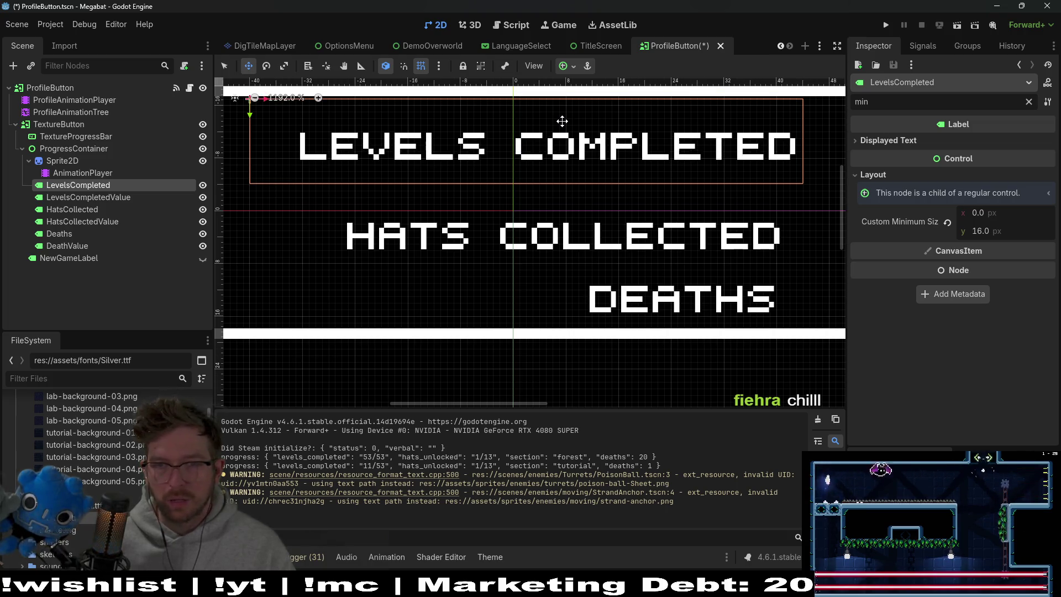
Nudge the HATS COLLECTED label down one unit
scroll(621, 188, "down", 2)
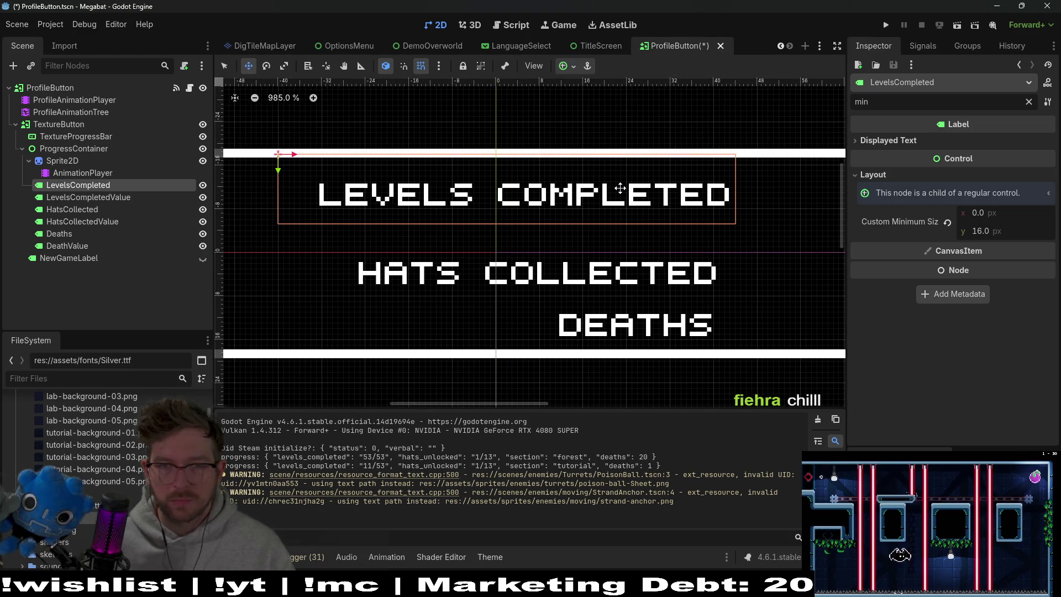
scroll(671, 170, "up", 4)
scroll(671, 169, "up", 9)
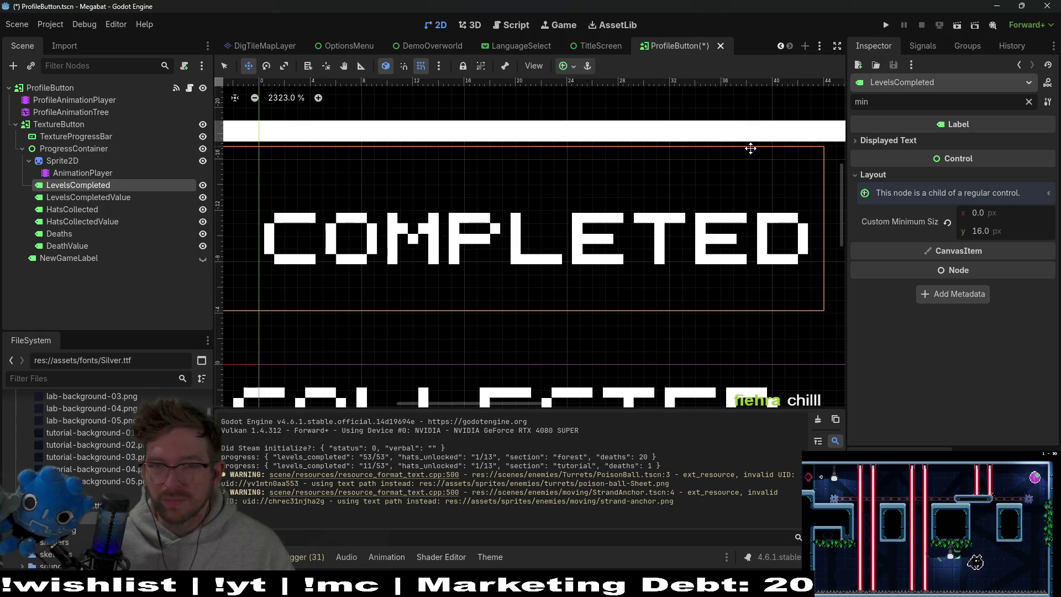
scroll(661, 186, "down", 7)
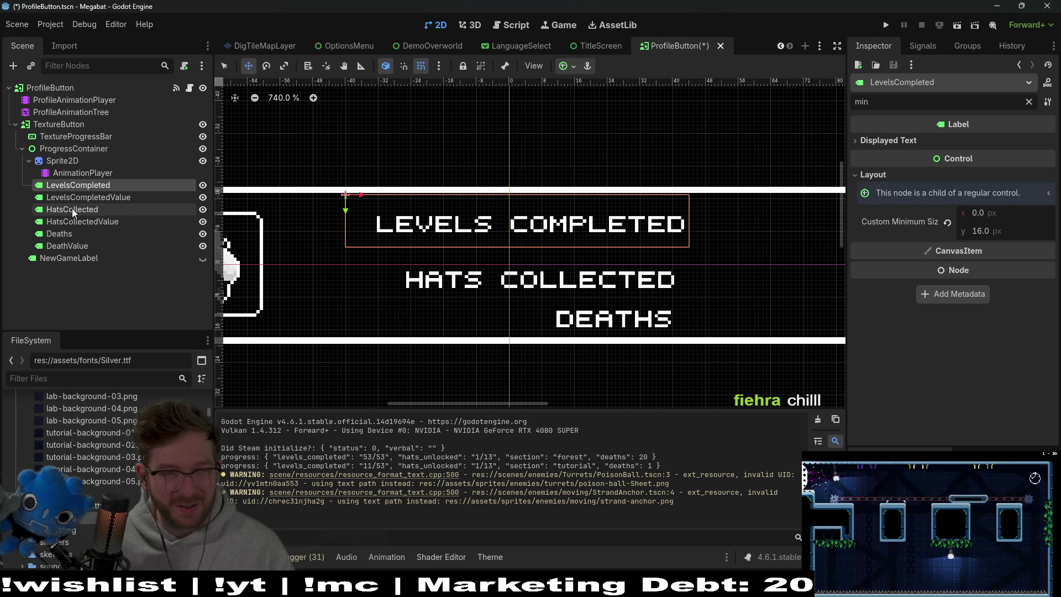
left_click(72, 209)
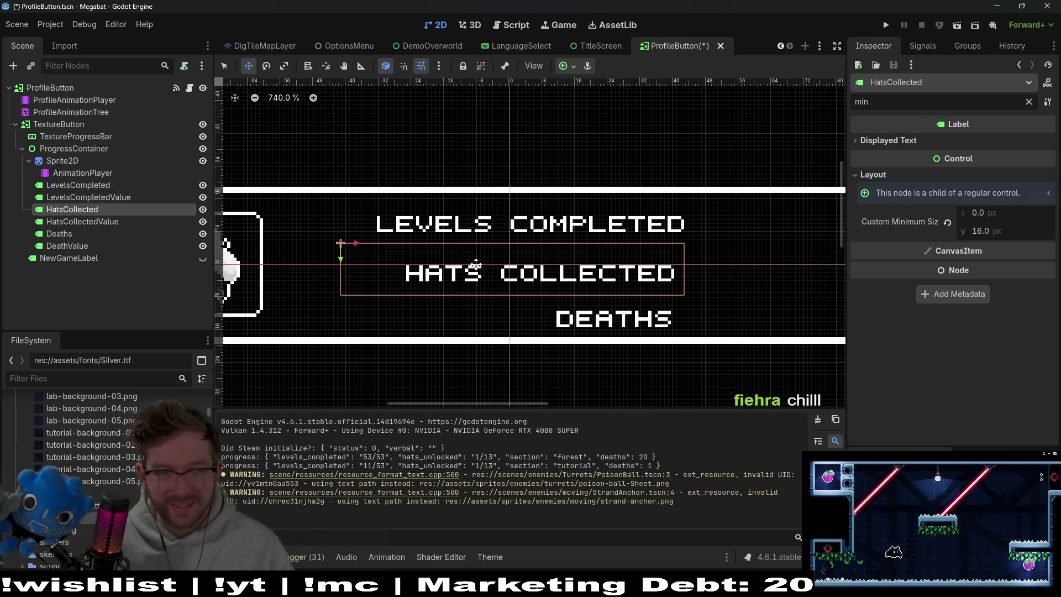
left_click(96, 187)
left_click(95, 214)
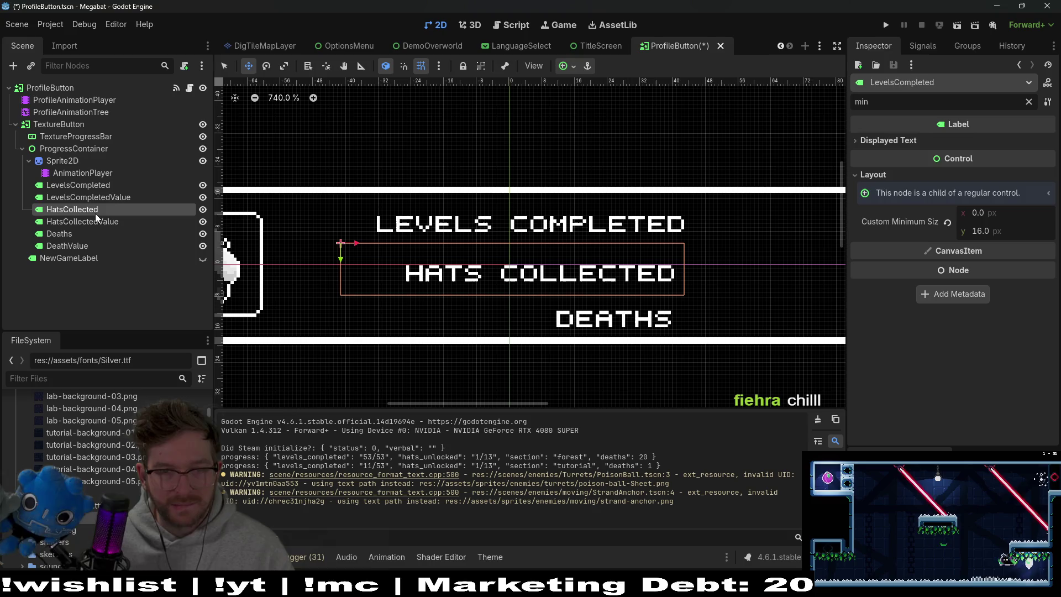
key("Down")
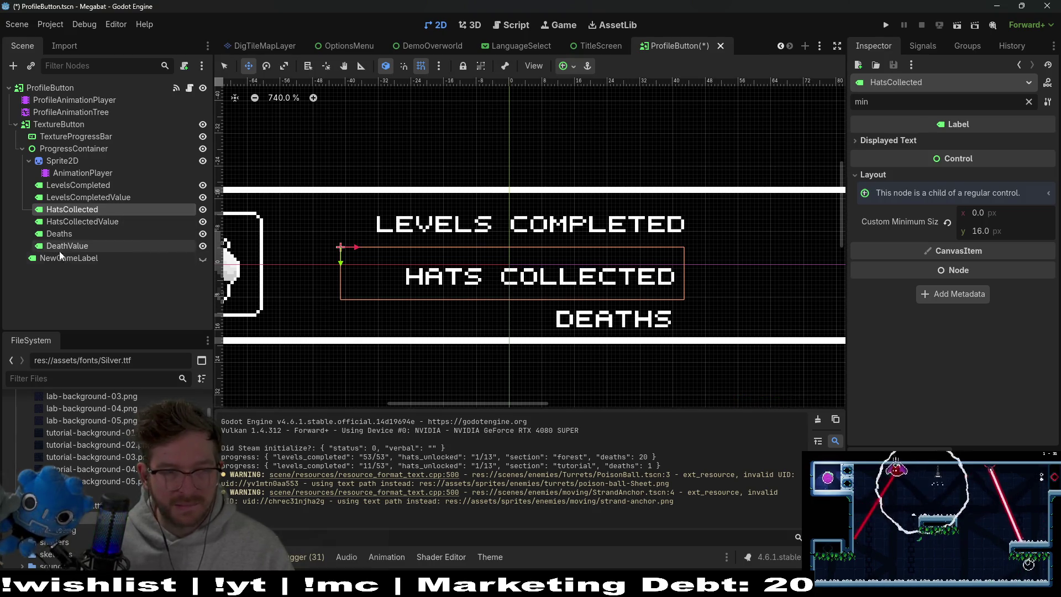
Nudge the LEVELS COMPLETED label up one unit
left_click(67, 245)
left_click(60, 233)
scroll(692, 332, "up", 3)
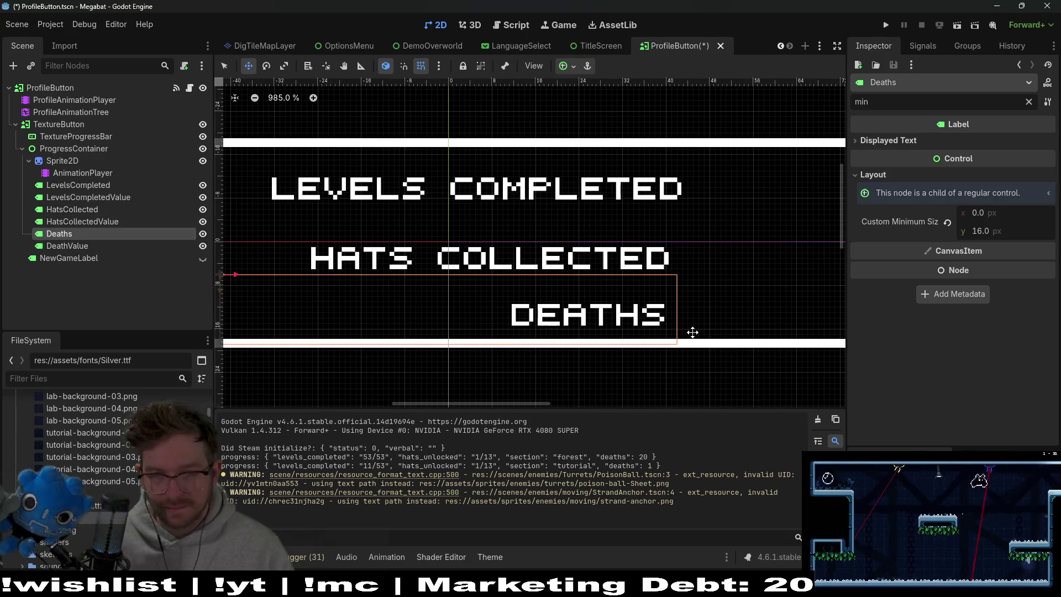
scroll(696, 270, "left", 3)
scroll(696, 269, "down", 1)
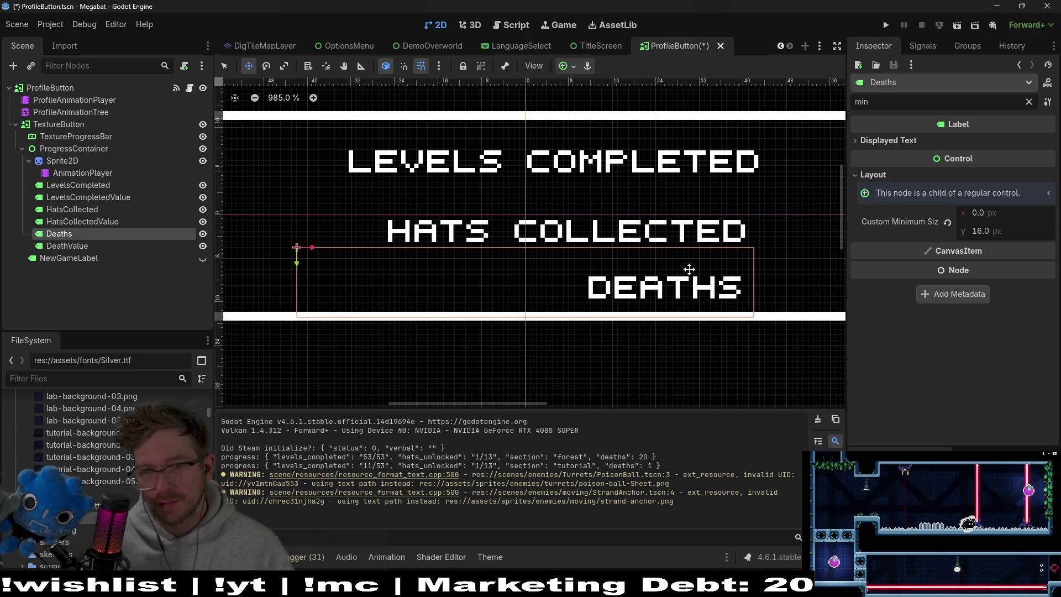
left_click(72, 186)
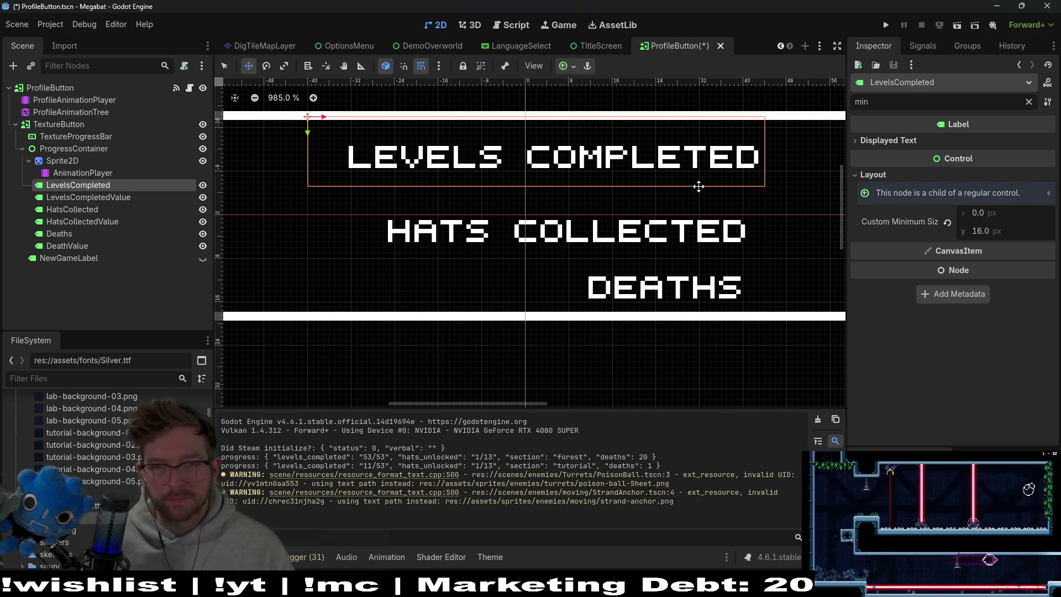
key("Up")
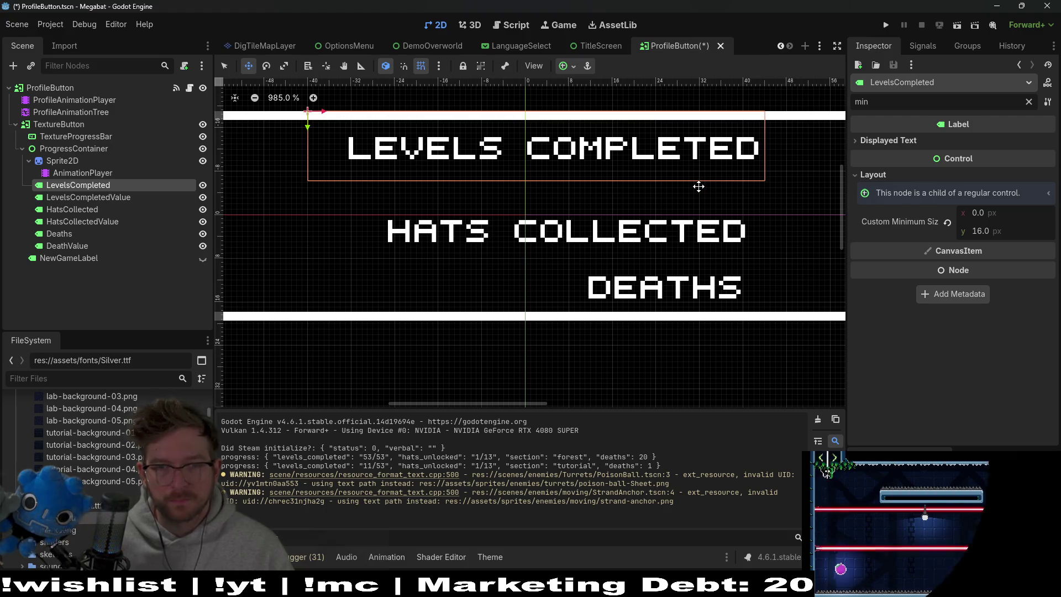
Nudge the HatsCollected label up slightly on the canvas
left_click(111, 198)
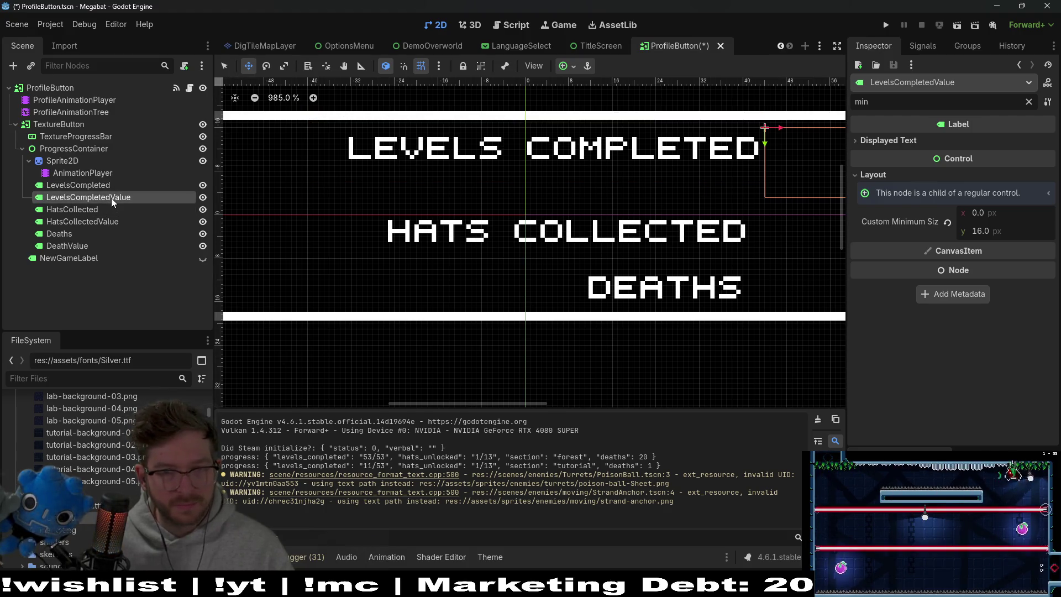
left_click(78, 209)
key("Up")
key("Up")
key("Down")
key("Down")
left_click(422, 225)
key("Up")
key("Up")
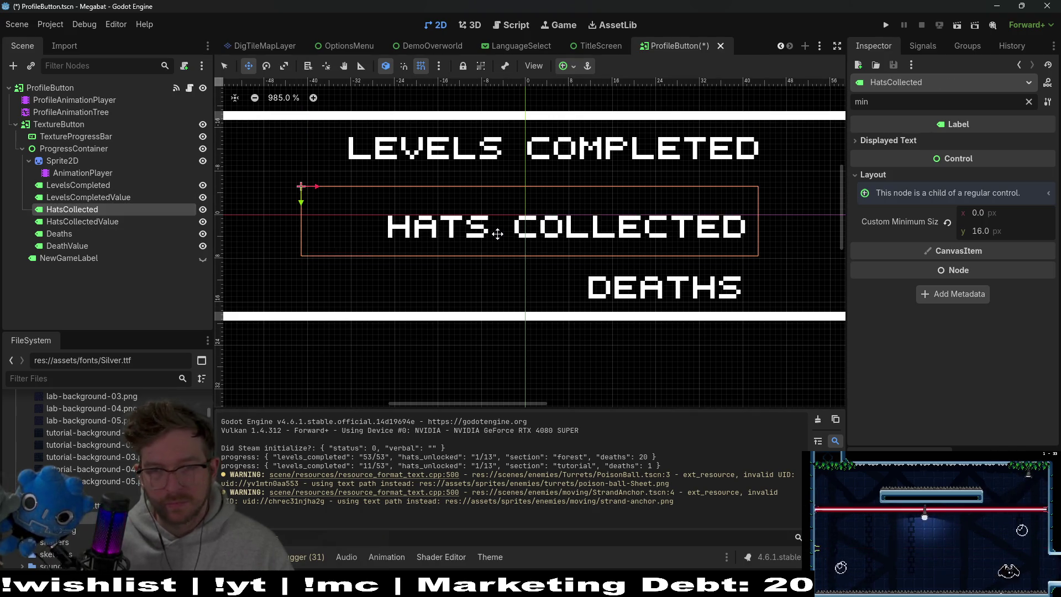
left_click(99, 234)
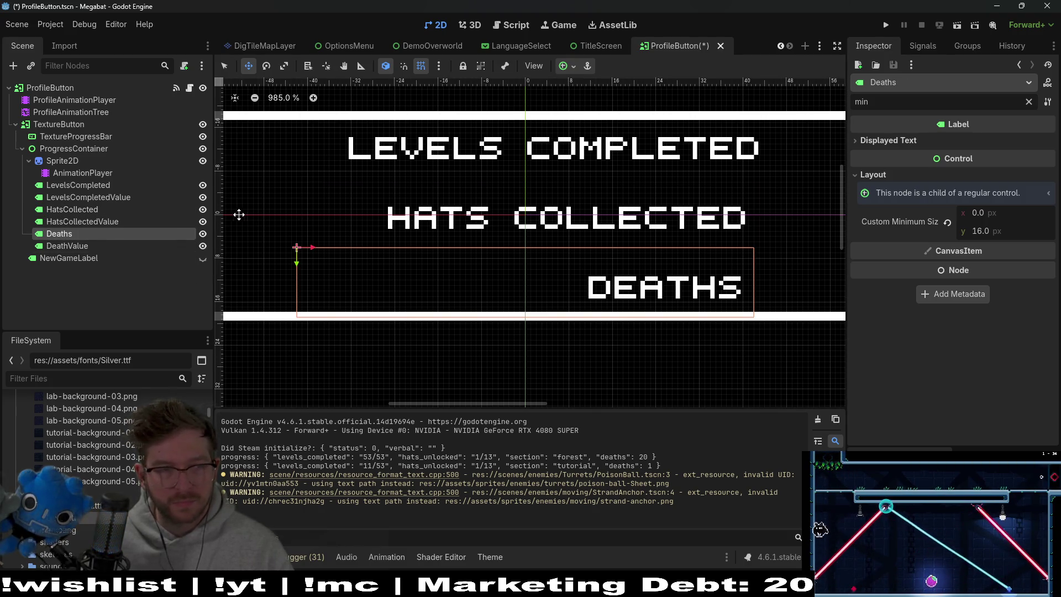
left_click(95, 212)
left_click(84, 235)
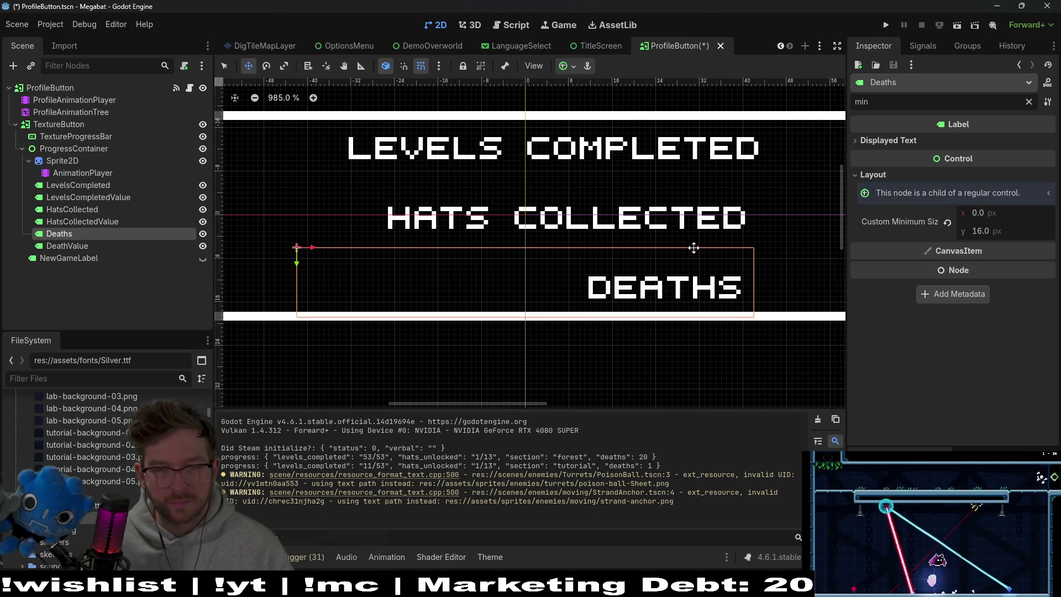
Nudge LEVELS COMPLETED left, then back slightly right, and select HatsCollectedValue
left_click(73, 186)
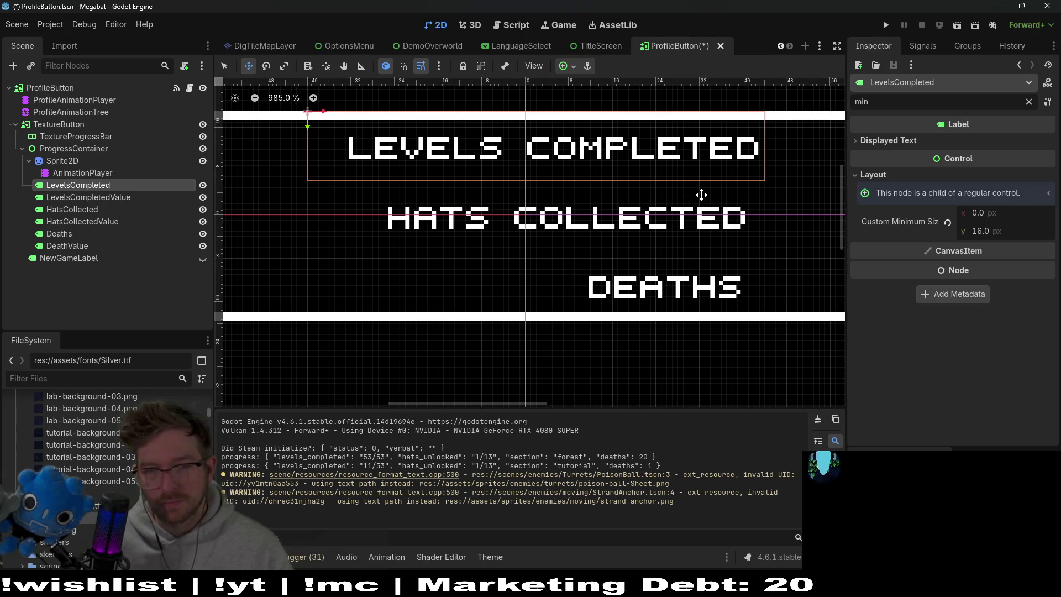
key("Left")
key("Left")
key("Left")
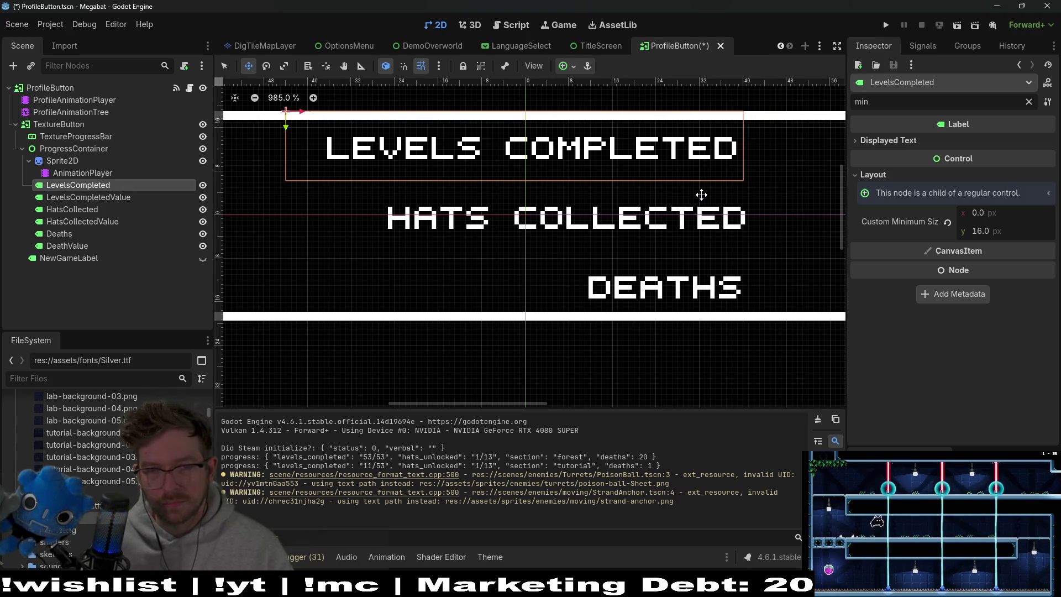
key("Right")
key("Right")
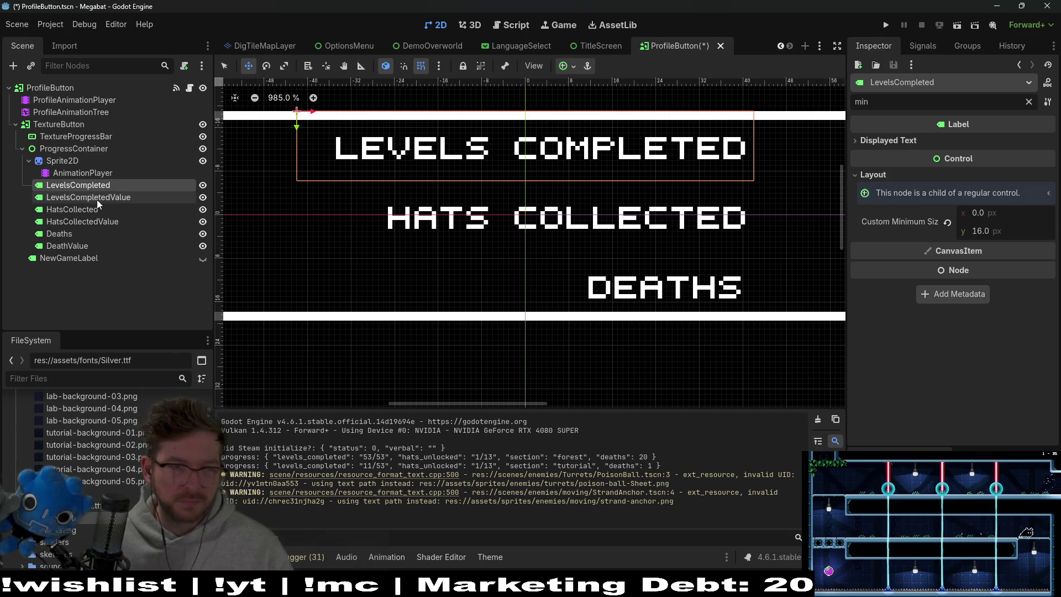
left_click(98, 199)
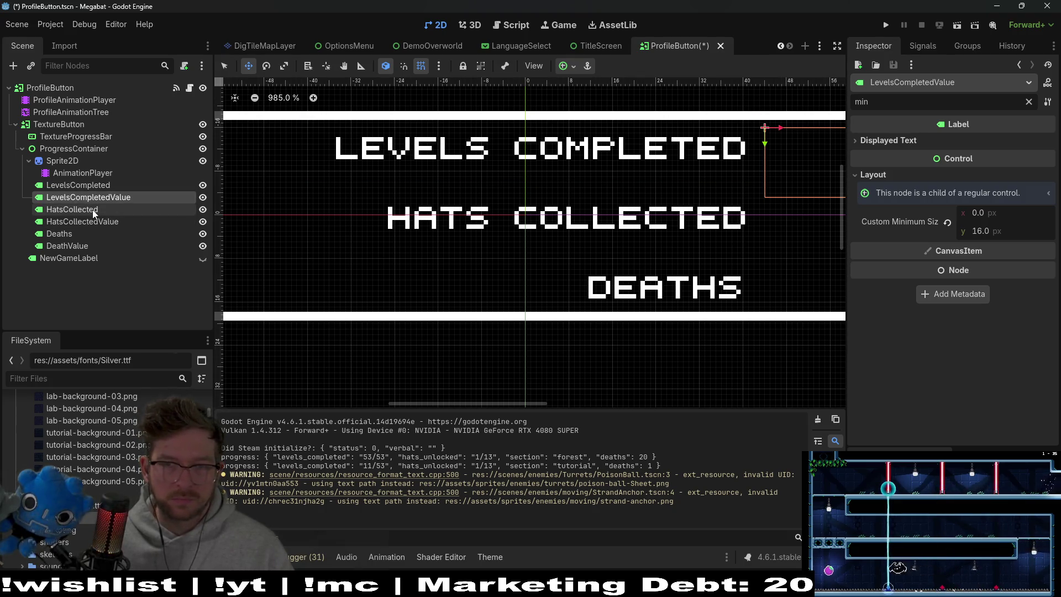
left_click(92, 210)
left_click(88, 222)
scroll(752, 196, "right", 5)
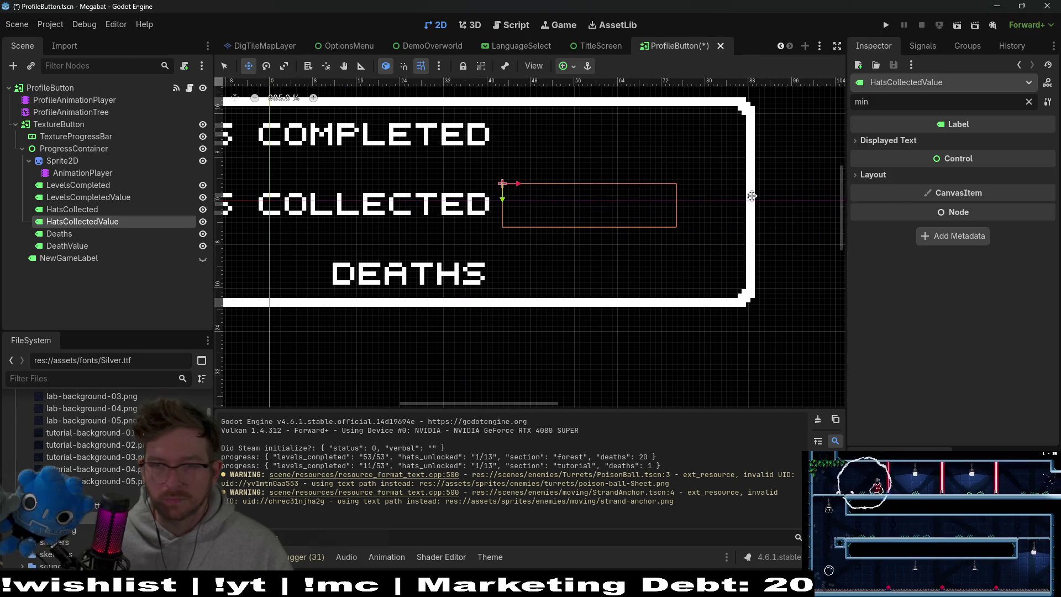
Give HatsCollectedValue a 16 px minimum height and drag its box up beside HATS COLLECTED
left_click(873, 174)
left_click(987, 233)
type("16")
key("Return")
scroll(542, 203, "up", 3)
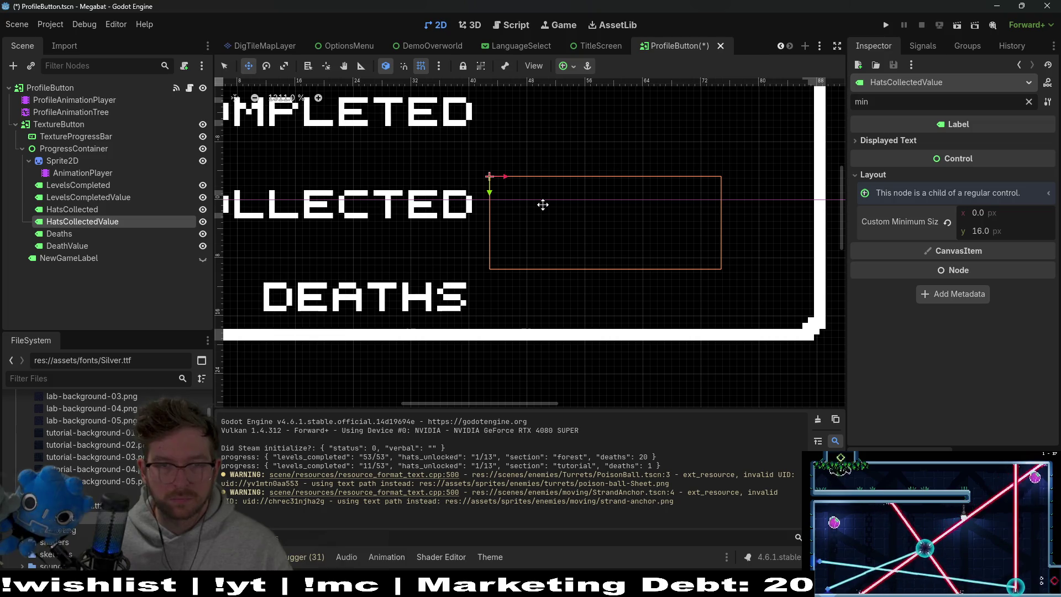
left_click_drag(543, 205, 547, 188)
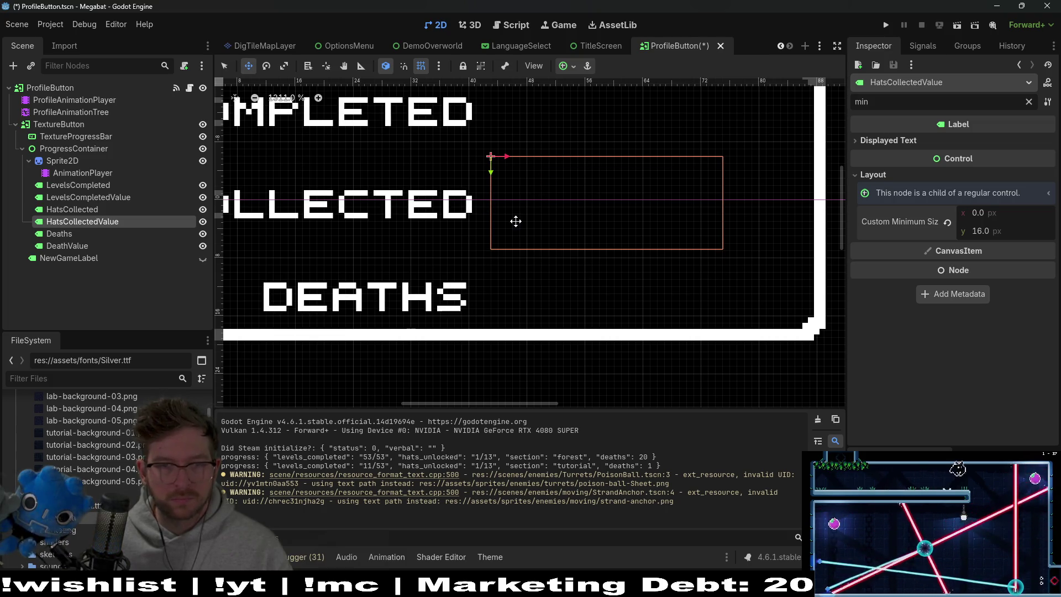
Compare against LevelsCompletedValue, then undo HatsCollectedValue's minimum height back to 0
left_click(101, 195)
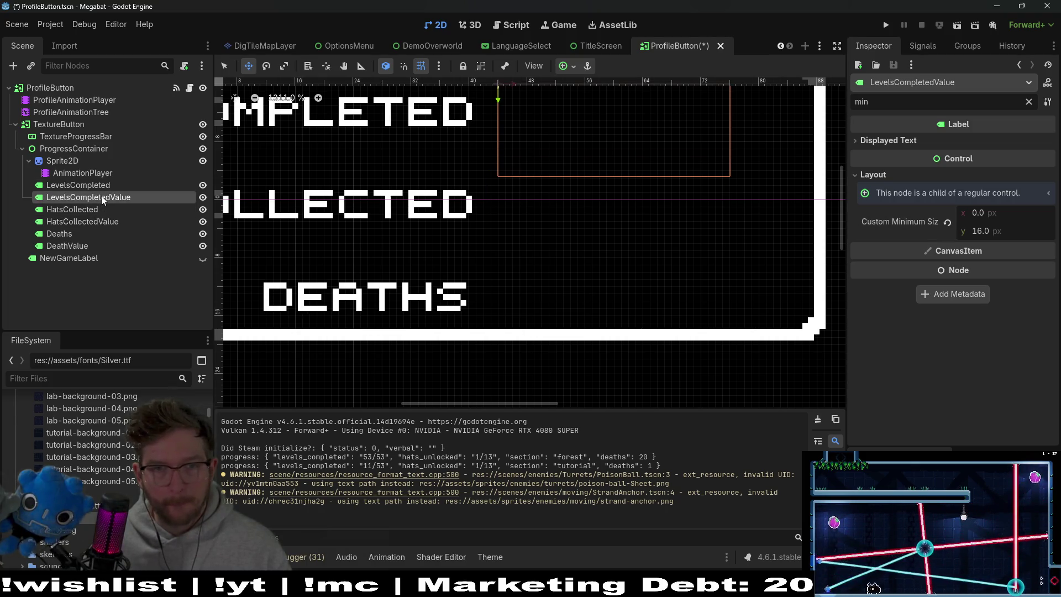
left_click(95, 220)
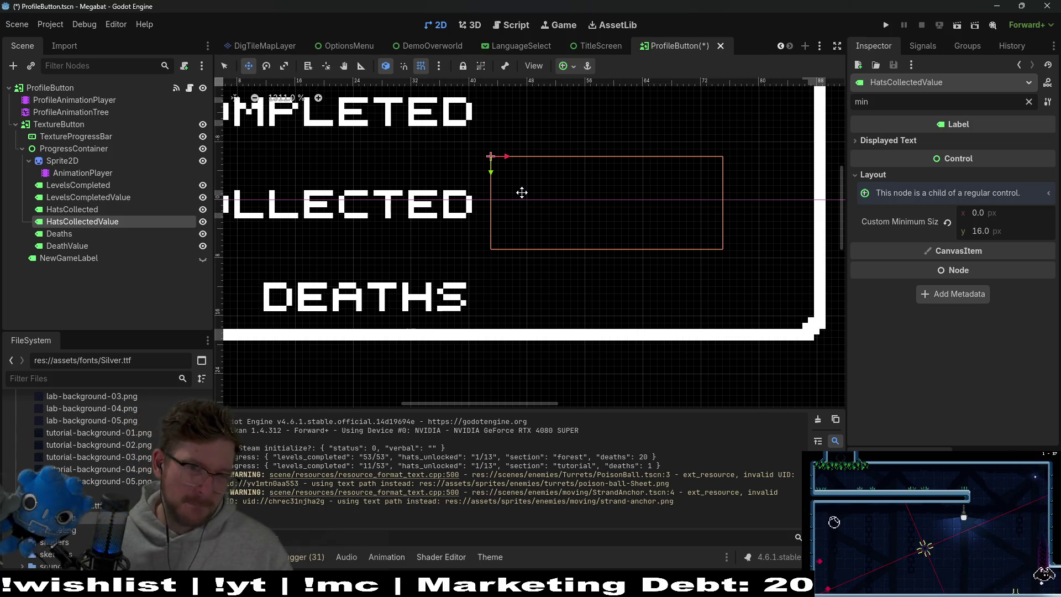
scroll(522, 192, "up", 2)
scroll(521, 193, "left", 4)
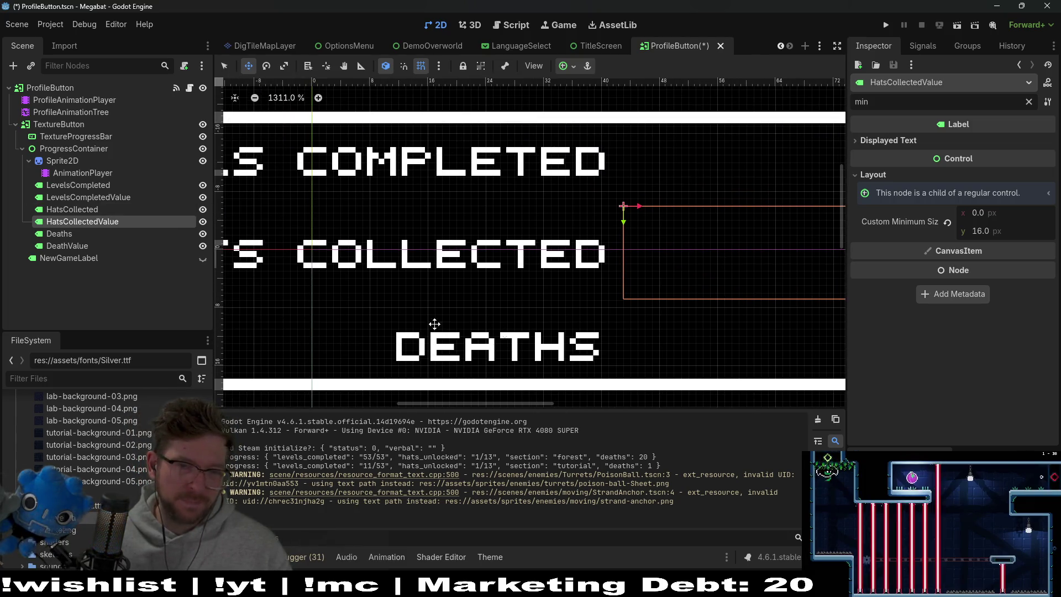
scroll(589, 261, "down", 4)
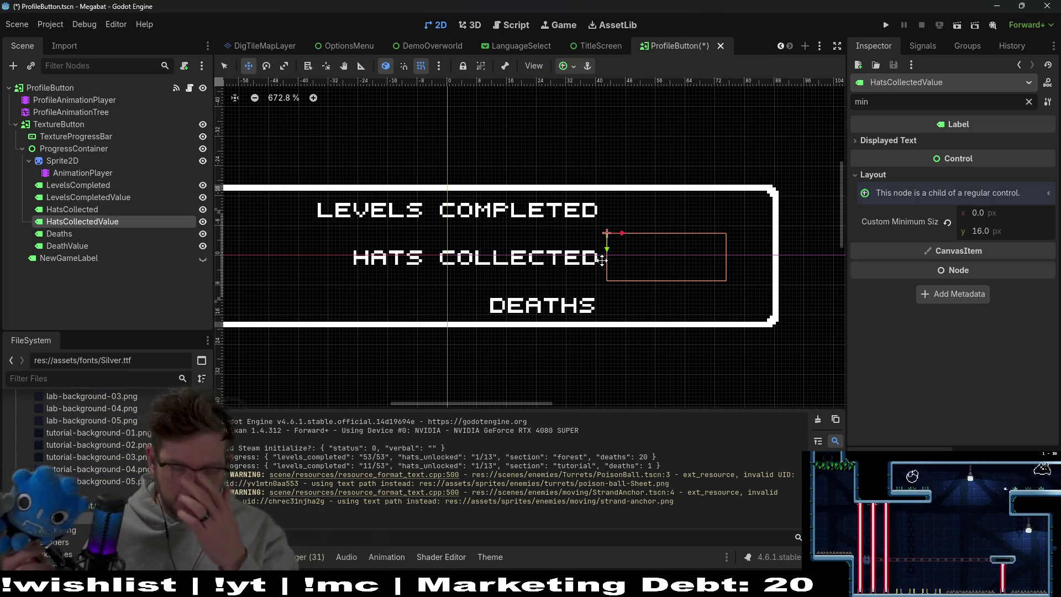
key("ctrl+z")
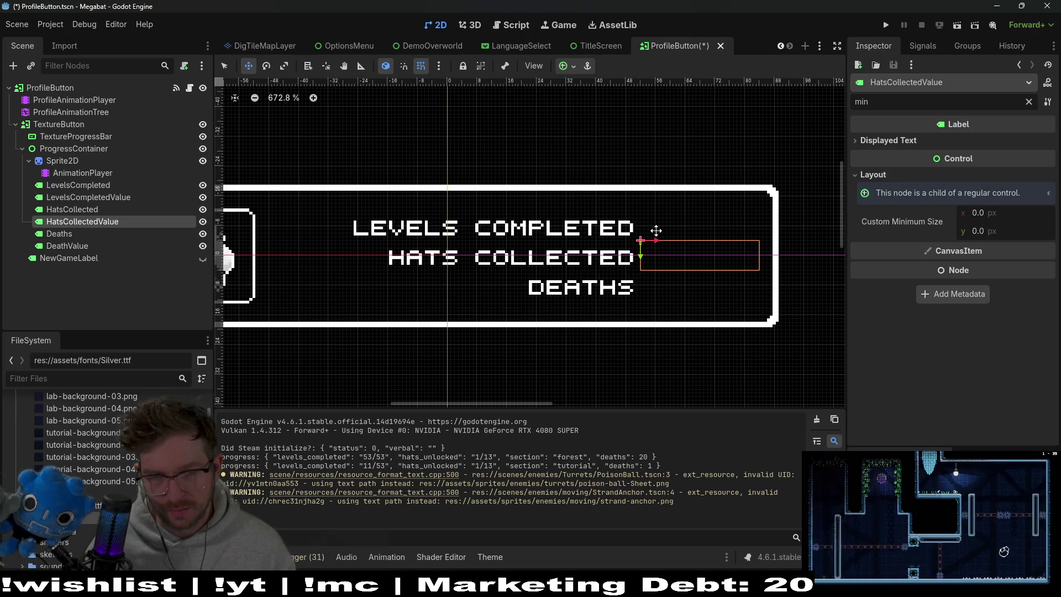
Select the HatsCollected and LevelsCompleted labels, check their Custom Minimum Size height, and clear the filter
left_click(89, 215)
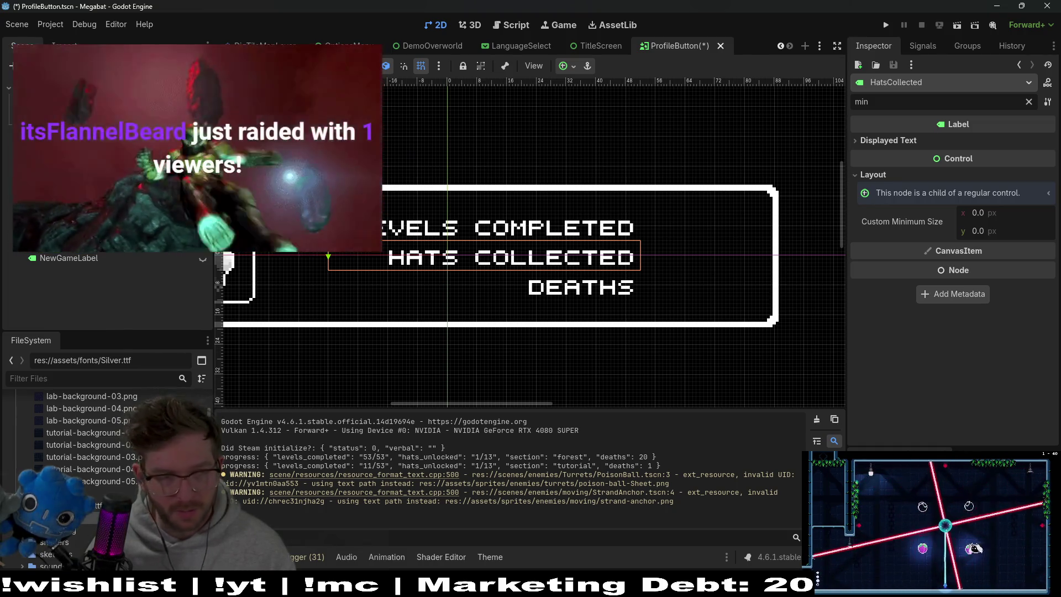
left_click(608, 227)
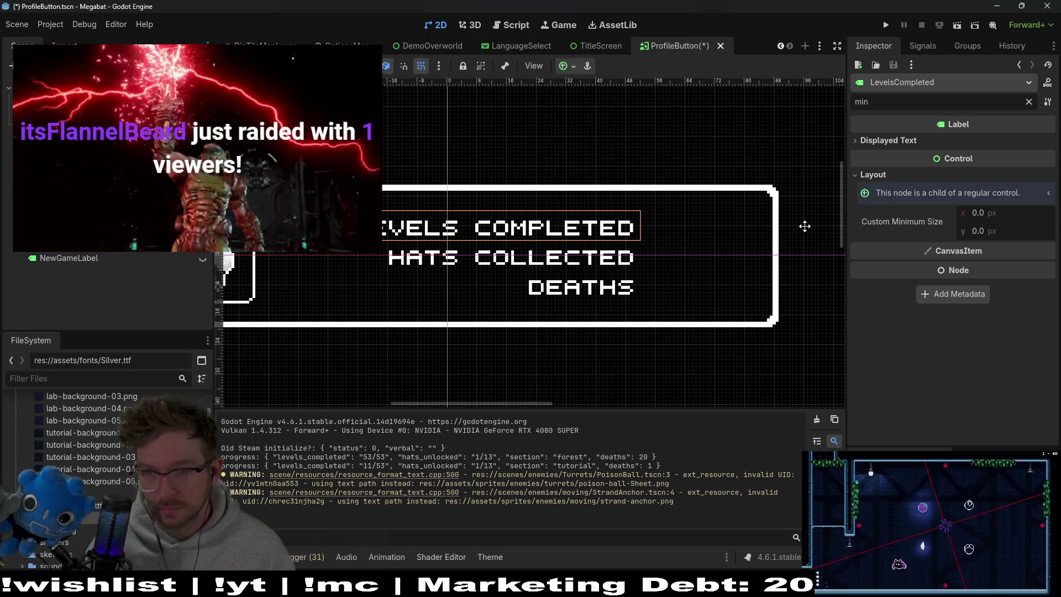
left_click(1000, 231)
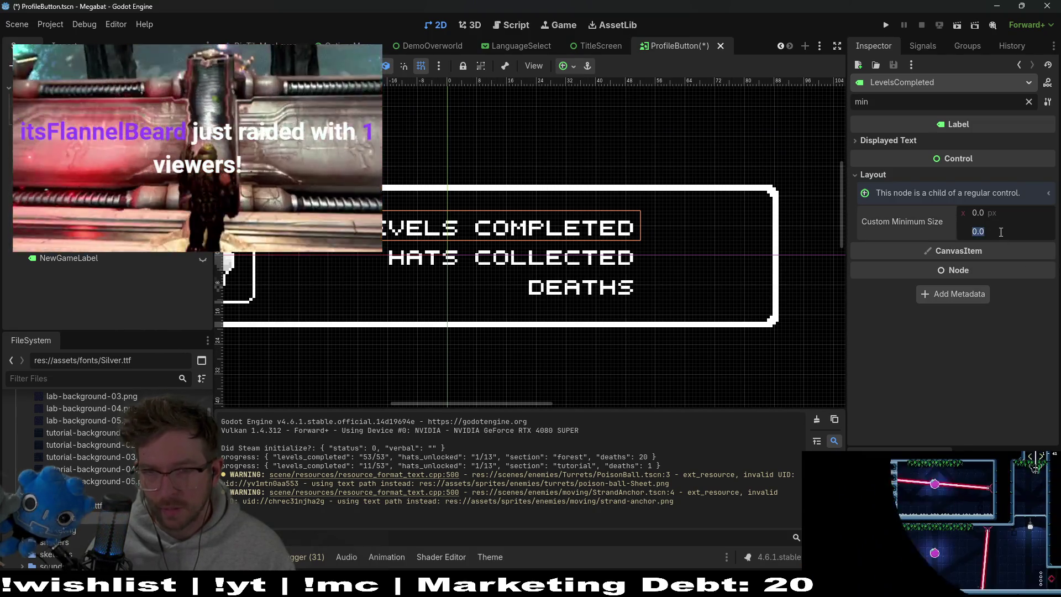
left_click(1028, 102)
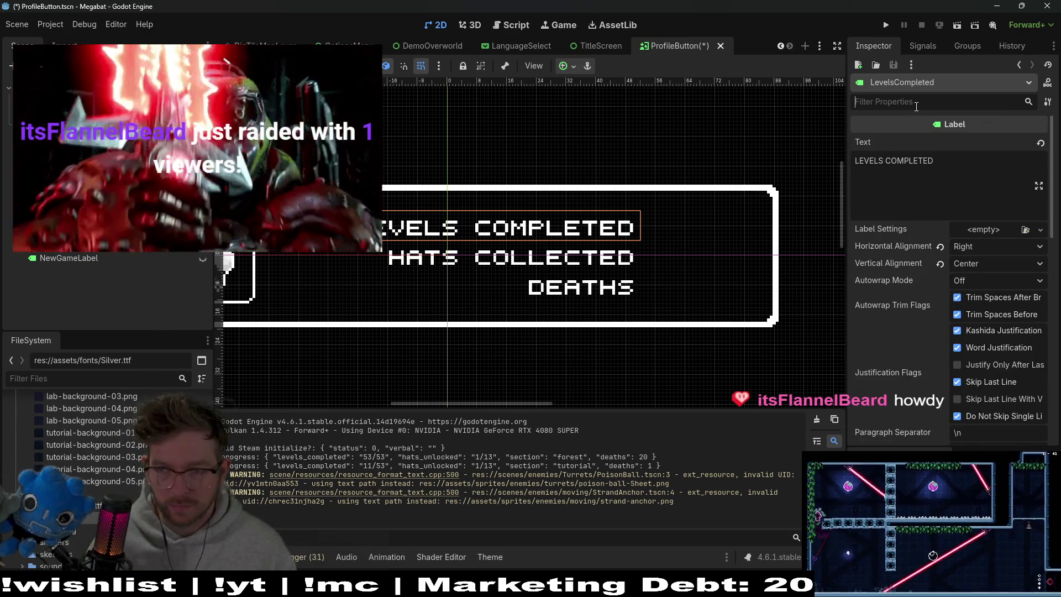
Filter the LevelsCompleted Inspector by 'height', then 'vertica', and finally 'layout'
left_click(917, 103)
type("height")
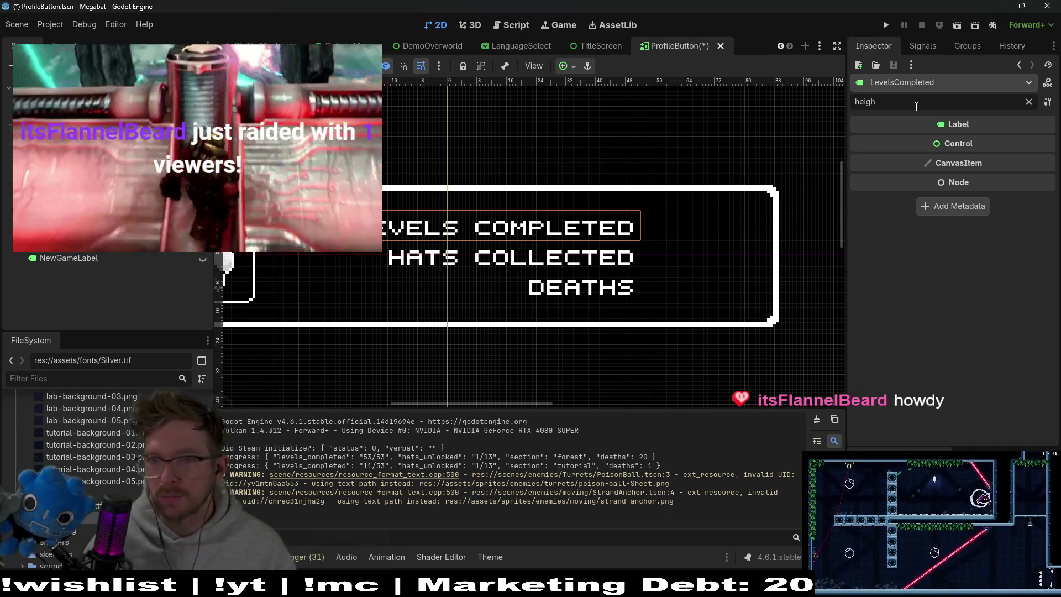
key("BackSpace")
key("BackSpace")
key("BackSpace")
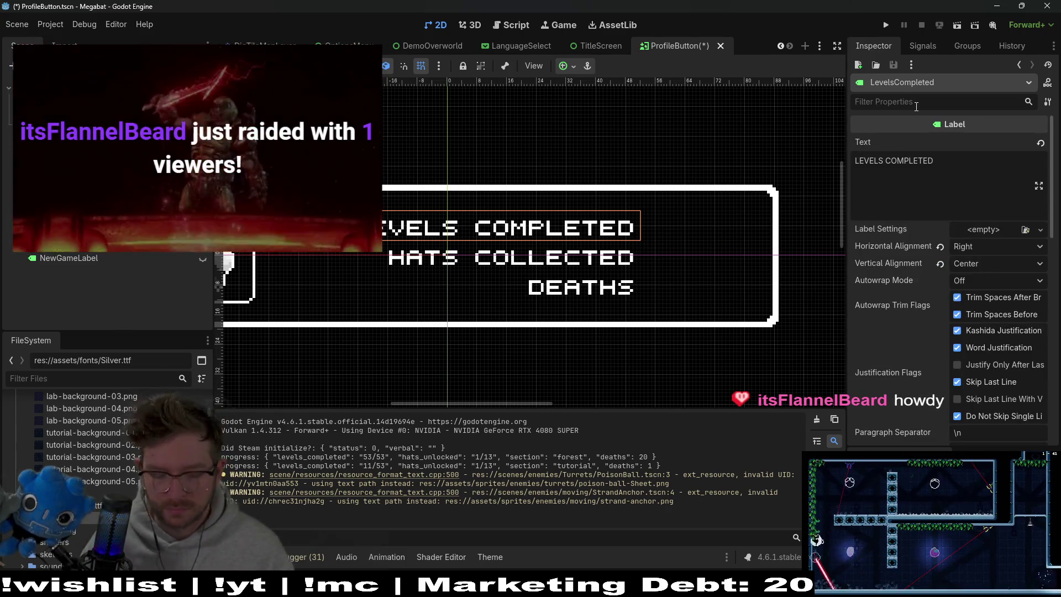
type("vertica")
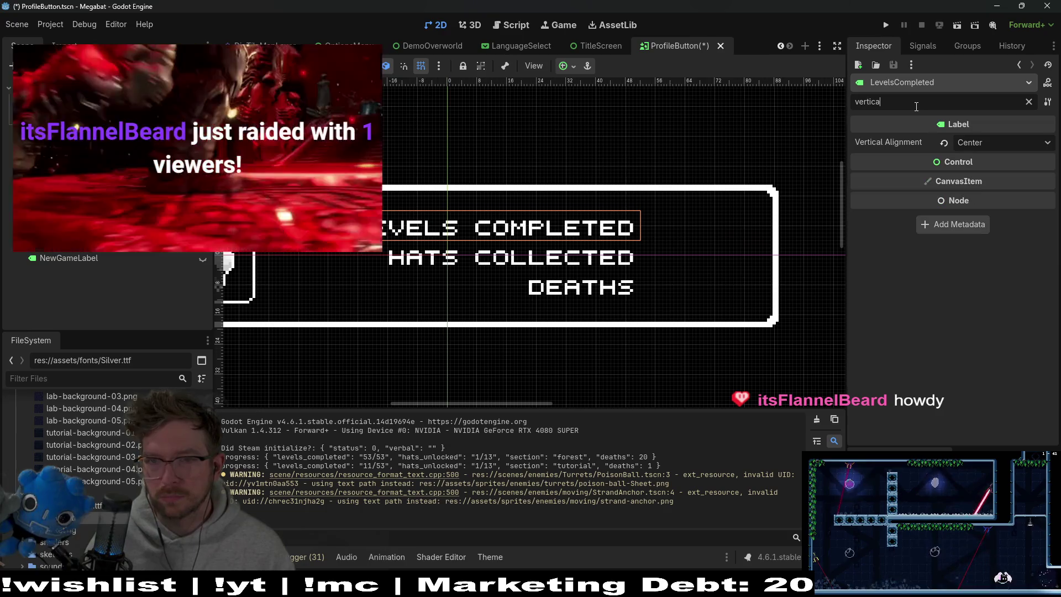
key("BackSpace")
key("BackSpace")
key("BackSpace")
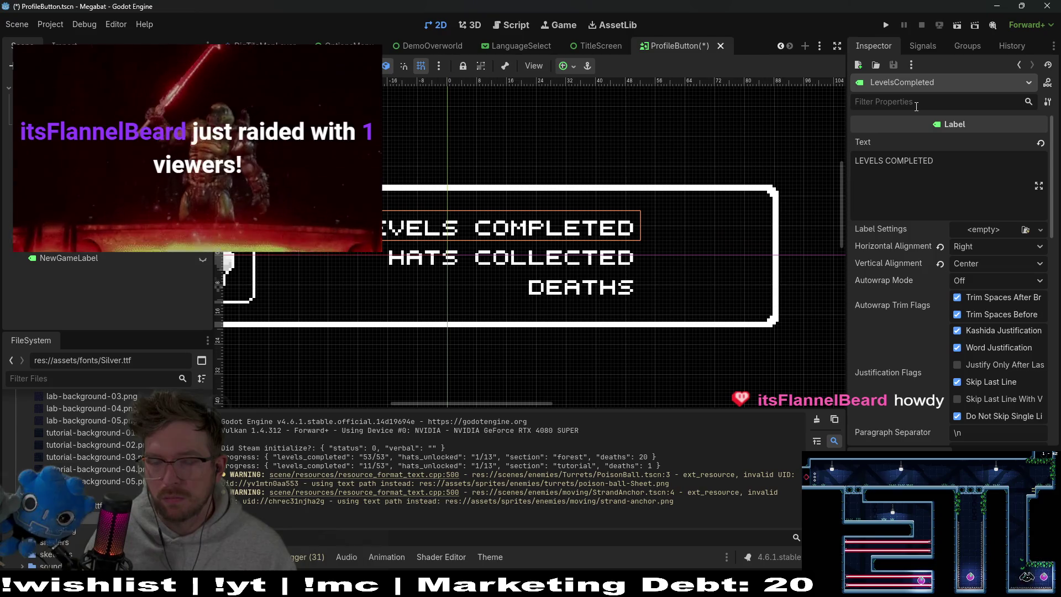
type("layout")
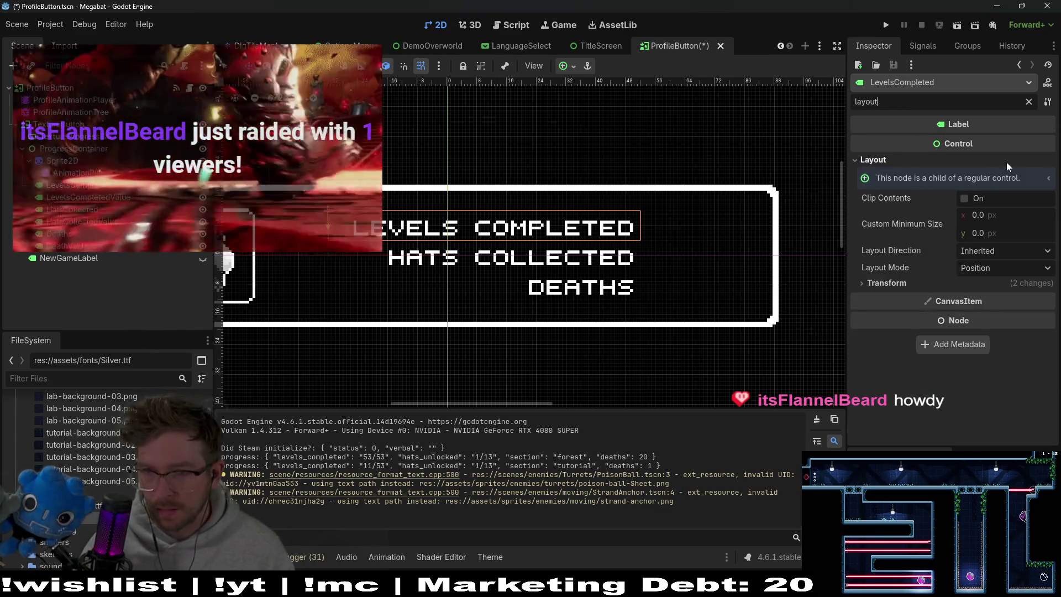
Filter the Inspector by 'min' and give LevelsCompleted a 10 px minimum height
left_click(898, 283)
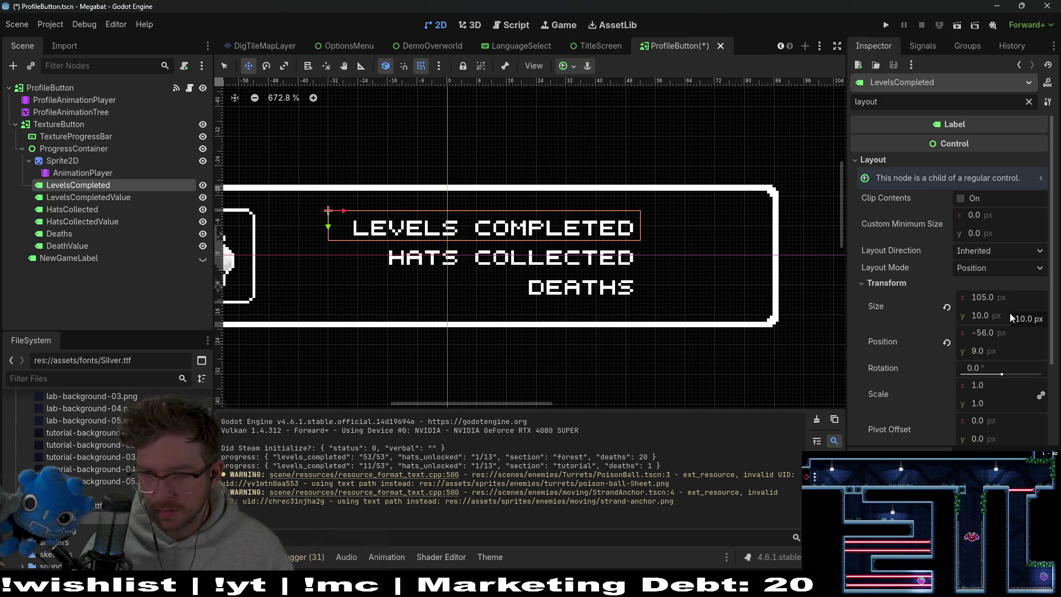
left_click(88, 197)
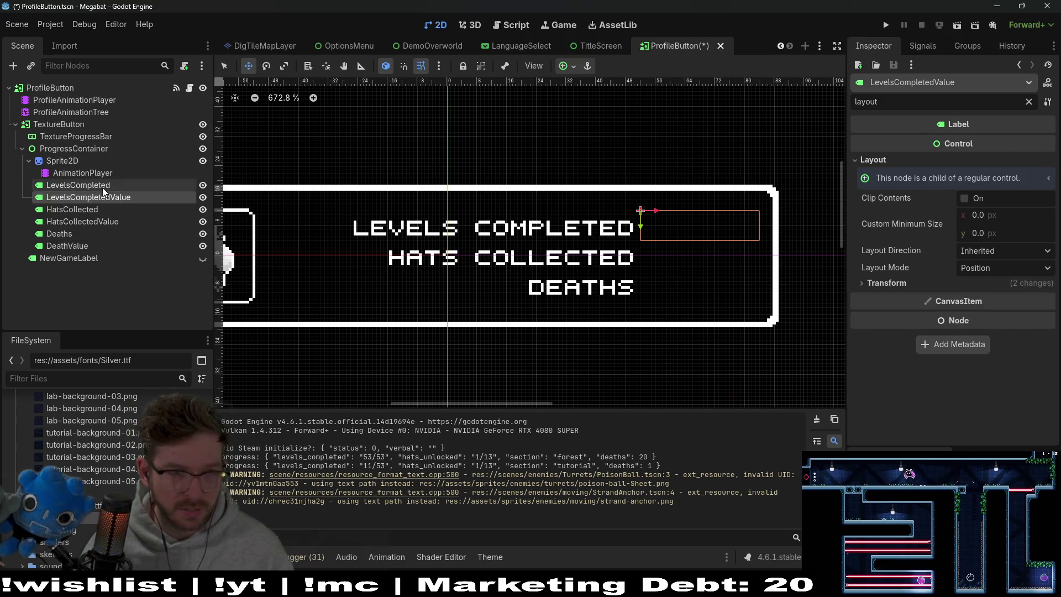
left_click(78, 185)
double_click(865, 102)
type("min")
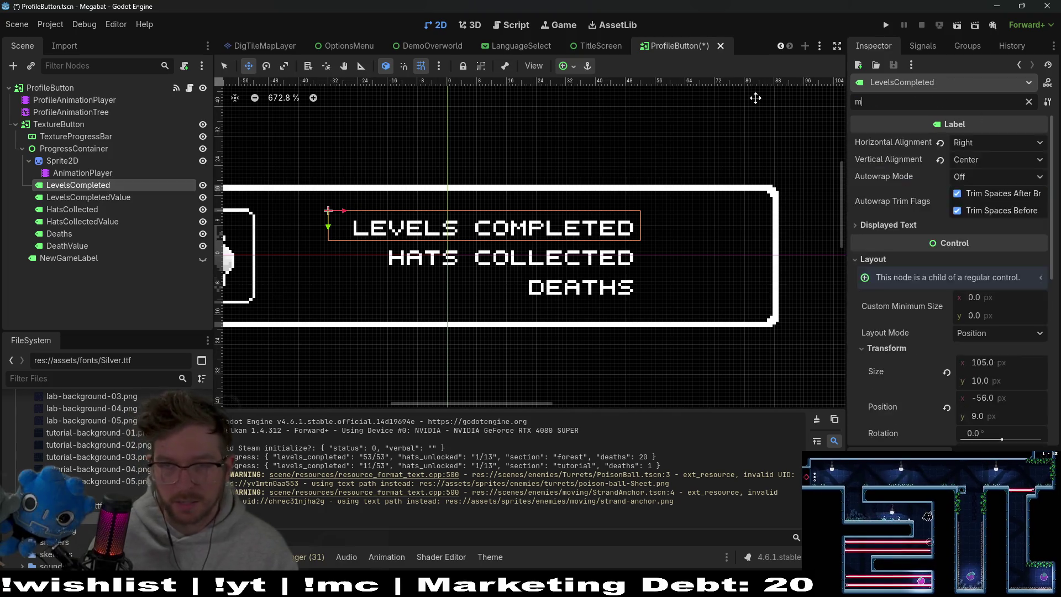
left_click(997, 229)
type("1")
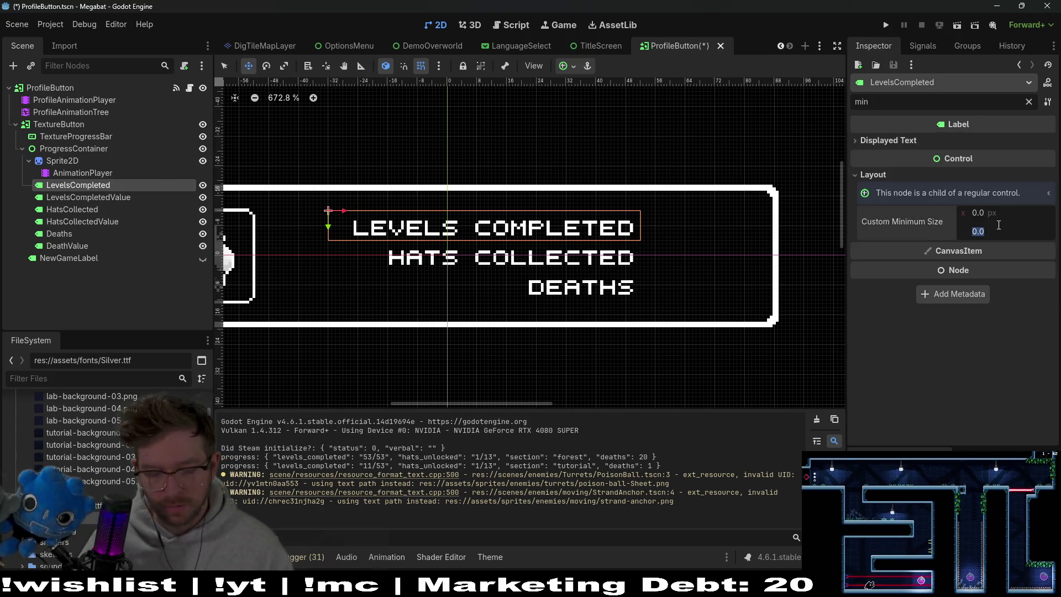
type("0")
key("Return")
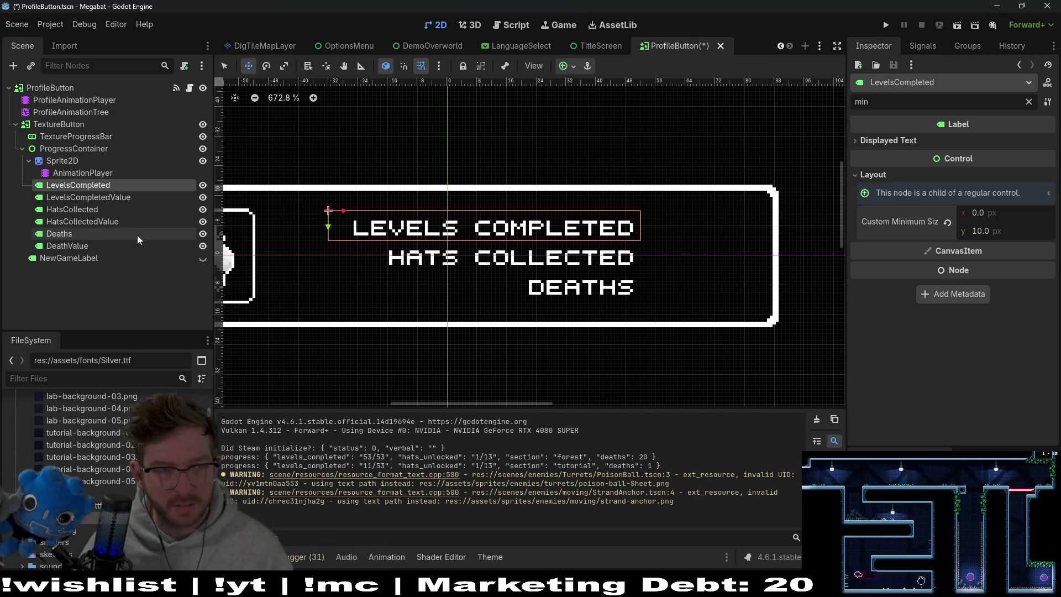
Check LevelsCompletedValue and HatsCollected, then set HatsCollectedValue's minimum height to 10 px
left_click(108, 198)
left_click(992, 232)
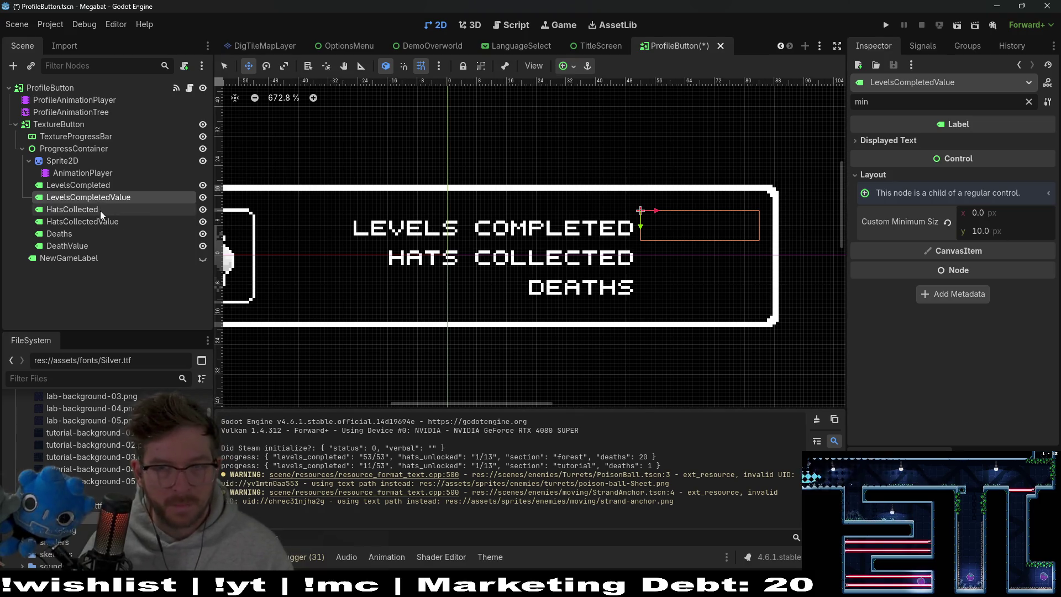
left_click(72, 210)
left_click(978, 231)
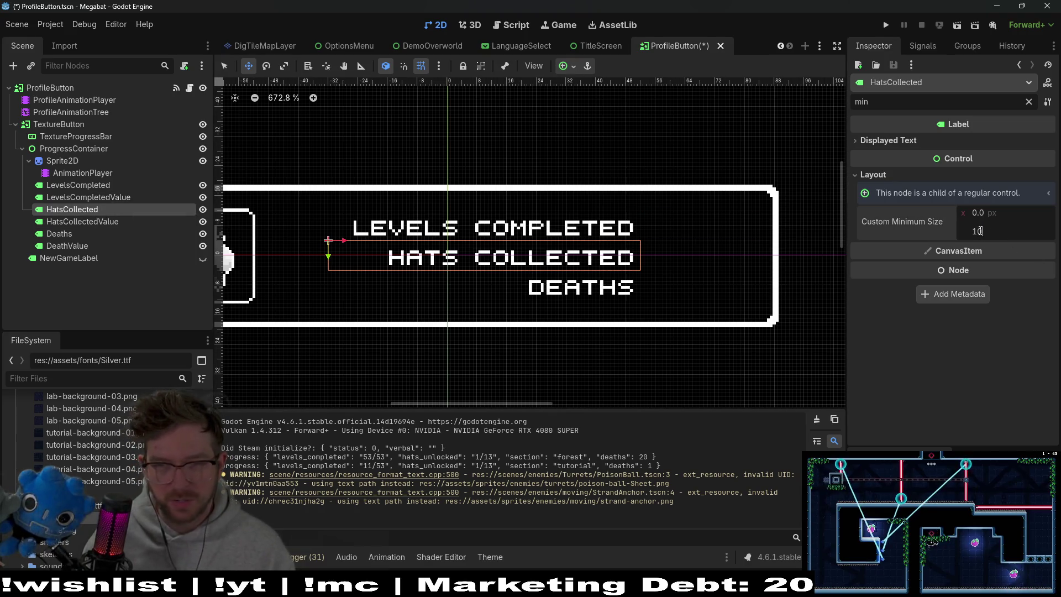
left_click(76, 222)
left_click(998, 230)
type("10")
key("Return")
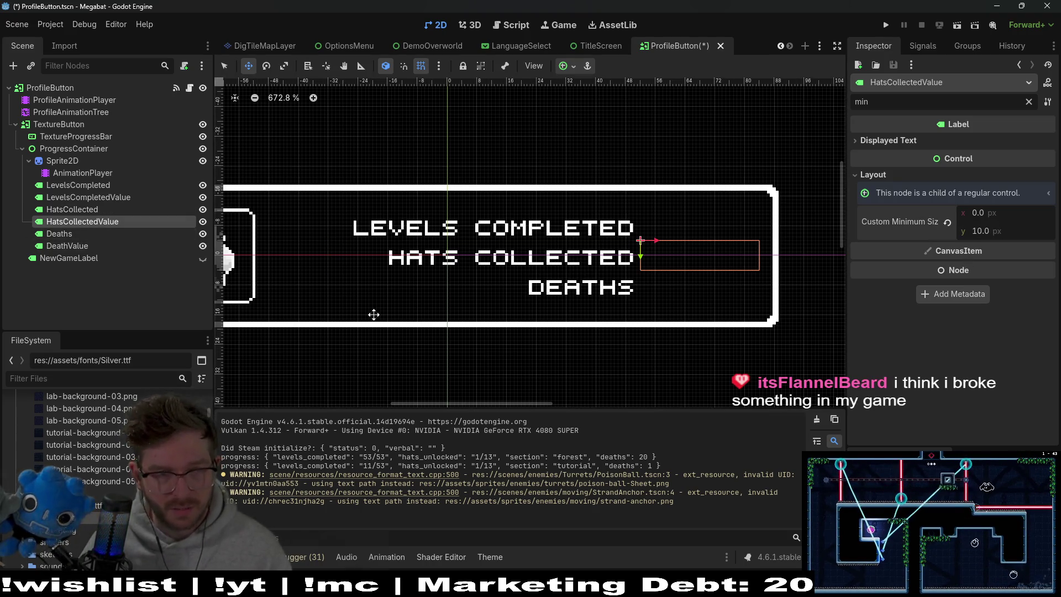
Set DeathValue's minimum height to 10 px, save the ProfileButton scene and run the game
left_click(163, 234)
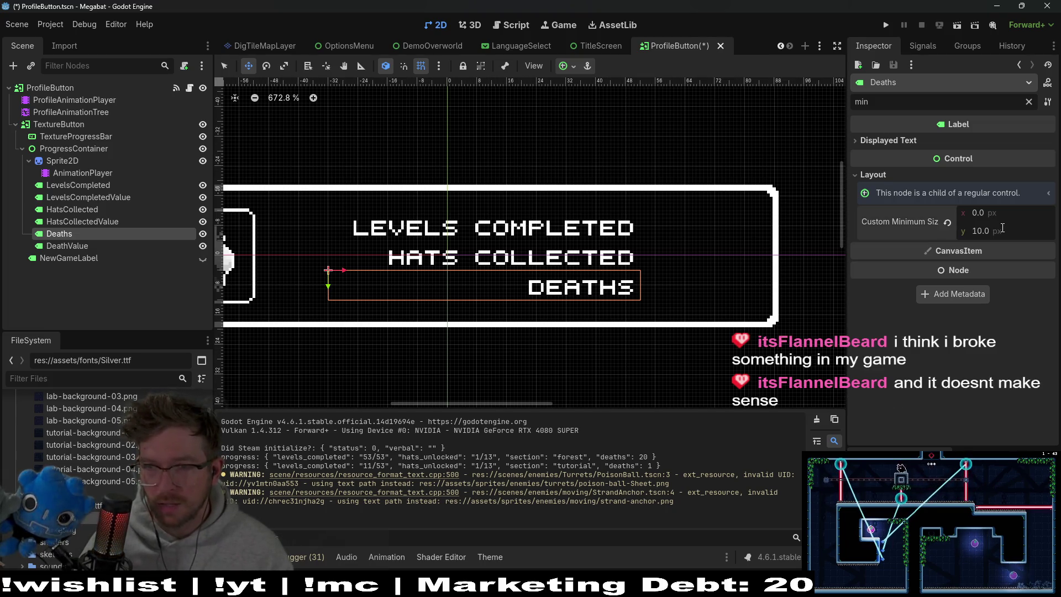
left_click(61, 246)
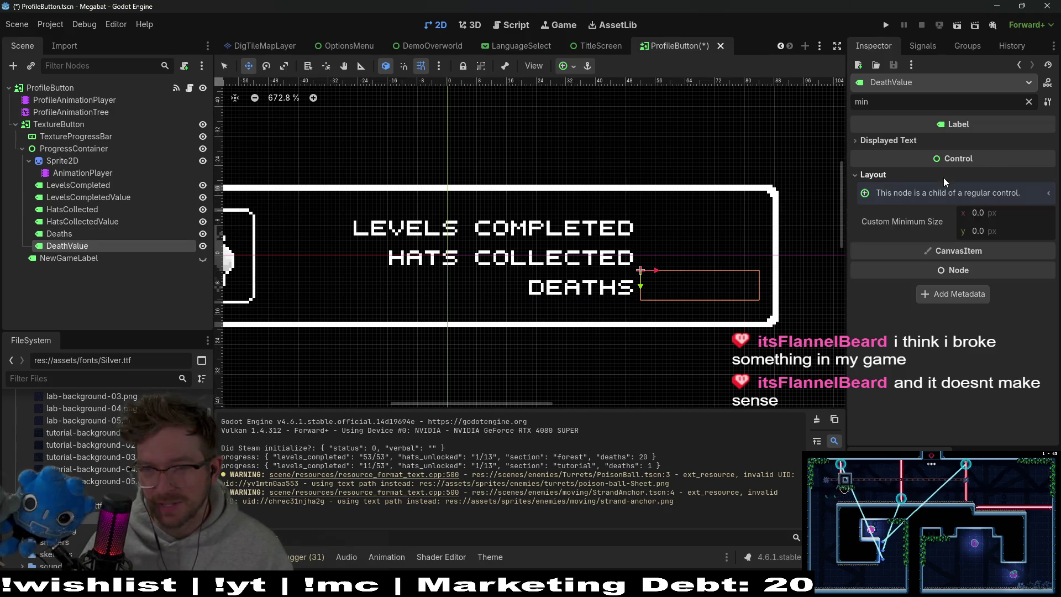
left_click(985, 231)
type("0")
key("Return")
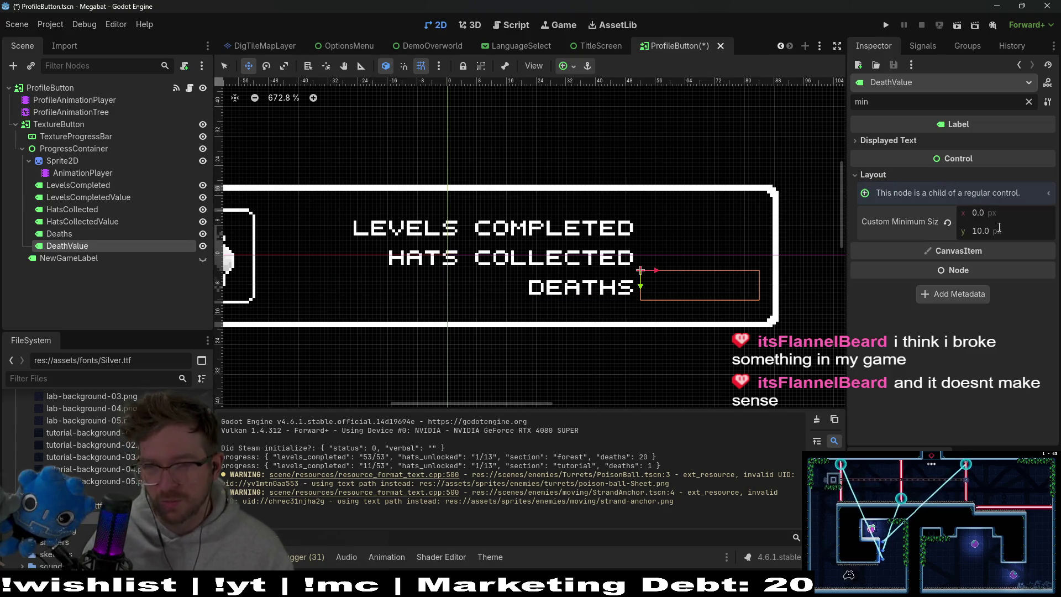
key("ctrl+s")
left_click(886, 24)
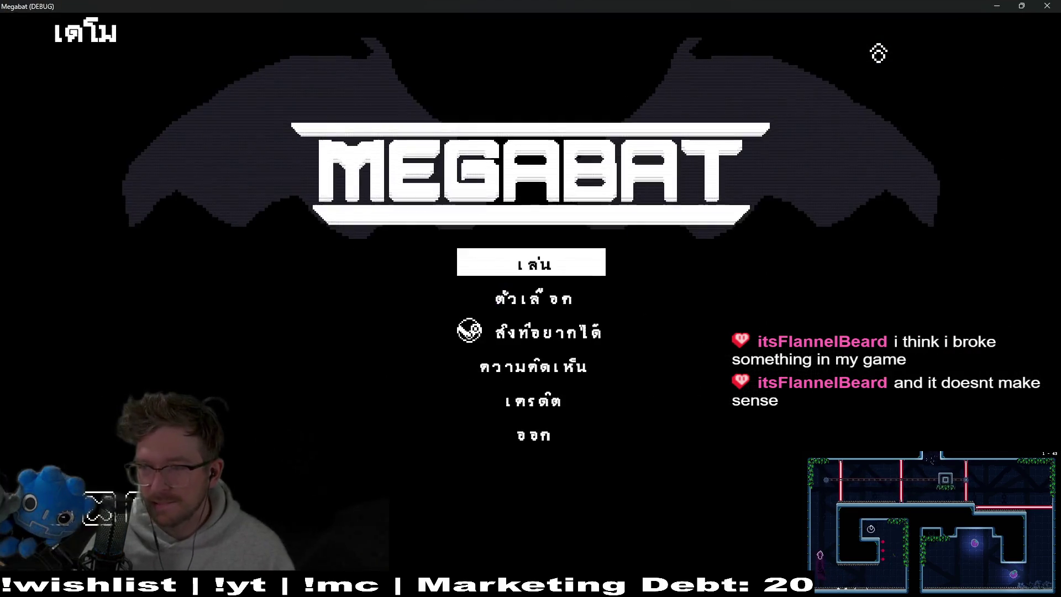
Visit the game's Options screen, return, view the profile cards, then close the debug window
left_click(492, 211)
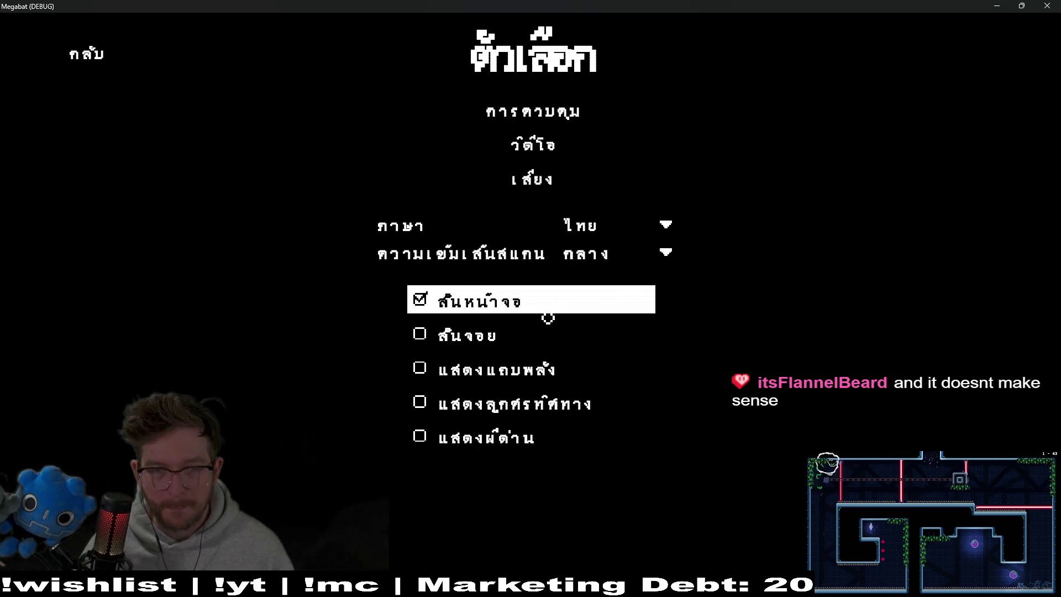
left_click(88, 73)
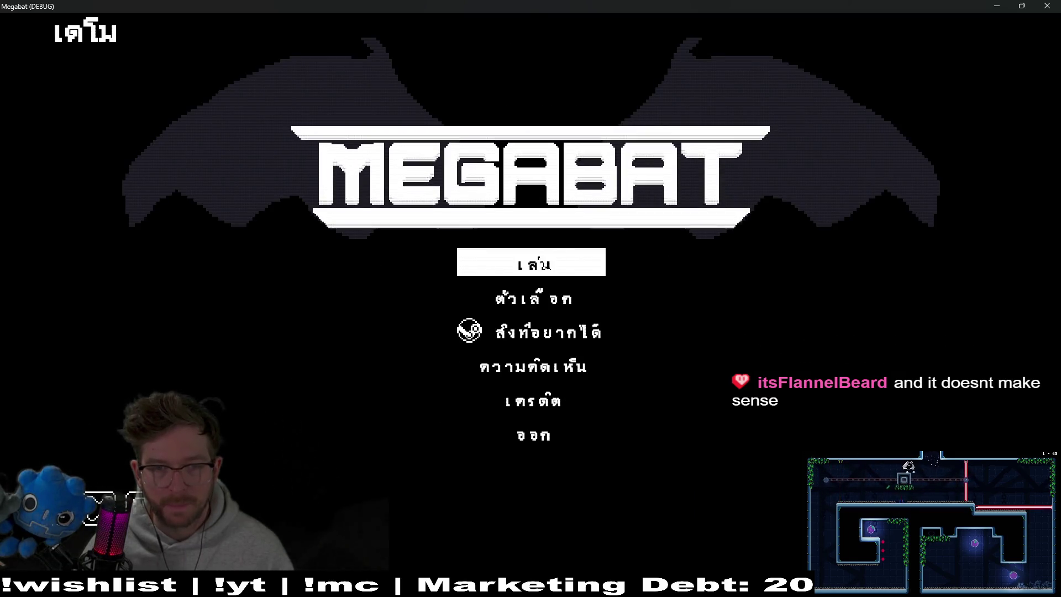
left_click(546, 261)
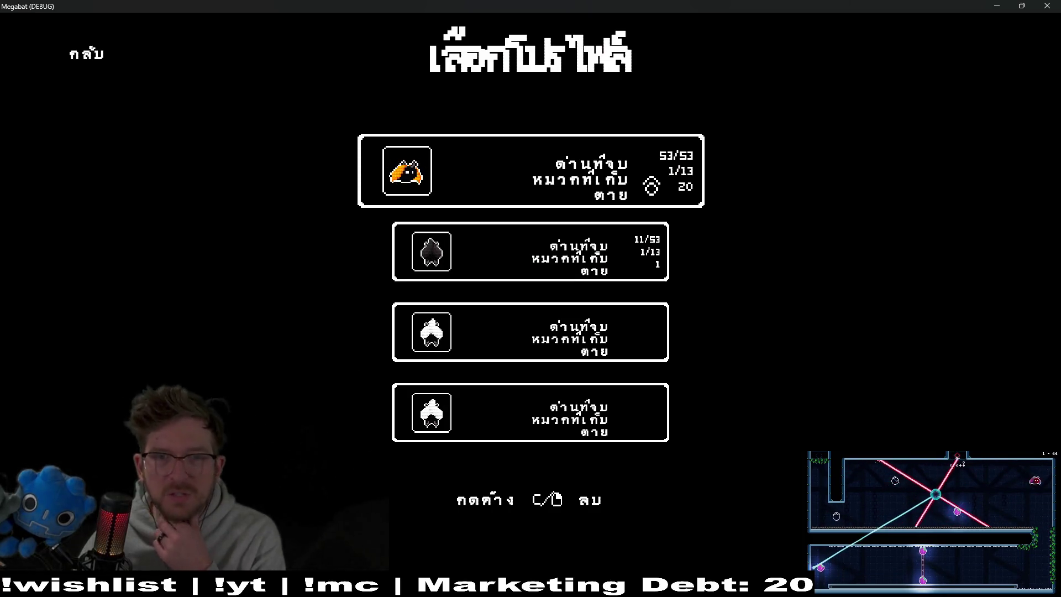
left_click(1047, 6)
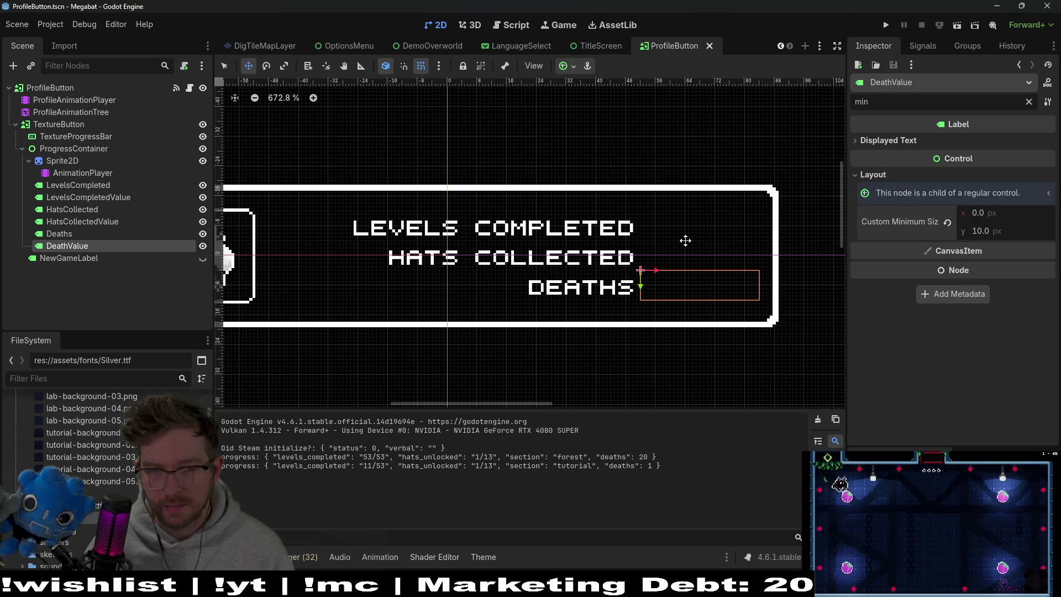
Clear the property filter and check HatsCollectedValue's Transform size values
left_click(84, 223)
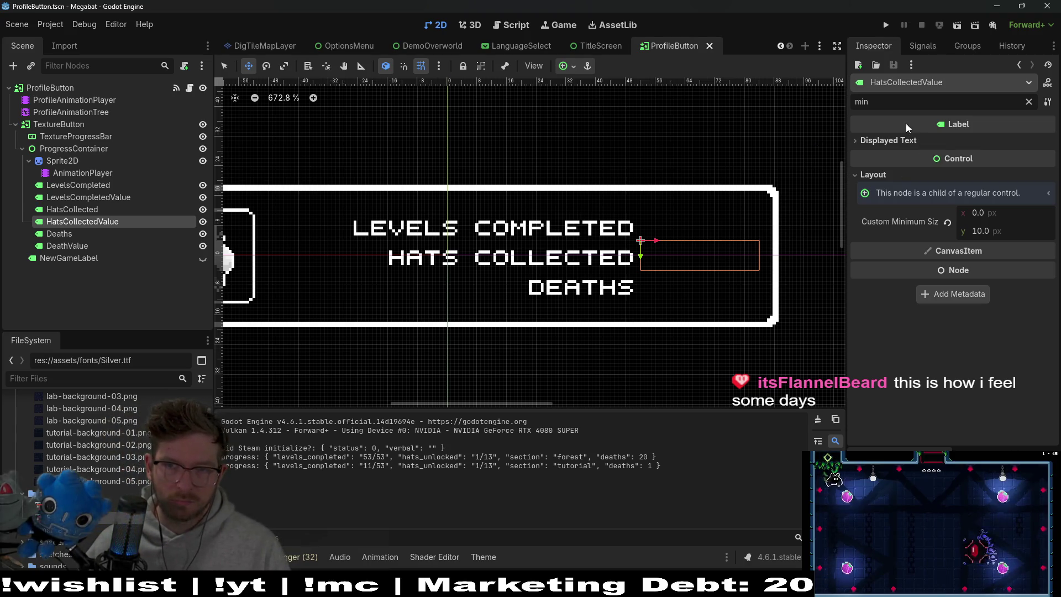
left_click(1028, 101)
scroll(968, 222, "down", 15)
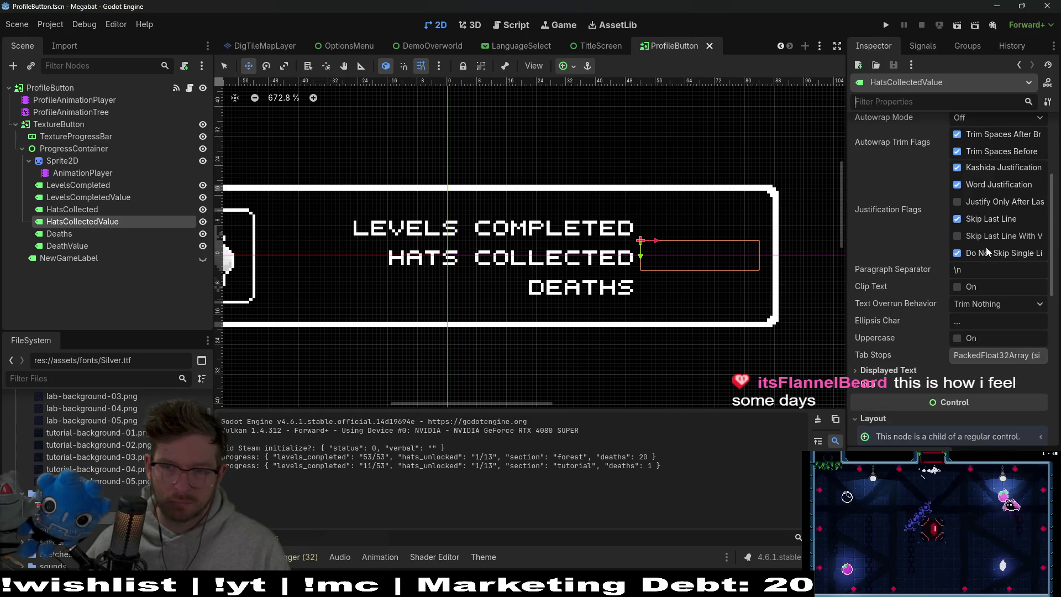
left_click(883, 258)
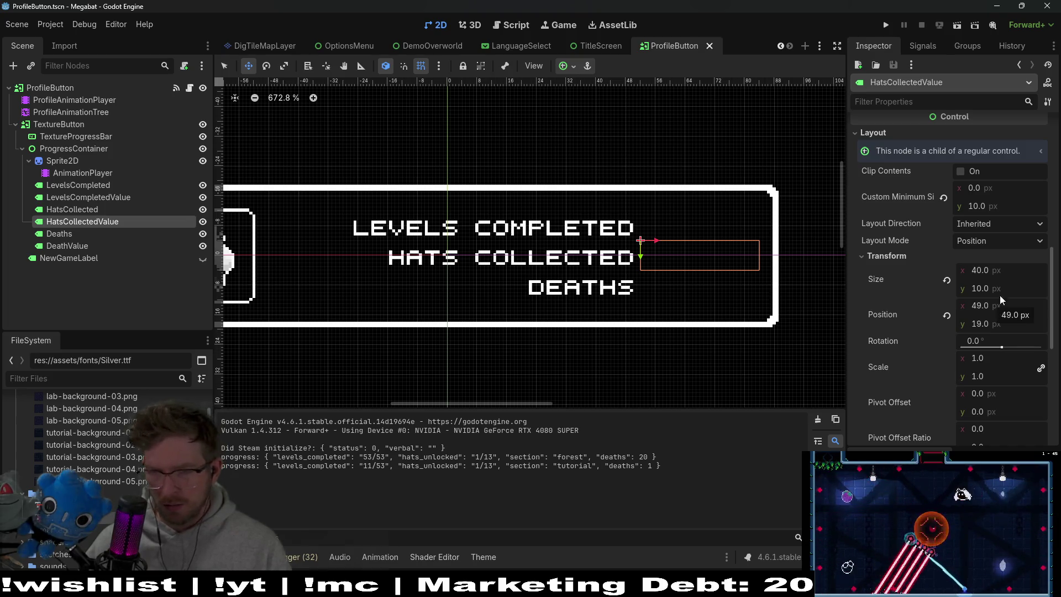
Filter by 'min' and set 40 px minimum width on LevelsCompletedValue, HatsCollectedValue and DeathValue
left_click(91, 185)
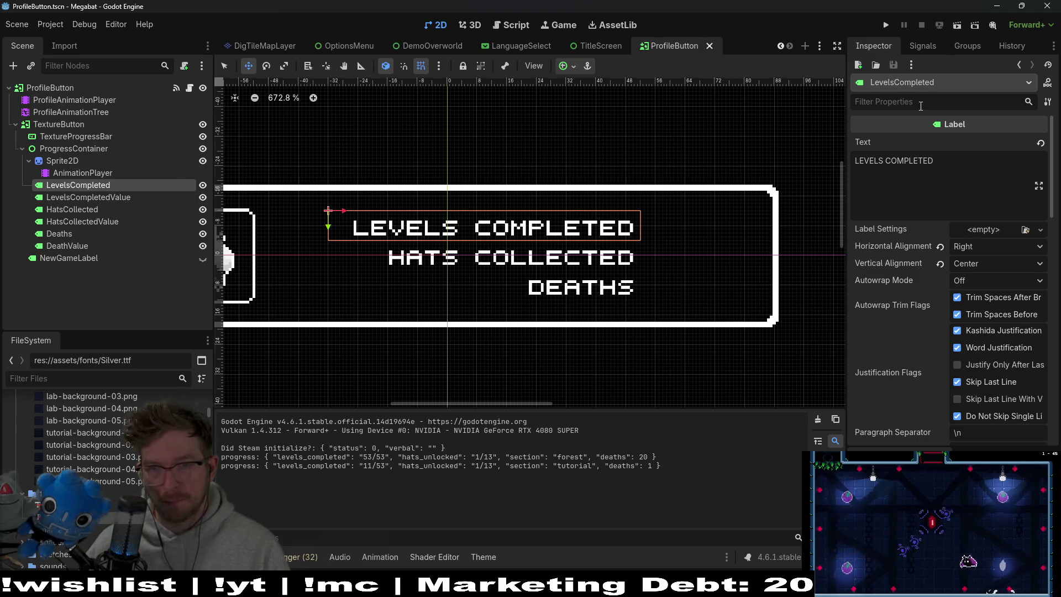
type("min")
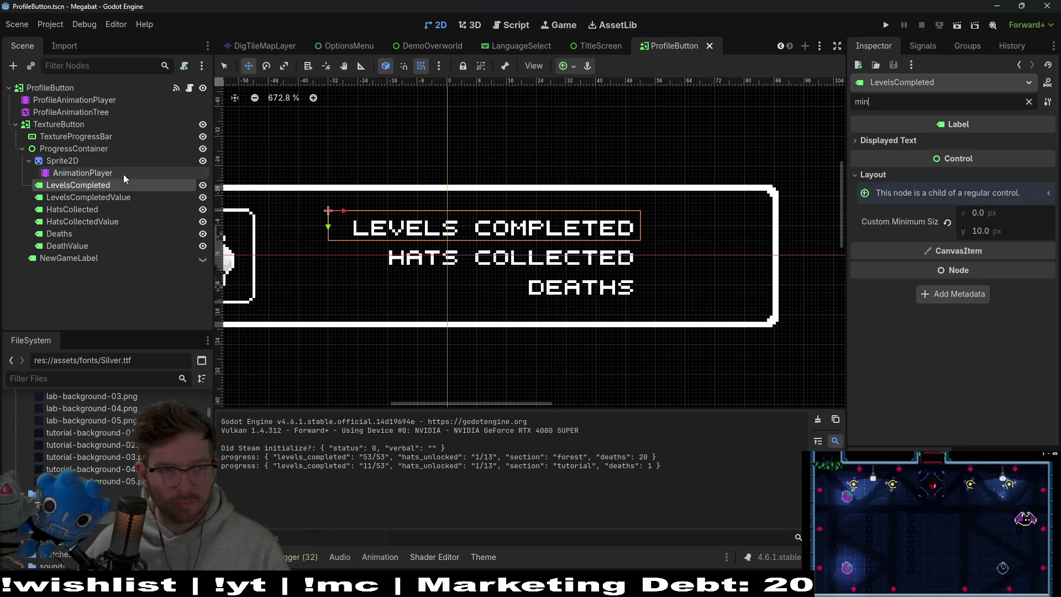
left_click(88, 197)
left_click(988, 214)
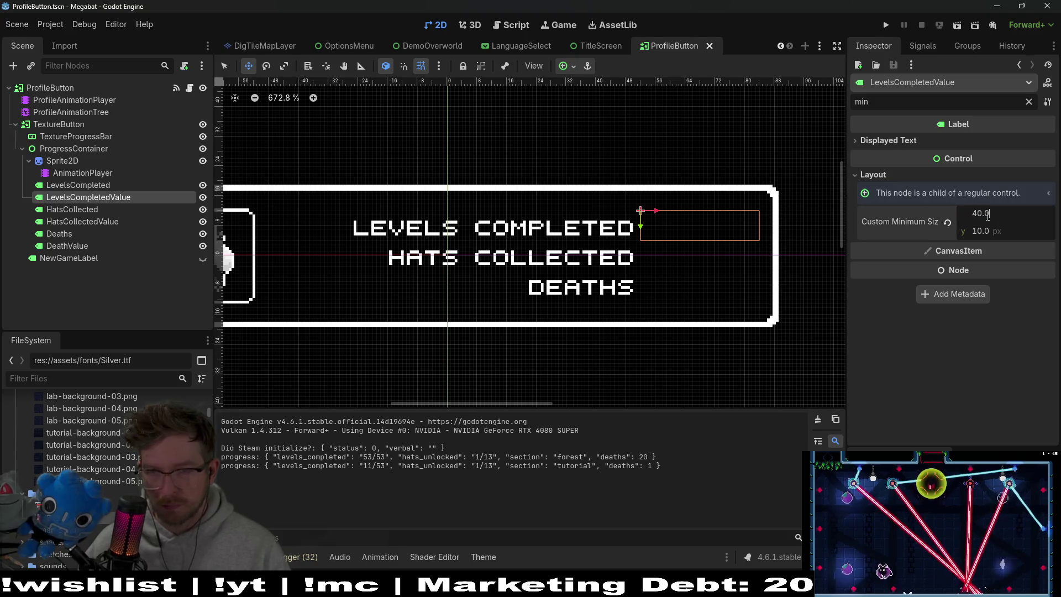
key("Return")
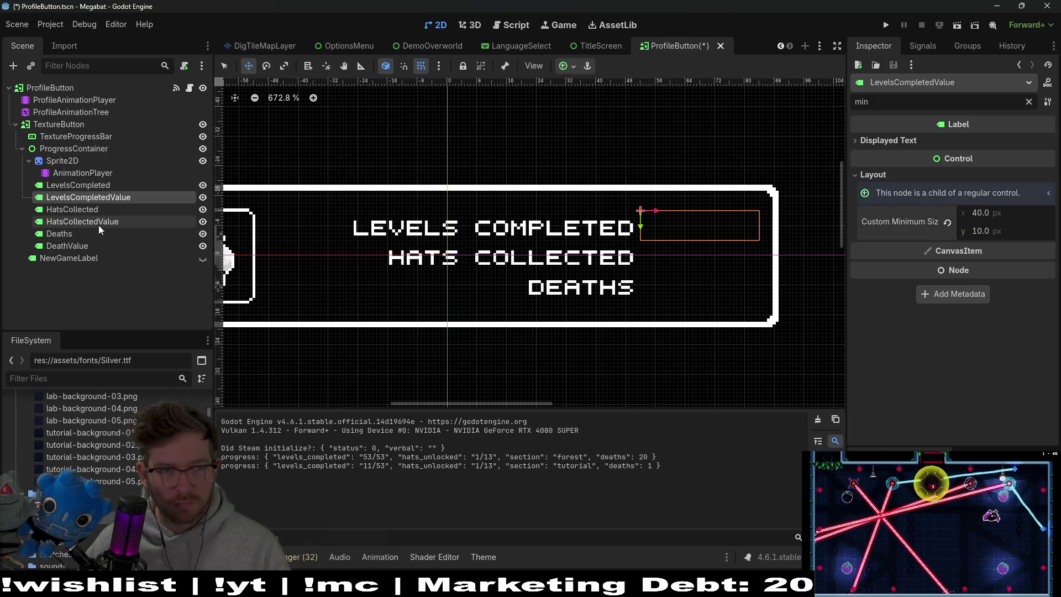
left_click(99, 221)
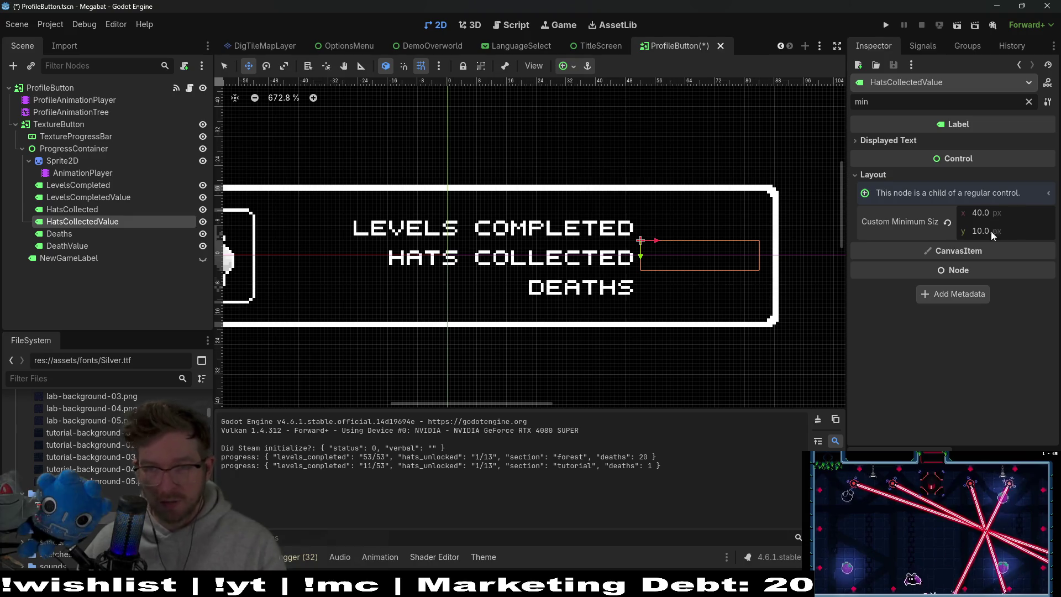
left_click(67, 246)
left_click(991, 213)
type("40.0")
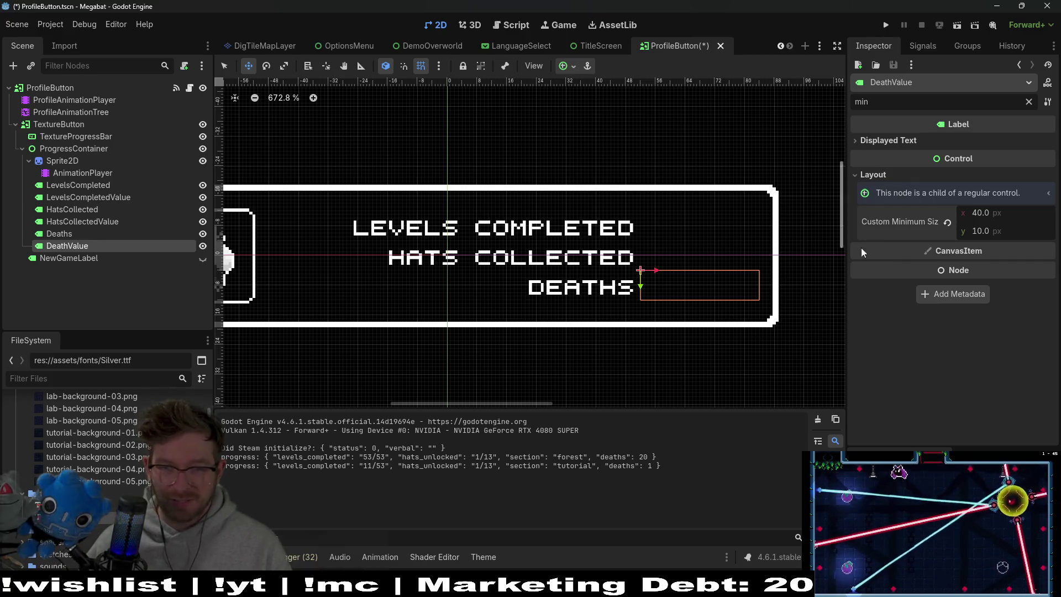
Compare the stat labels and check LevelsCompleted's 105 px width in the full property list
left_click(84, 223)
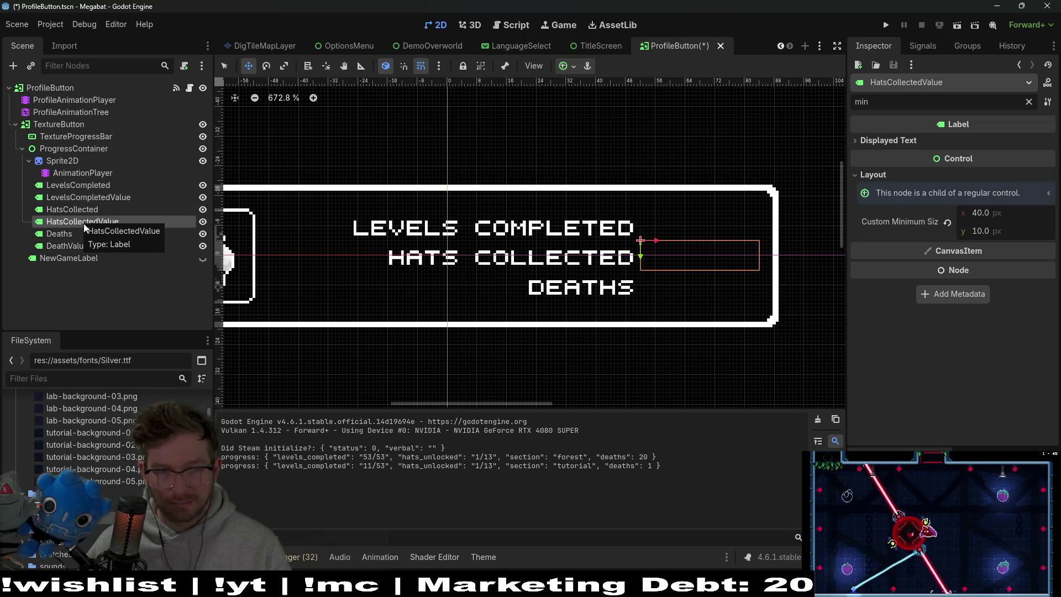
left_click(84, 198)
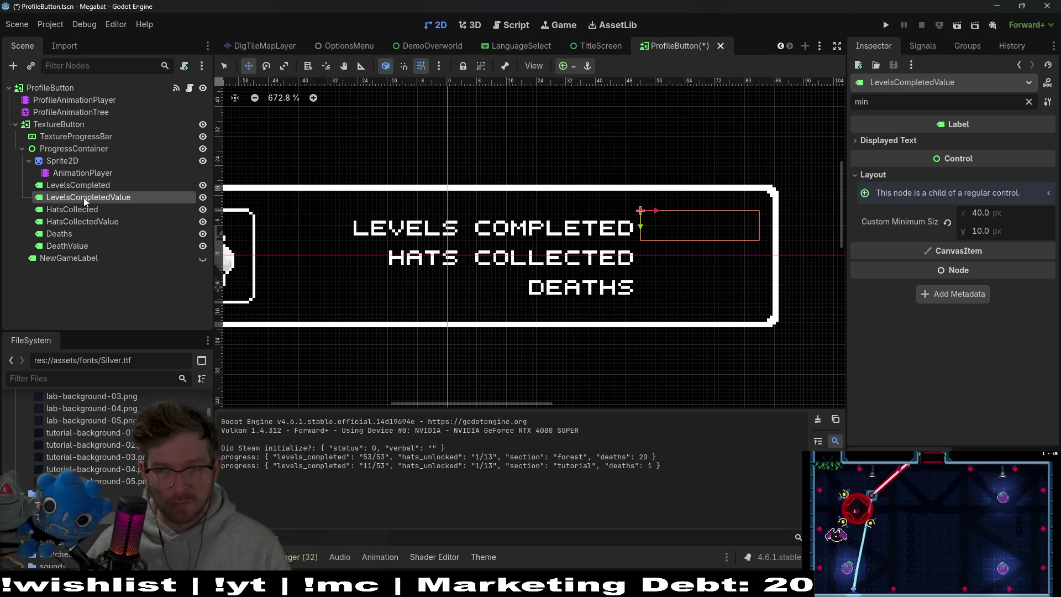
left_click(84, 222)
left_click(88, 246)
left_click(91, 233)
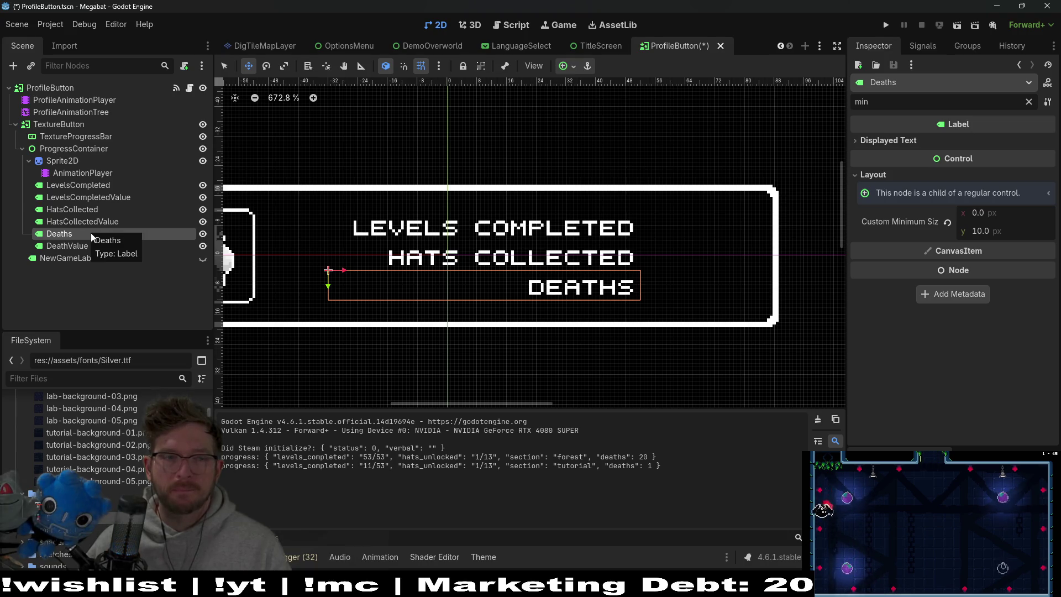
left_click(74, 187)
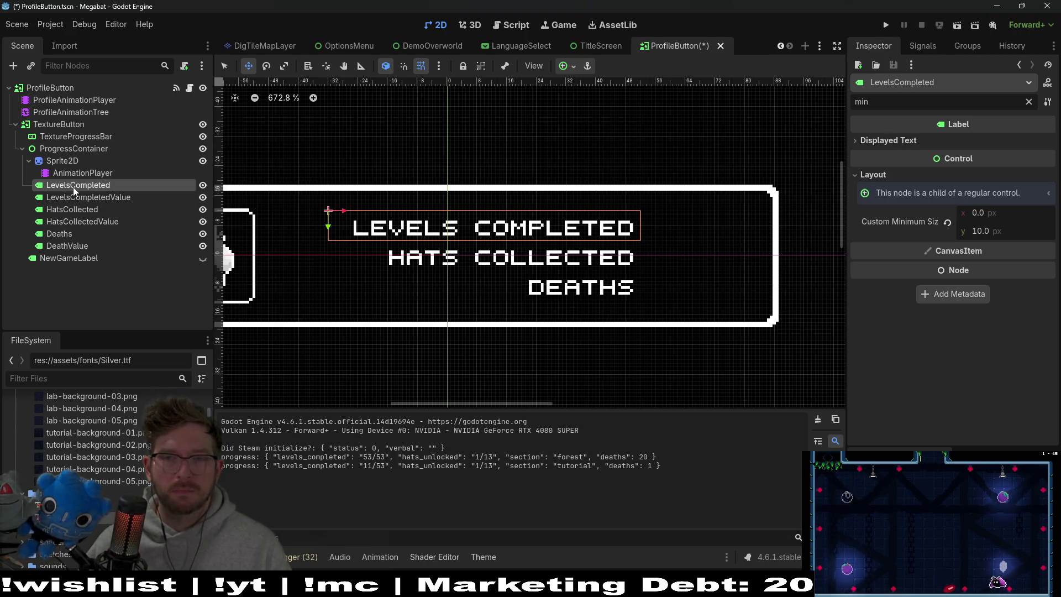
left_click(1029, 102)
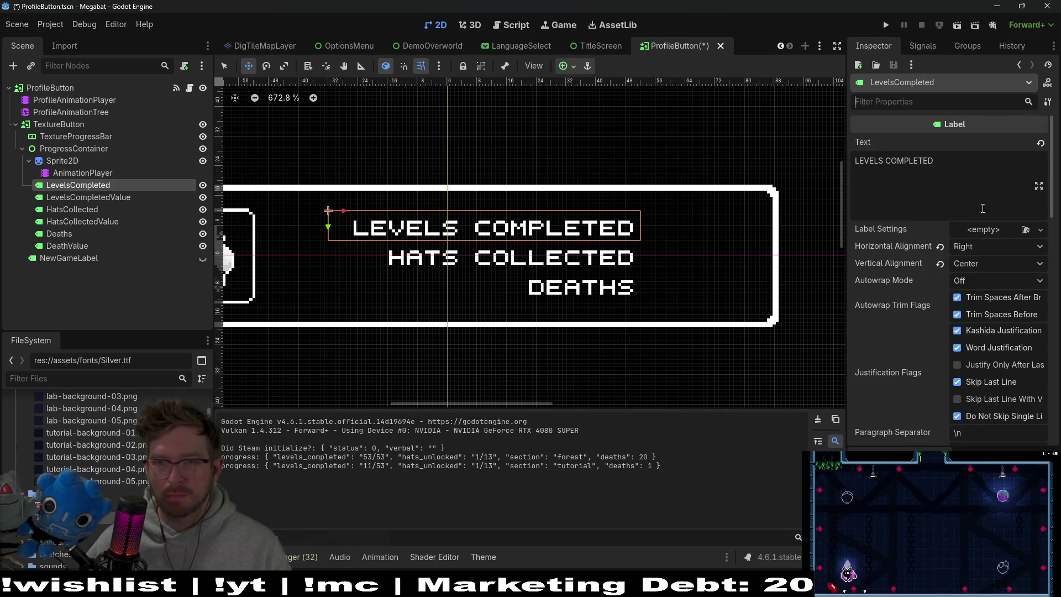
scroll(907, 280, "down", 5)
scroll(907, 280, "down", 3)
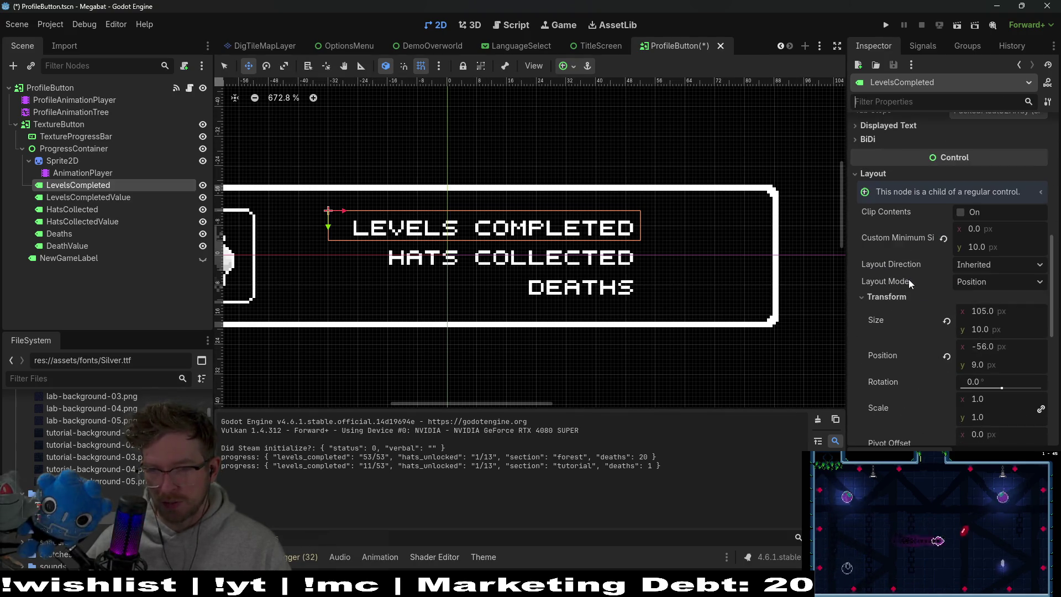
left_click(979, 311)
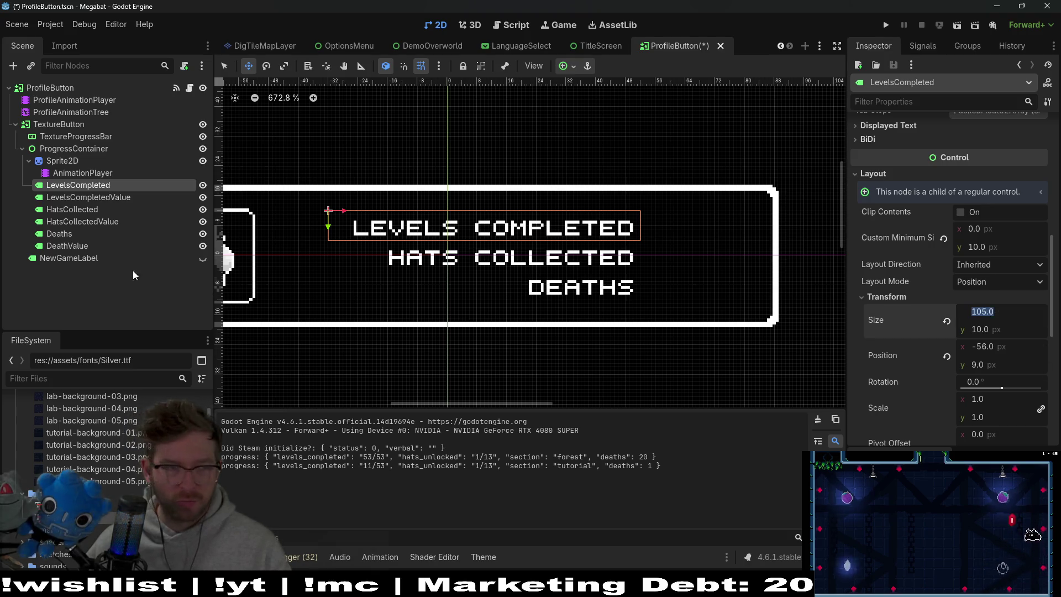
Set a 105 px Custom Minimum Size width on LevelsCompleted and Deaths
left_click(71, 198)
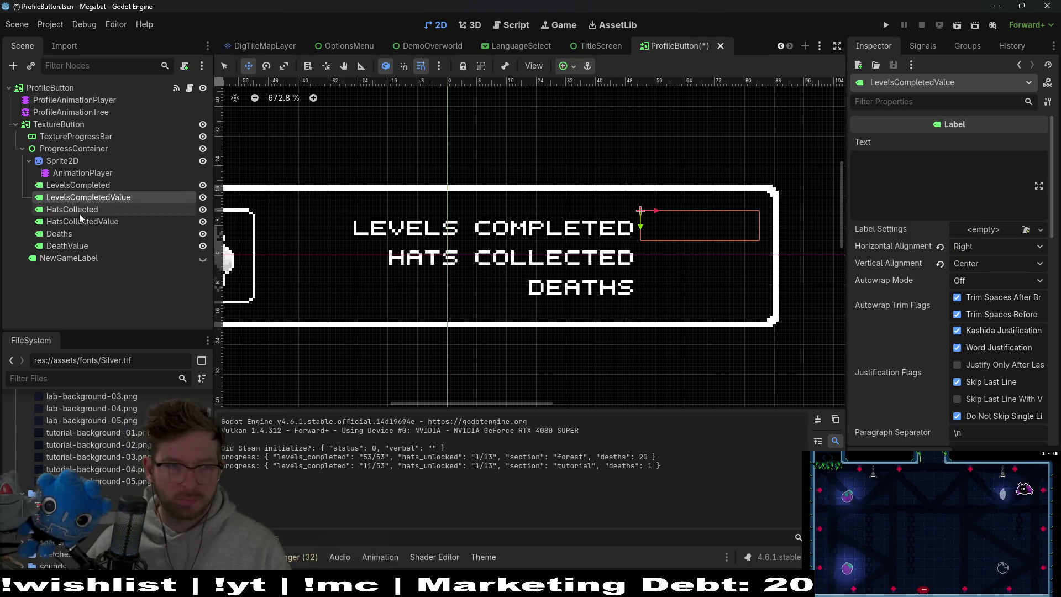
left_click(77, 186)
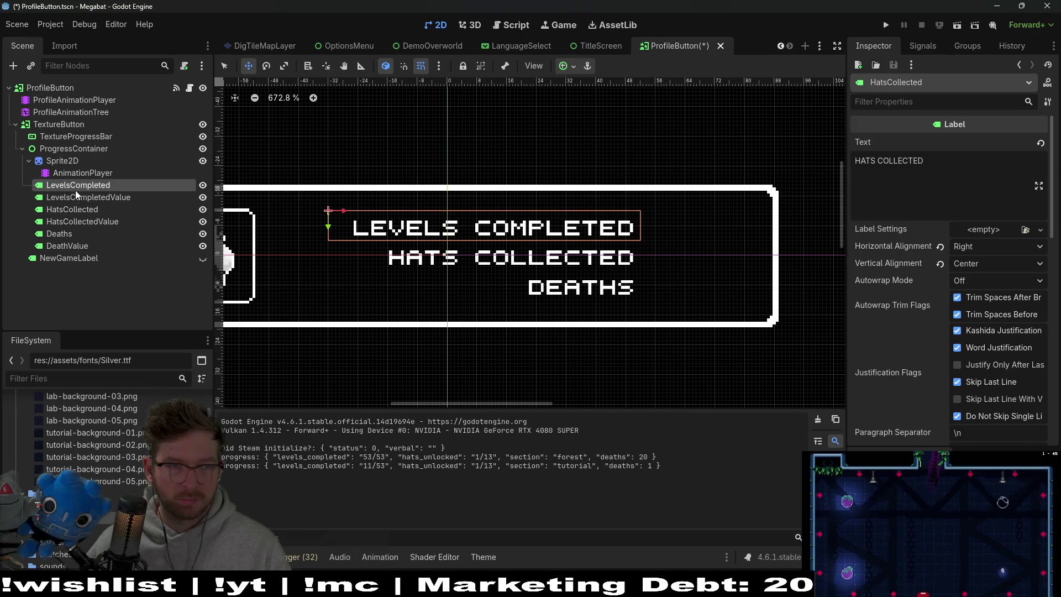
left_click(920, 98)
type("min")
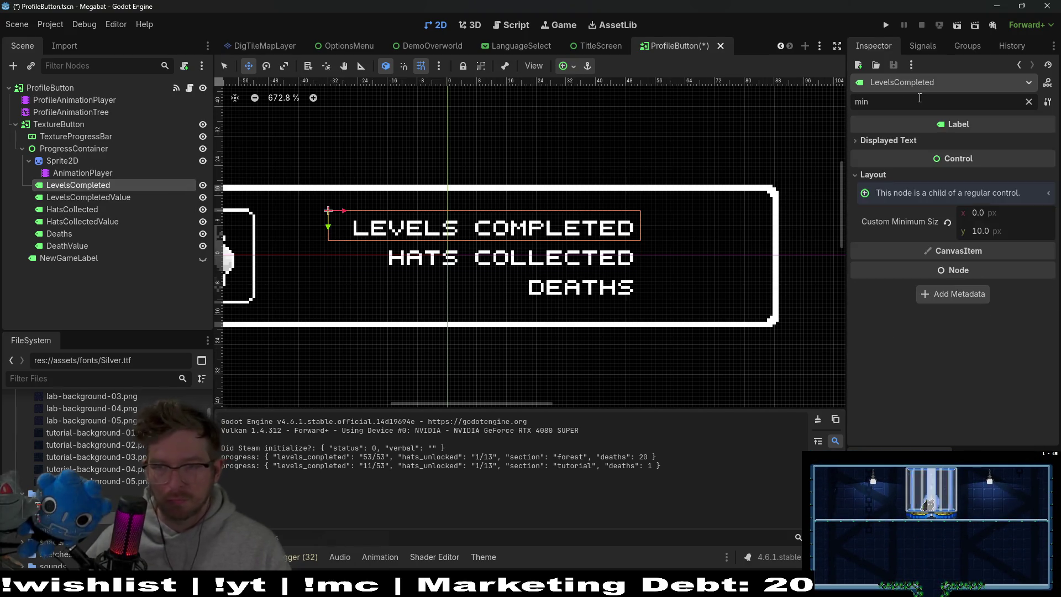
left_click(1012, 213)
type("105.0")
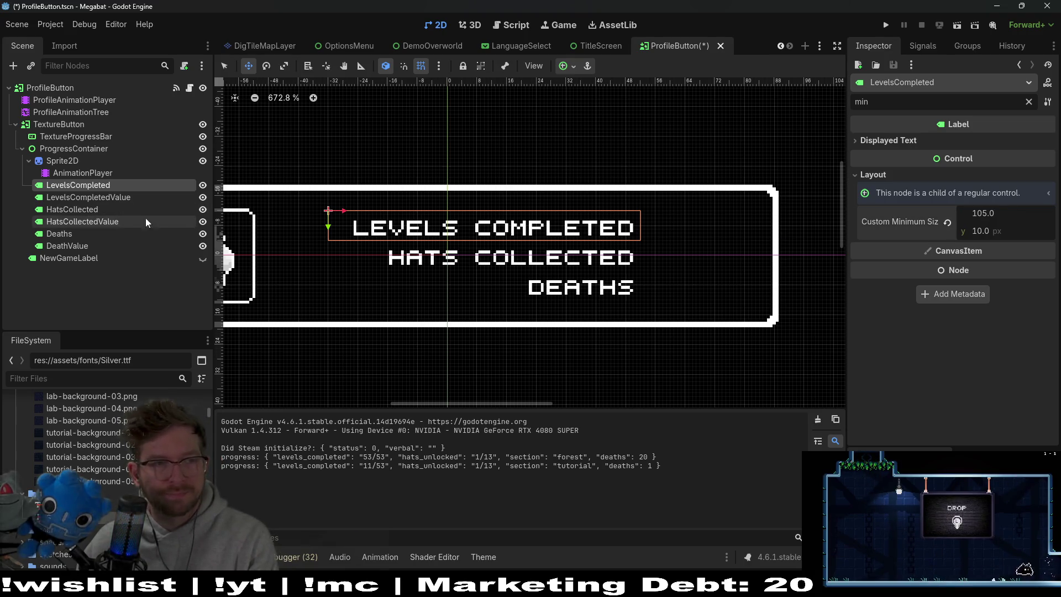
left_click(96, 210)
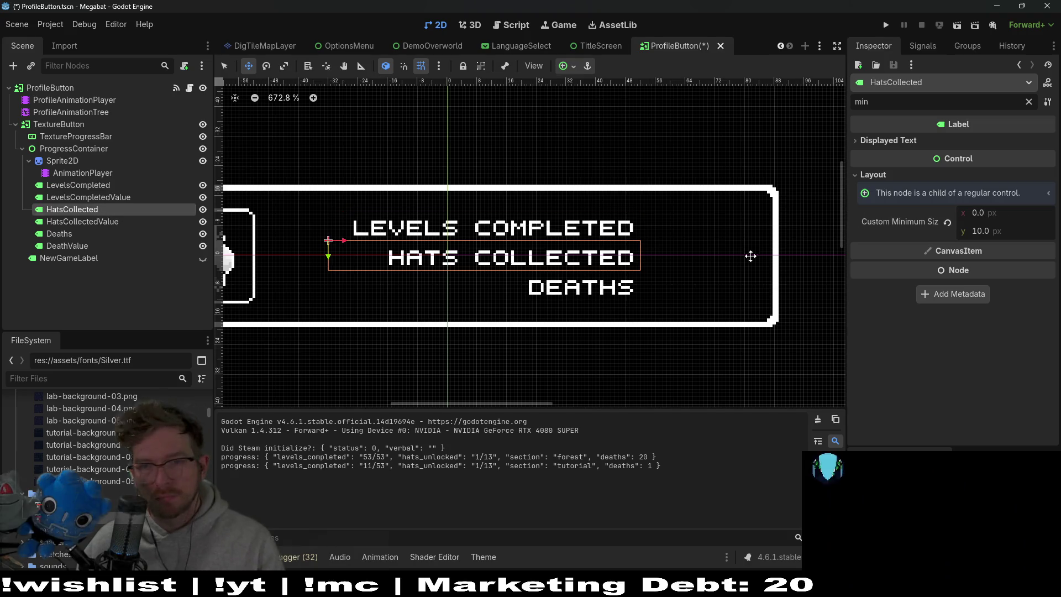
left_click(74, 234)
left_click(984, 212)
type("105")
key("Return")
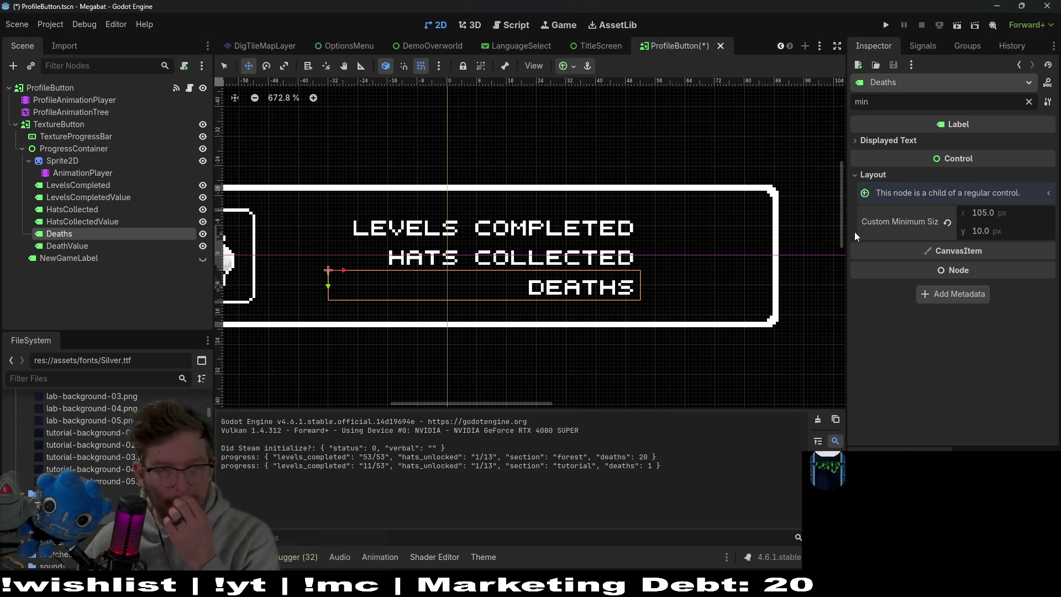
Add an HBoxContainer as a child of ProgressContainer
left_click(188, 148)
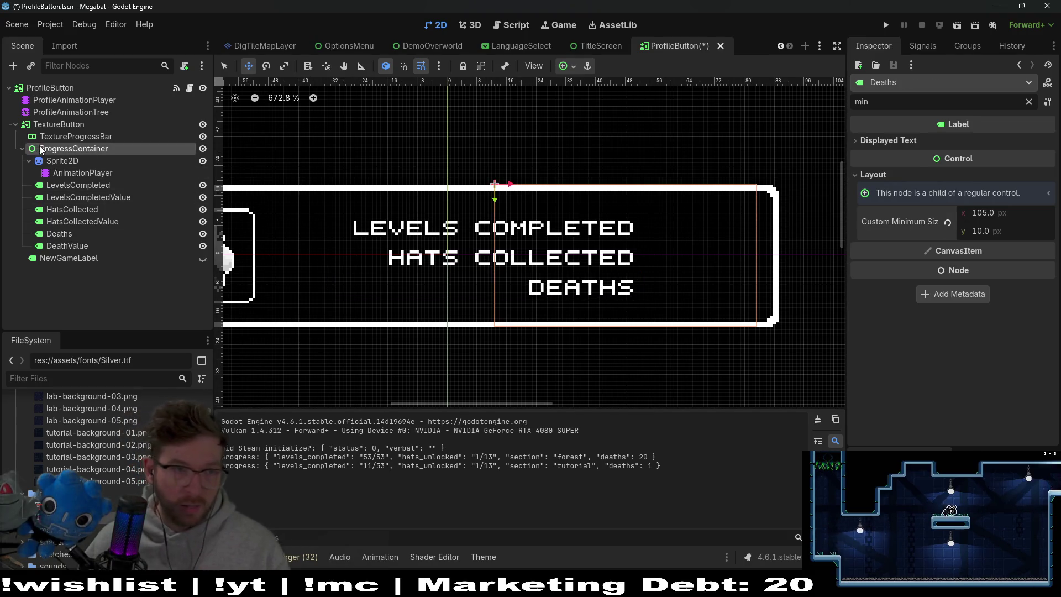
right_click(187, 148)
left_click(233, 157)
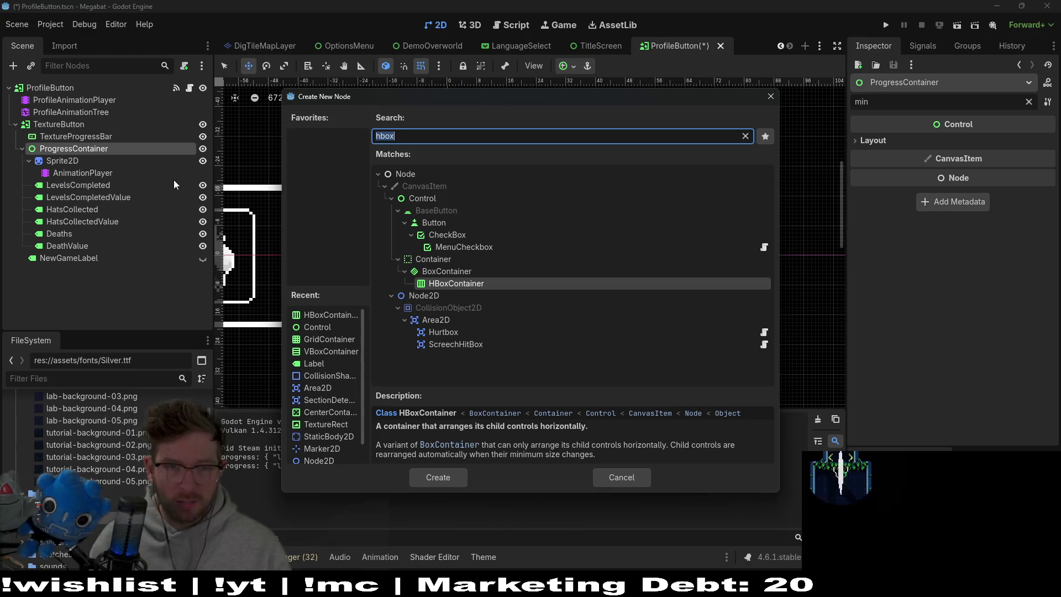
type("hbox")
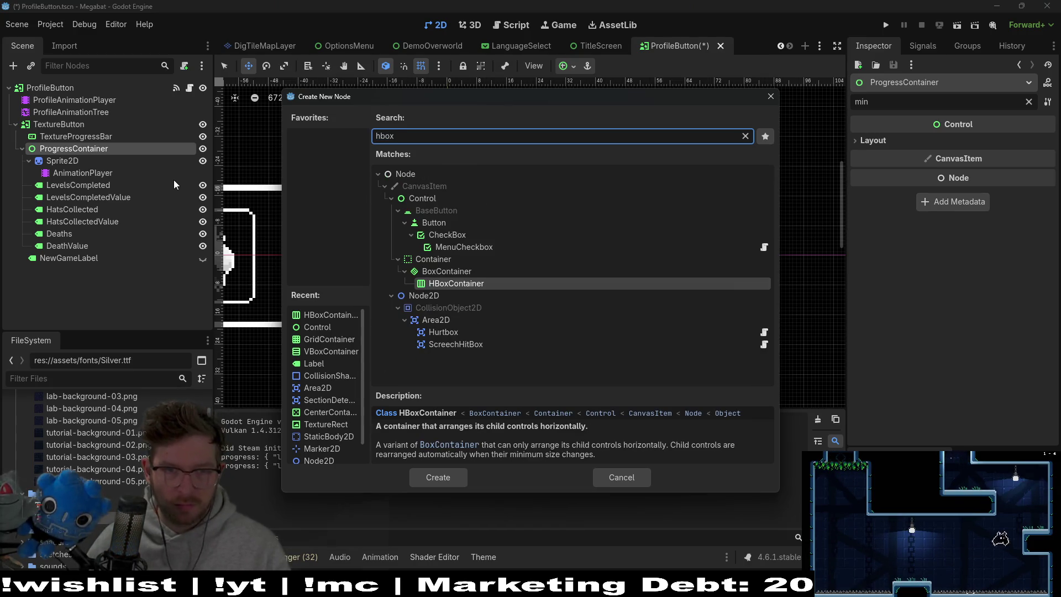
key("Return")
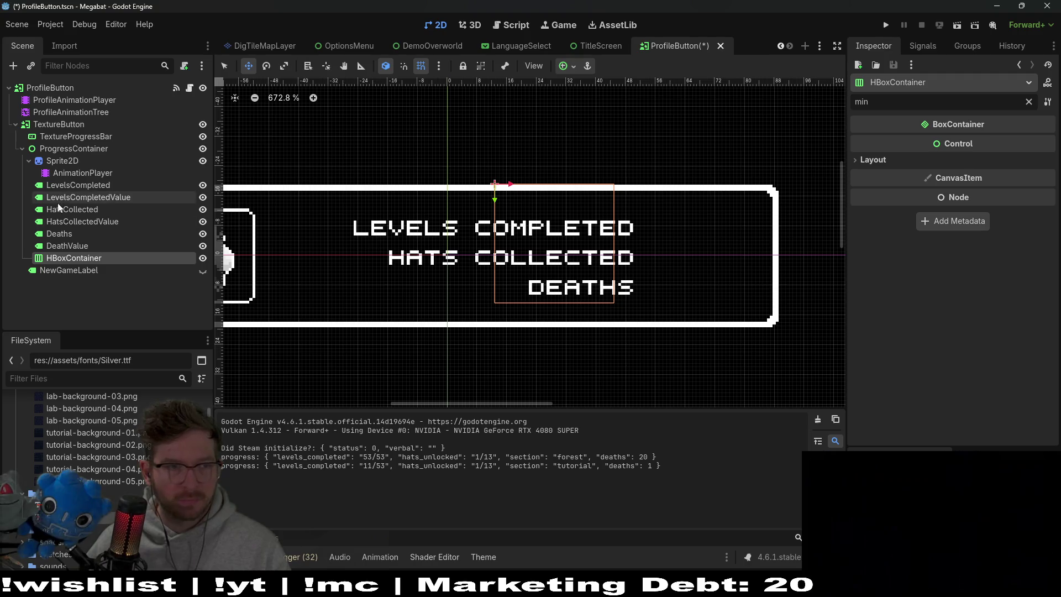
Move the HBoxContainer above the labels and put LevelsCompleted and LevelsCompletedValue into it
mouse_move(68, 257)
left_mouse_down()
mouse_move(72, 182)
mouse_move(80, 191)
mouse_move(72, 184)
left_mouse_up()
left_click(73, 199)
left_click(79, 210, "shift")
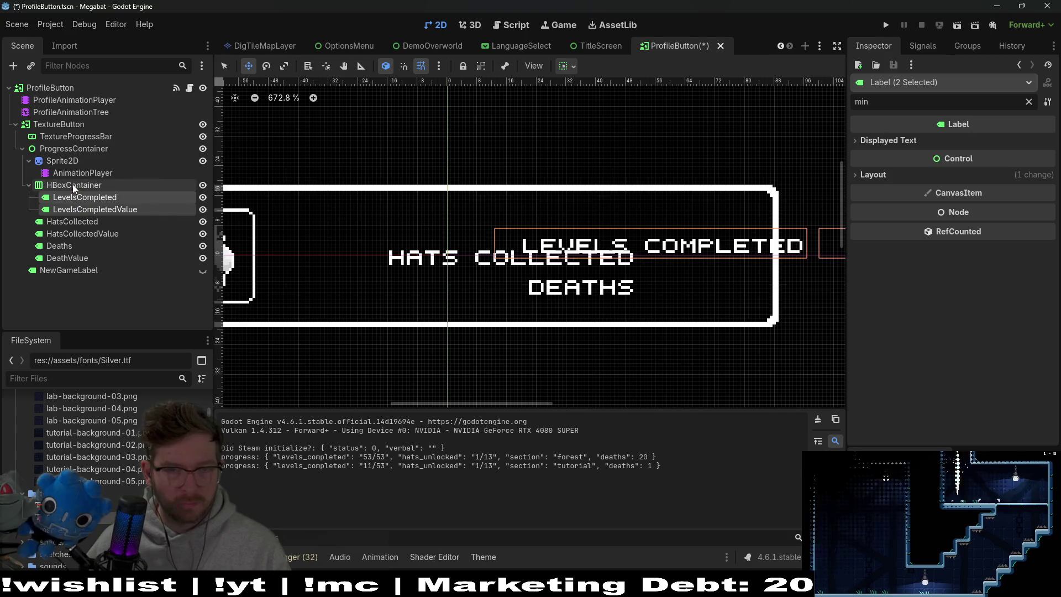
left_click(108, 184)
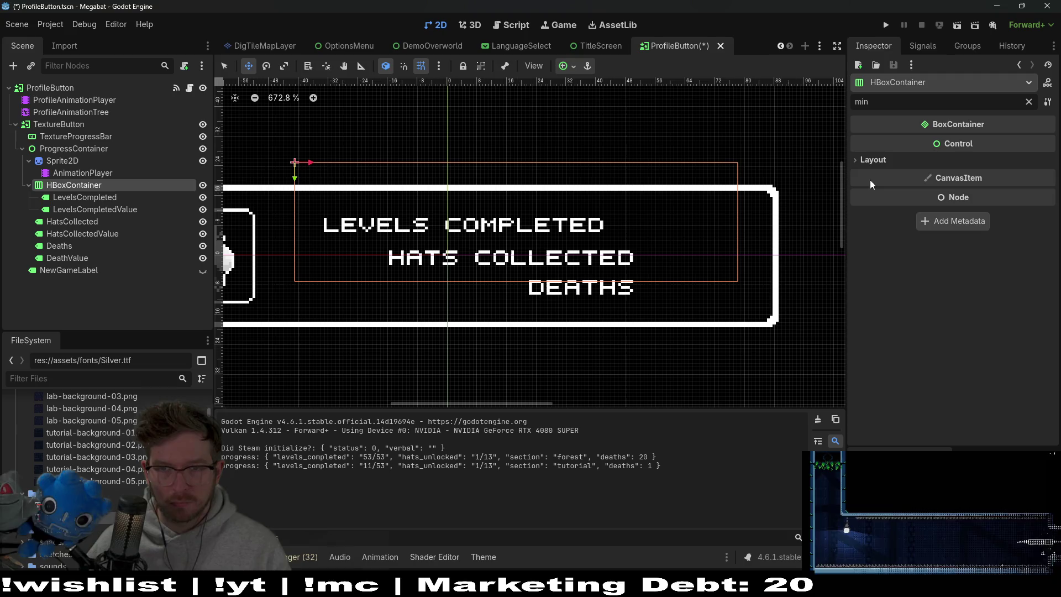
Give the HBoxContainer a 16 px minimum height and shrink it on the canvas
left_click(872, 160)
left_click(992, 199)
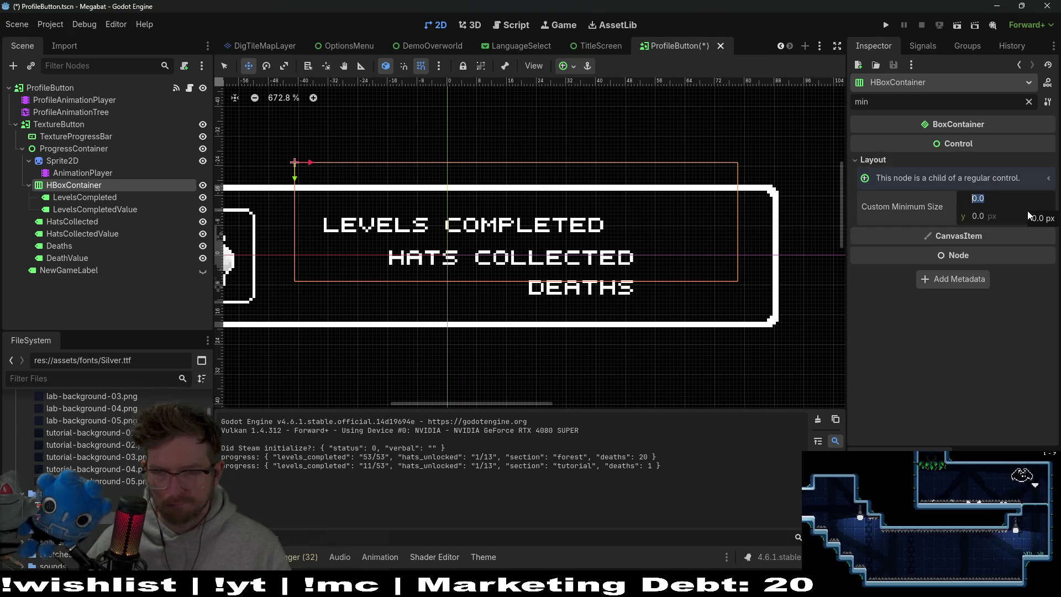
left_click(998, 215)
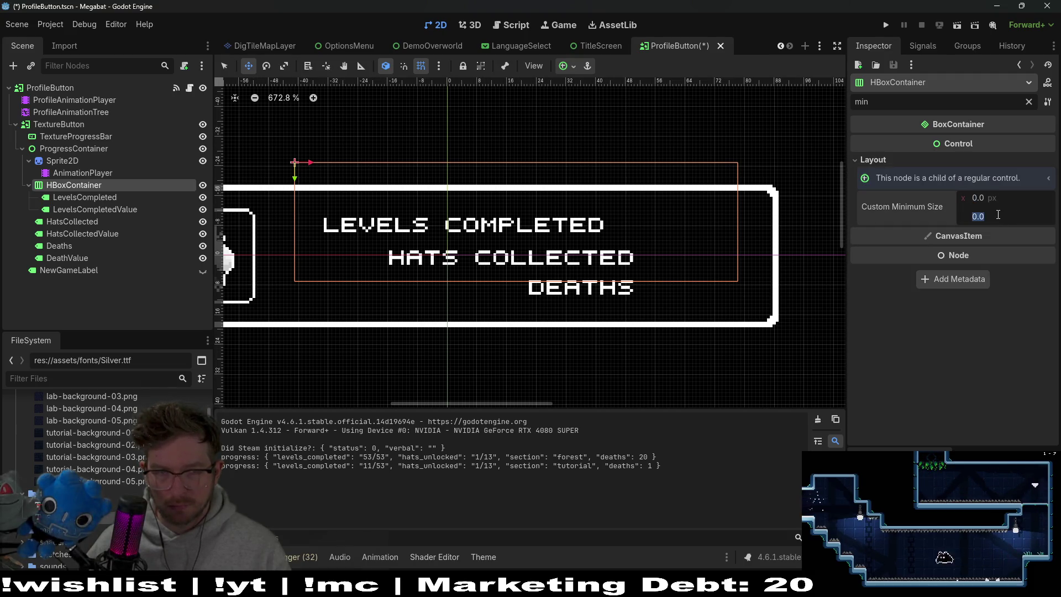
type("16")
key("Return")
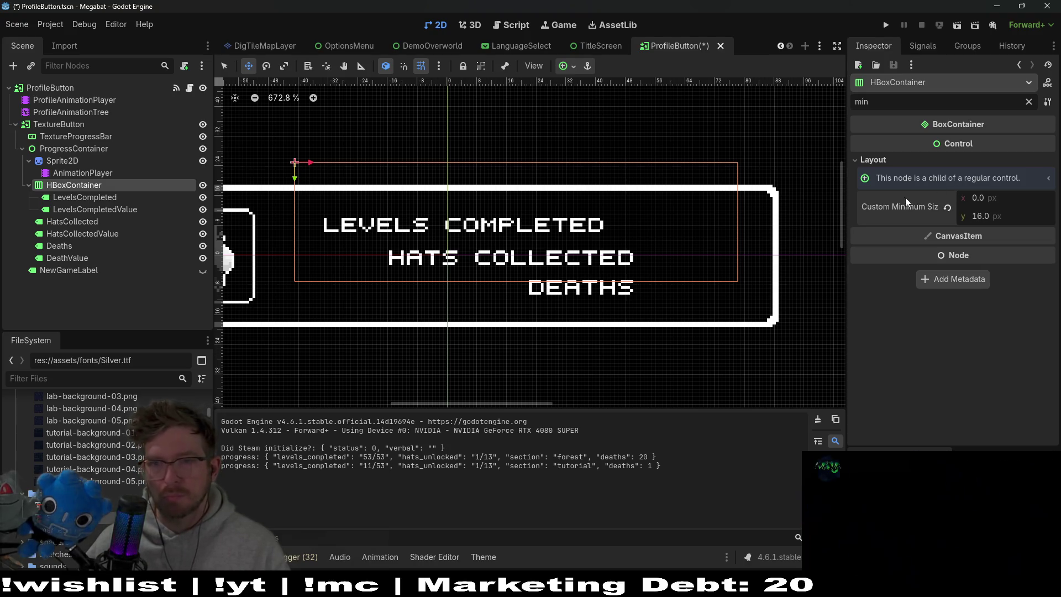
key("q")
left_click_drag(742, 285, 758, 161)
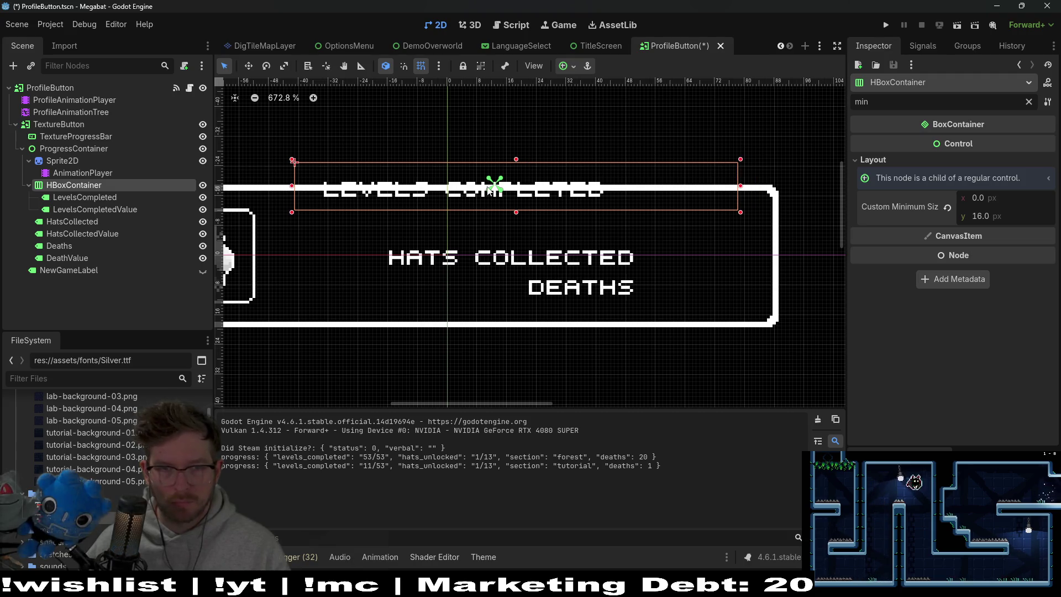
Move the LEVELS COMPLETED row down and set the HBoxContainer's minimum height to 10 px
left_click_drag(516, 191, 521, 220)
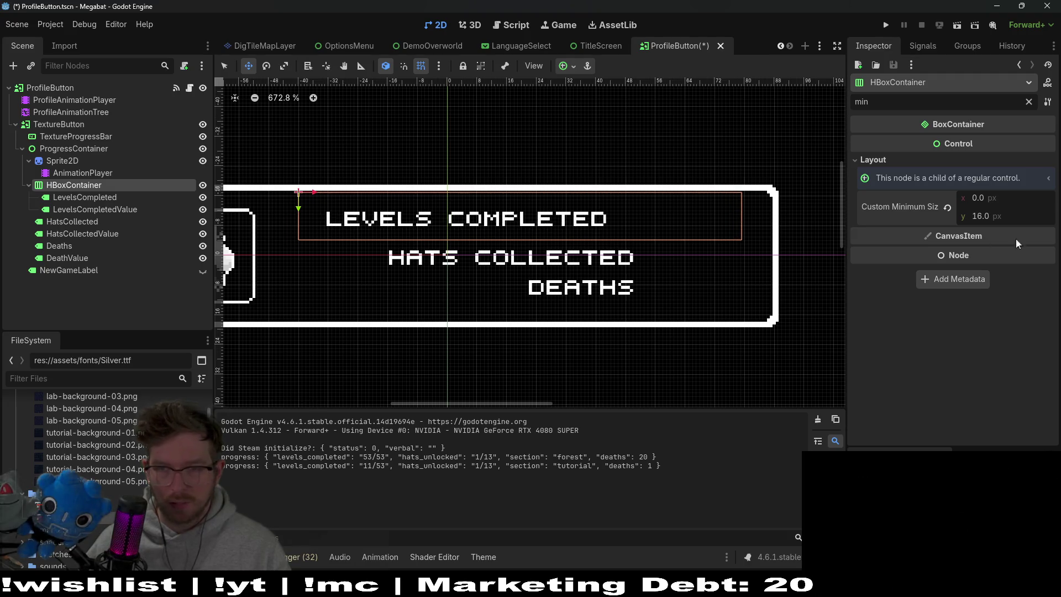
left_click(1011, 212)
type("10")
key("Return")
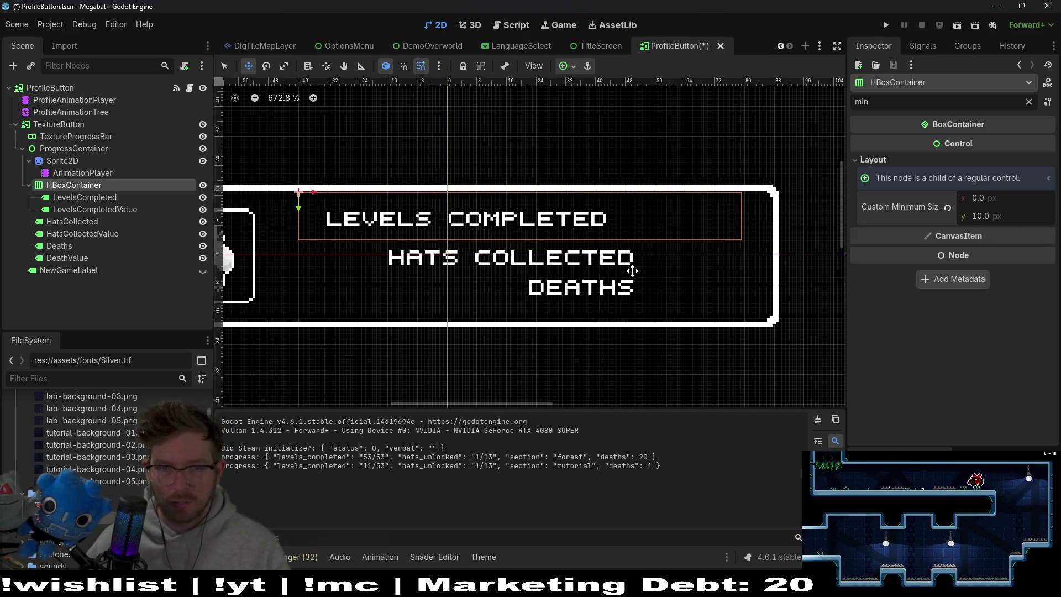
Nudge the LEVELS COMPLETED row down and right, then duplicate ProgressContainer with Ctrl+D
key("q")
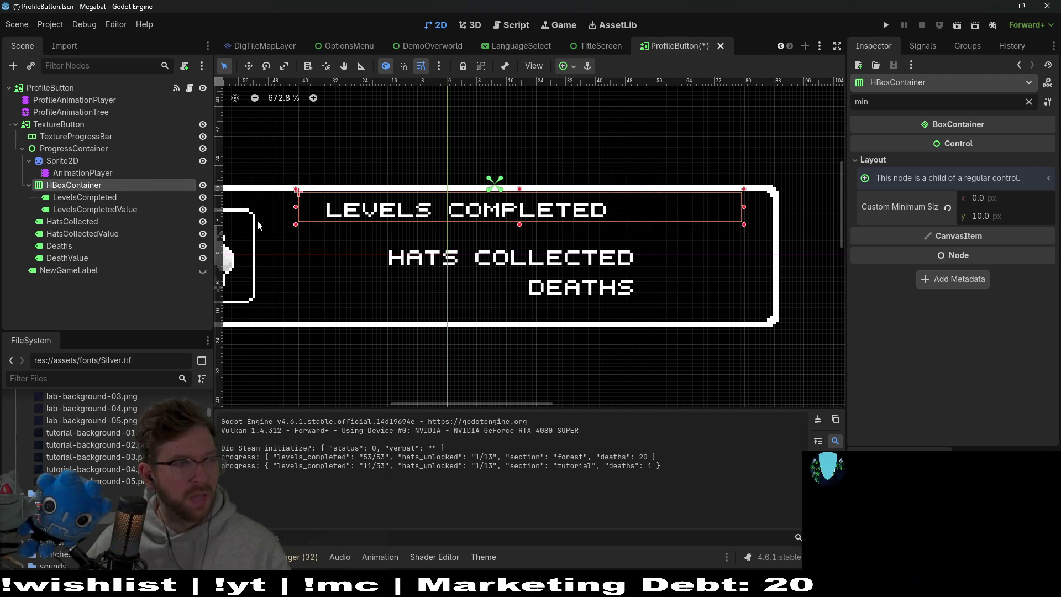
key("w")
left_click_drag(447, 215, 447, 220)
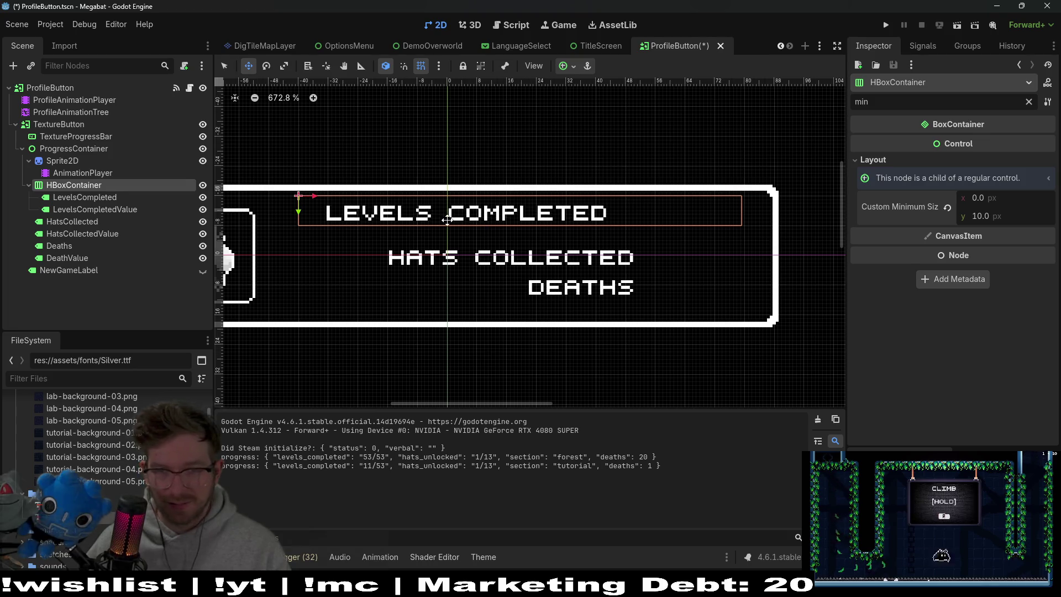
scroll(447, 220, "up", 4)
mouse_move(572, 214)
left_mouse_down()
mouse_move(616, 208)
mouse_move(578, 210)
mouse_move(600, 213)
left_mouse_up()
scroll(600, 213, "down", 4)
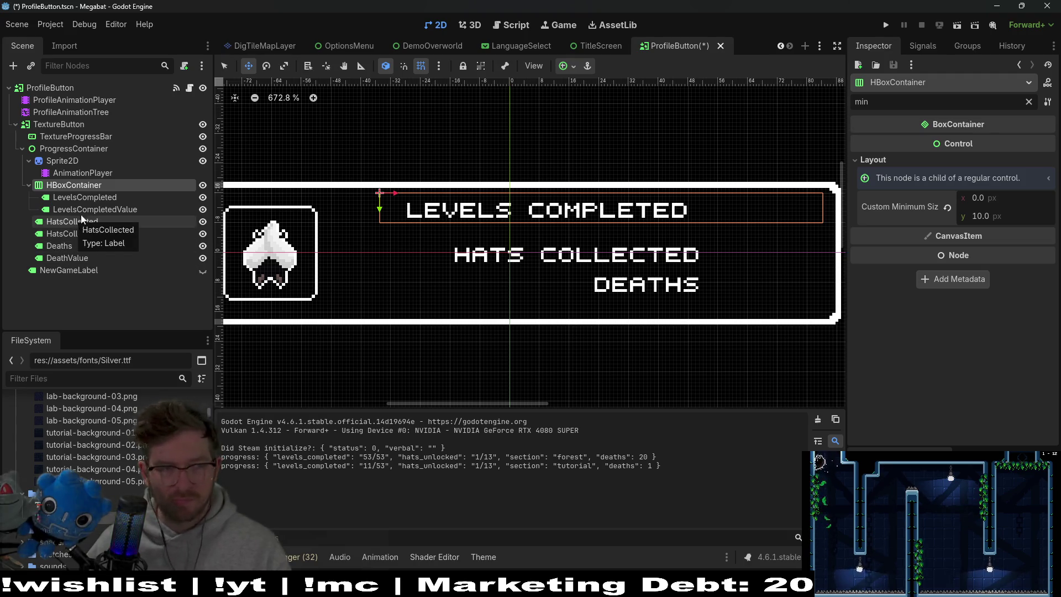
left_click(57, 149)
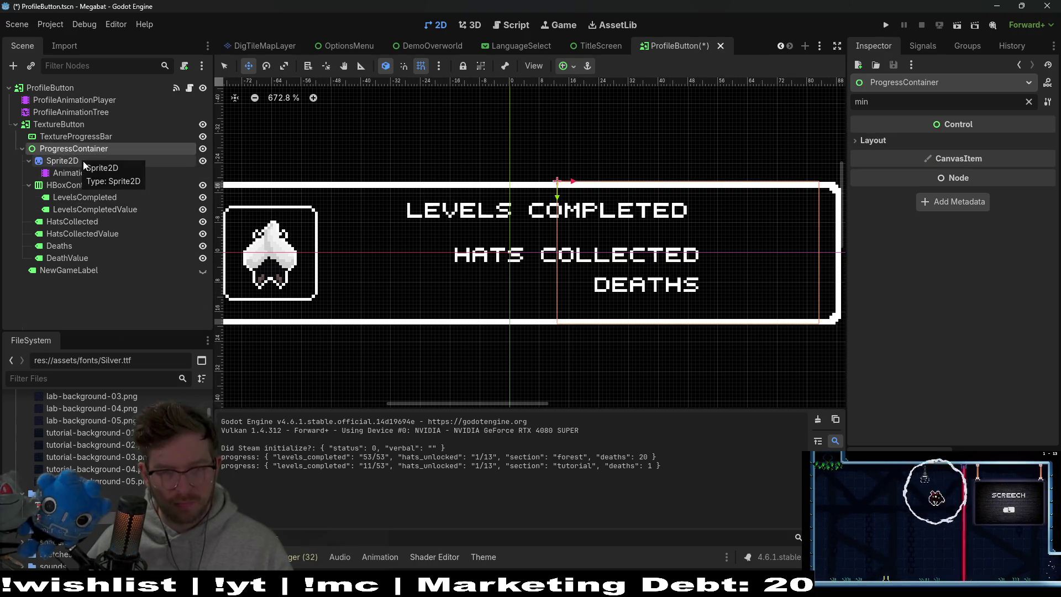
key("ctrl+d")
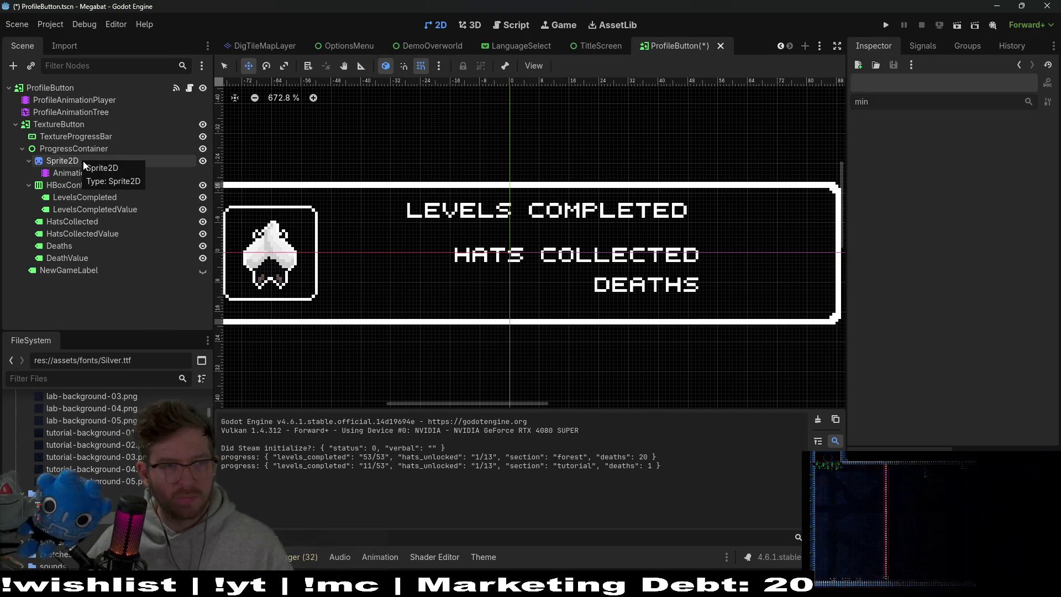
Undo the duplicate, add HBoxContainer2, and move HatsCollected and HatsCollectedValue into it
key("ctrl+z")
key("ctrl+a")
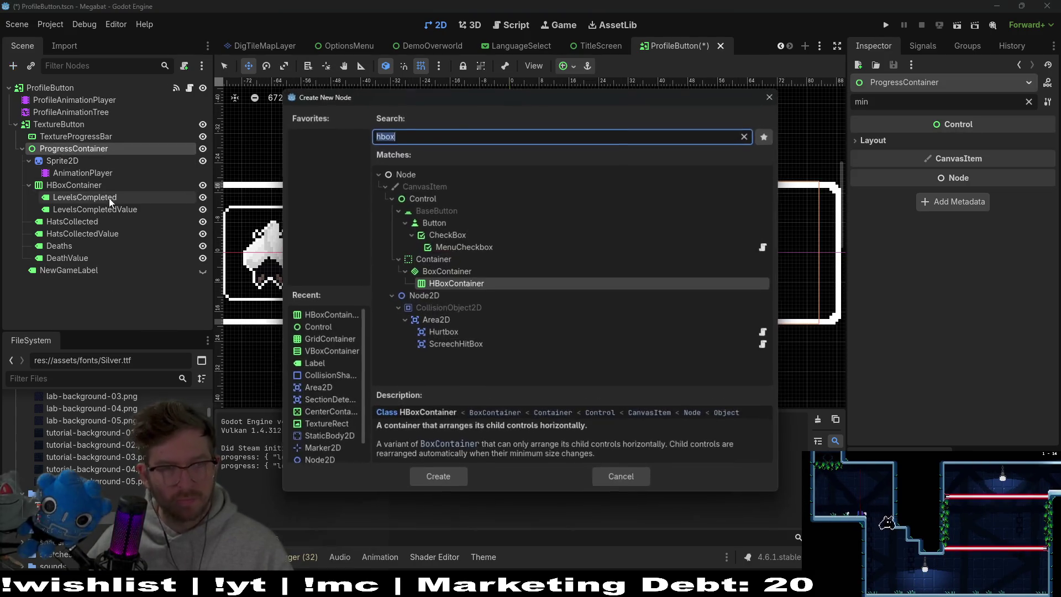
type("hbox")
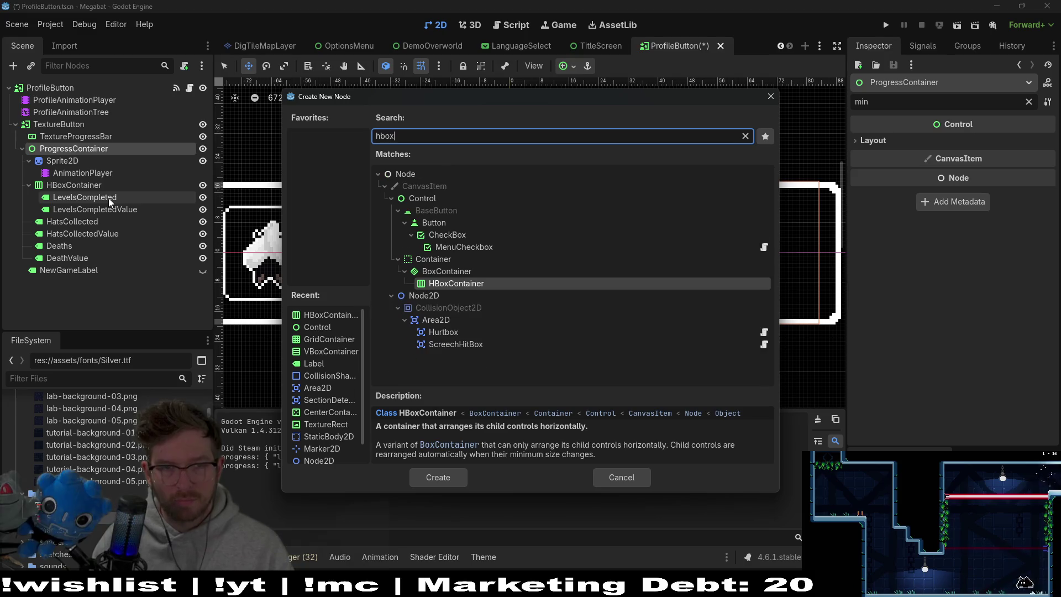
key("Return")
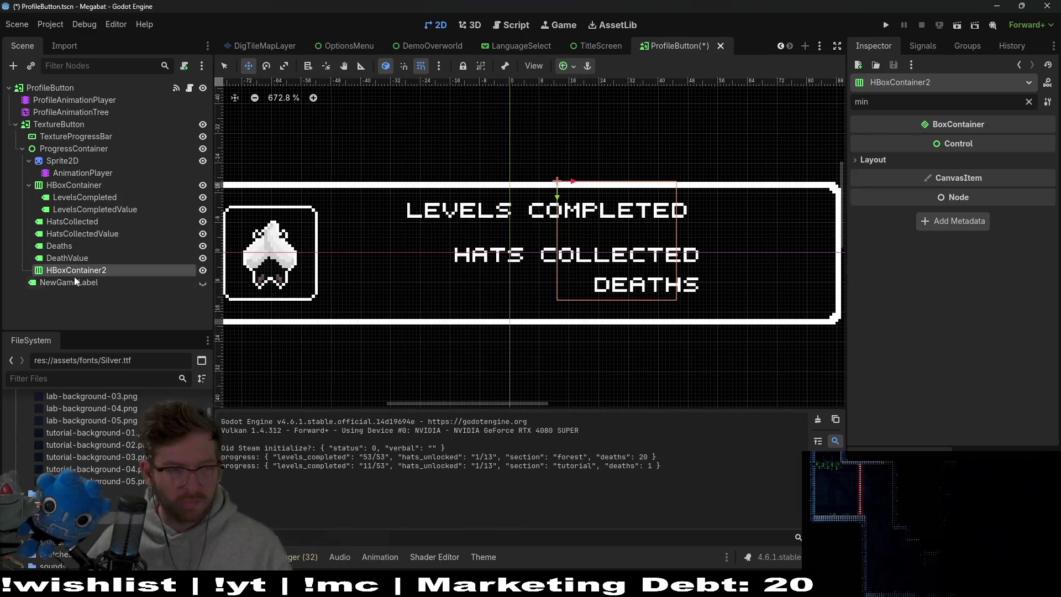
left_click(69, 234)
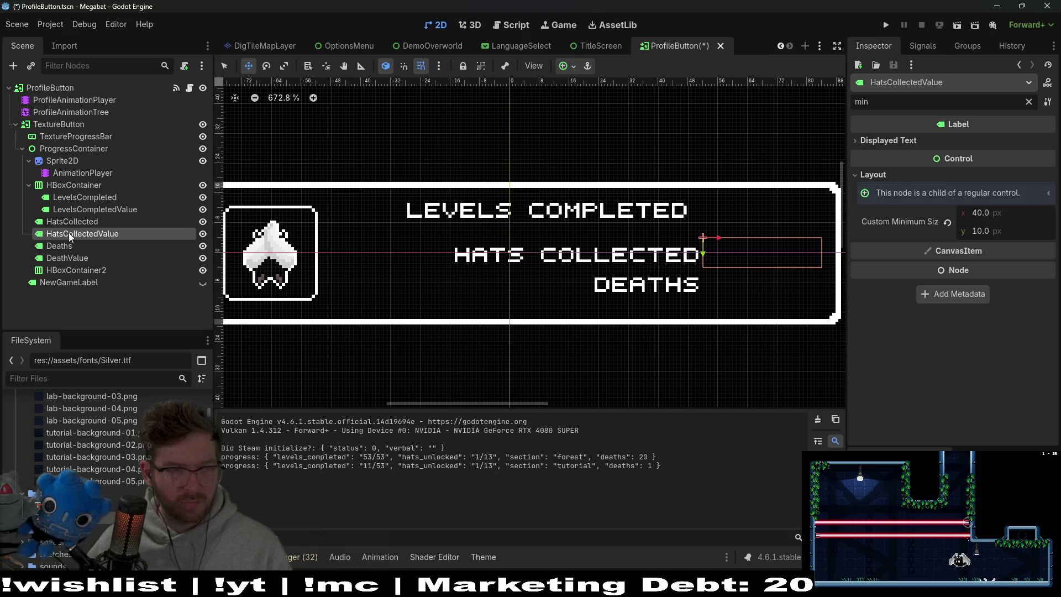
left_click(69, 223, "shift")
mouse_move(70, 224)
left_mouse_down()
mouse_move(74, 276)
mouse_move(72, 219)
left_mouse_up()
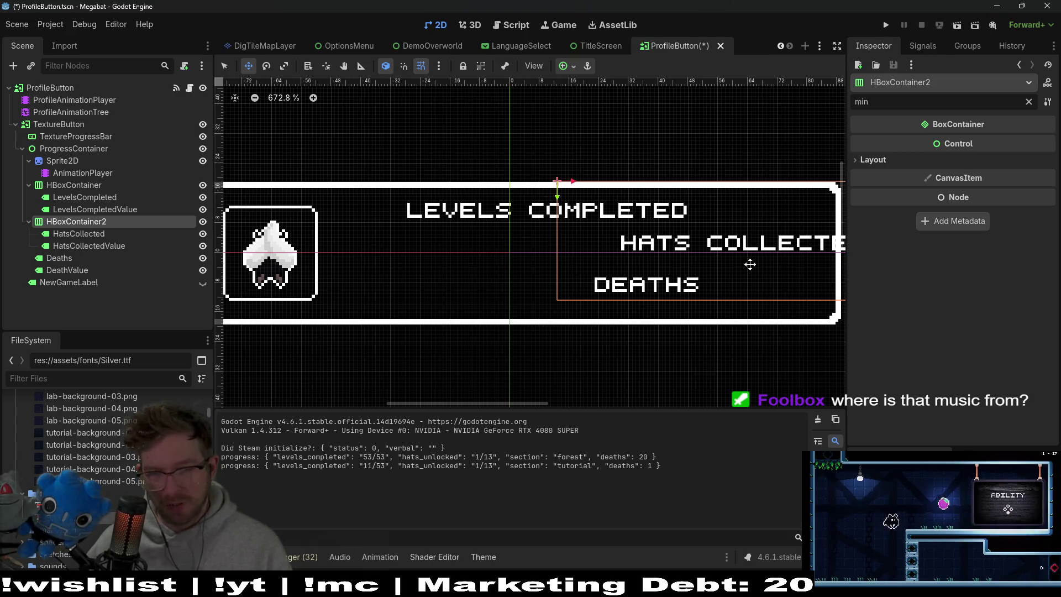
Shrink HBoxContainer2 to one row and place HATS COLLECTED just below LEVELS COMPLETED
key("q")
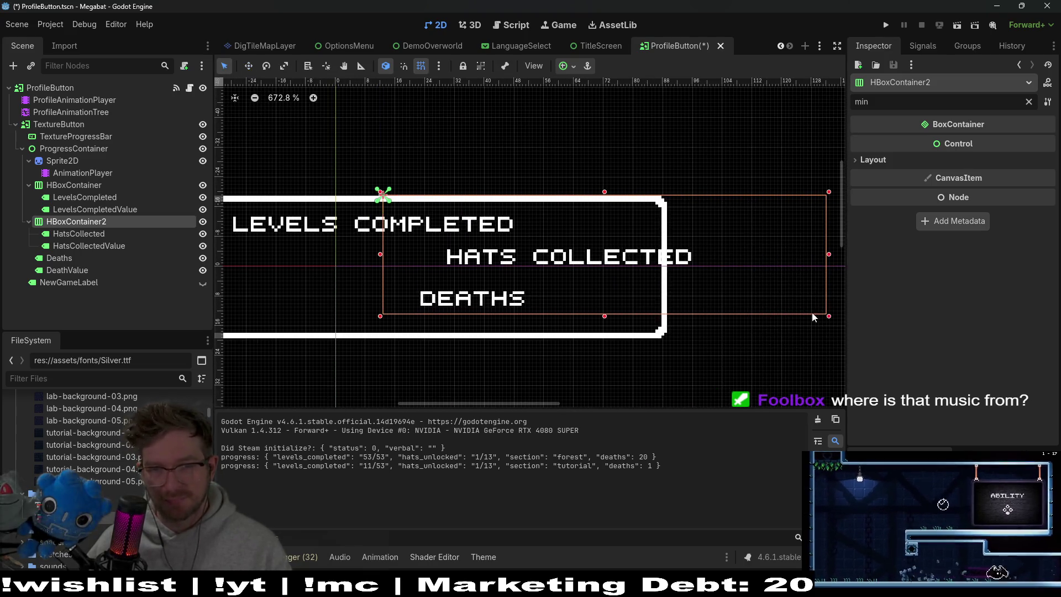
left_click_drag(834, 319, 831, 218)
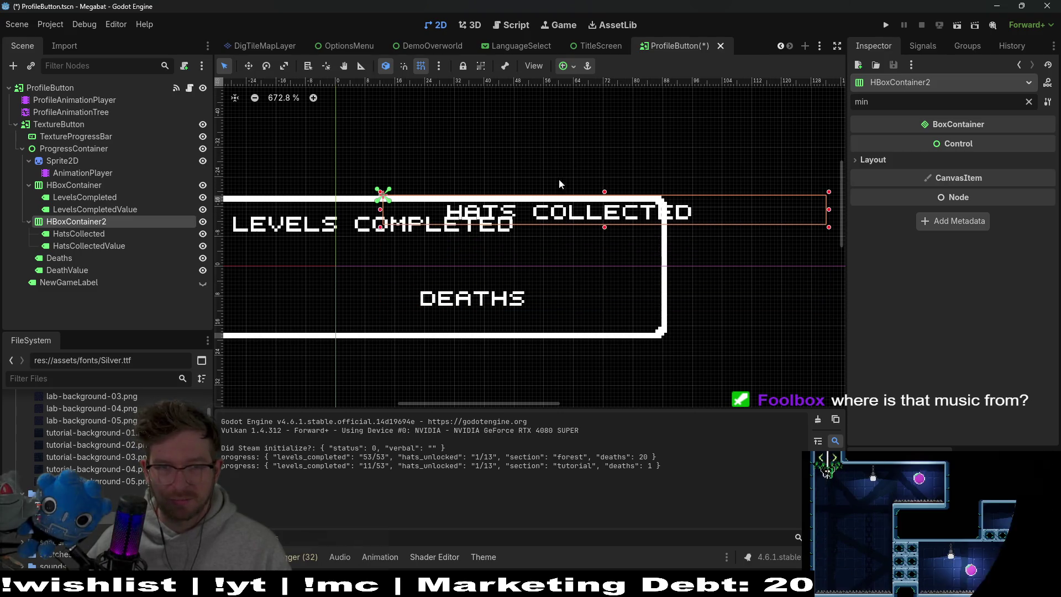
left_click_drag(421, 213, 516, 196)
left_click_drag(622, 192, 443, 234)
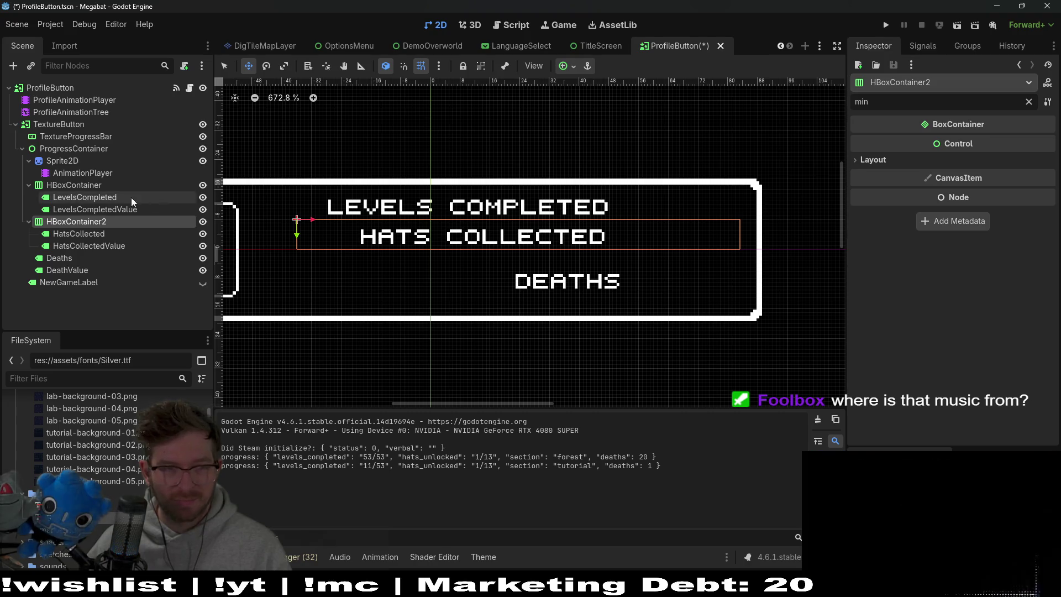
left_click(79, 184)
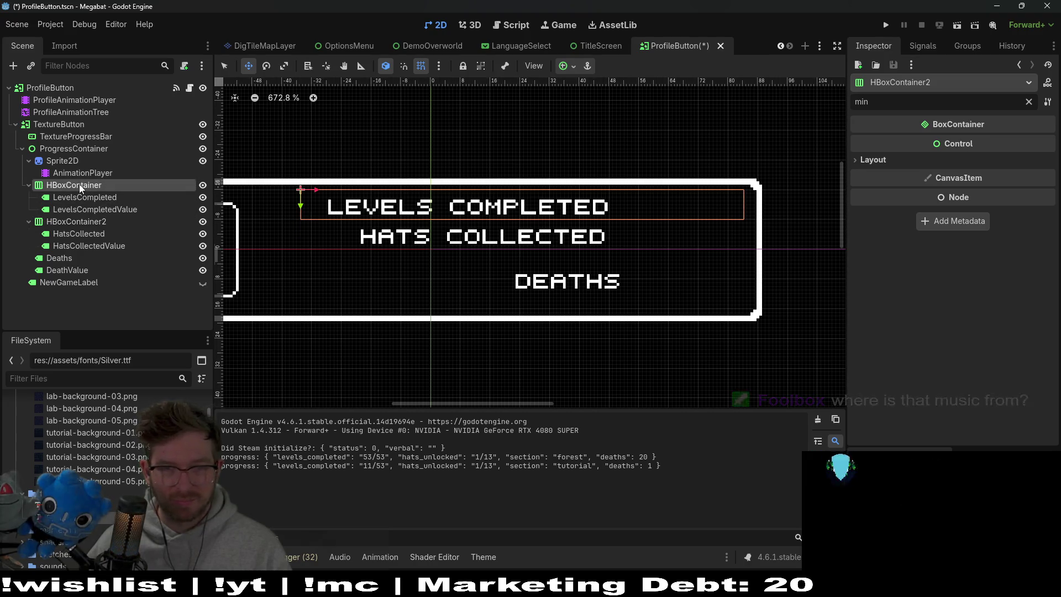
left_click(81, 220)
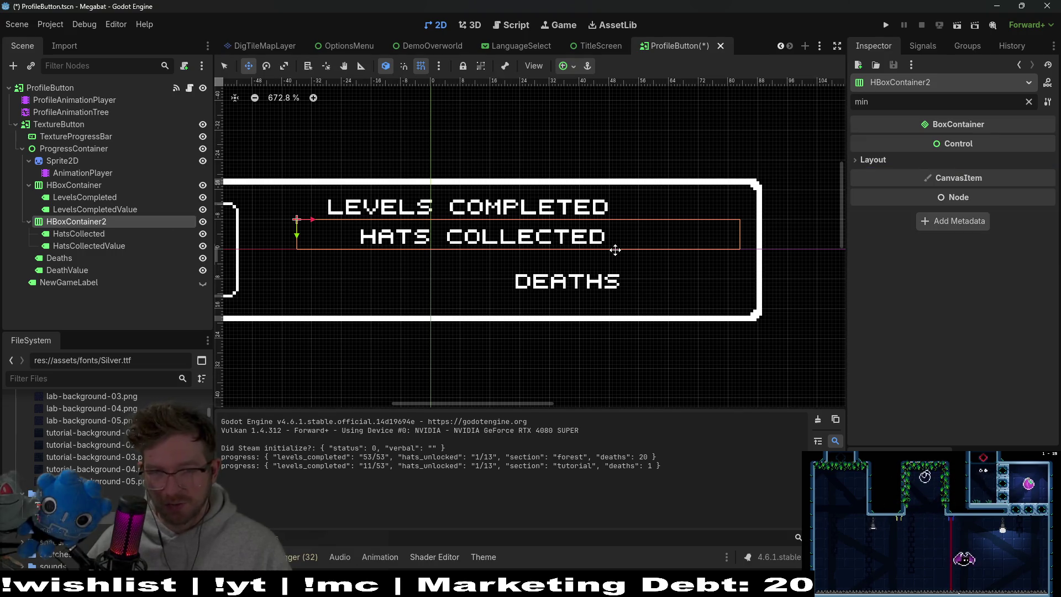
left_click_drag(615, 249, 623, 250)
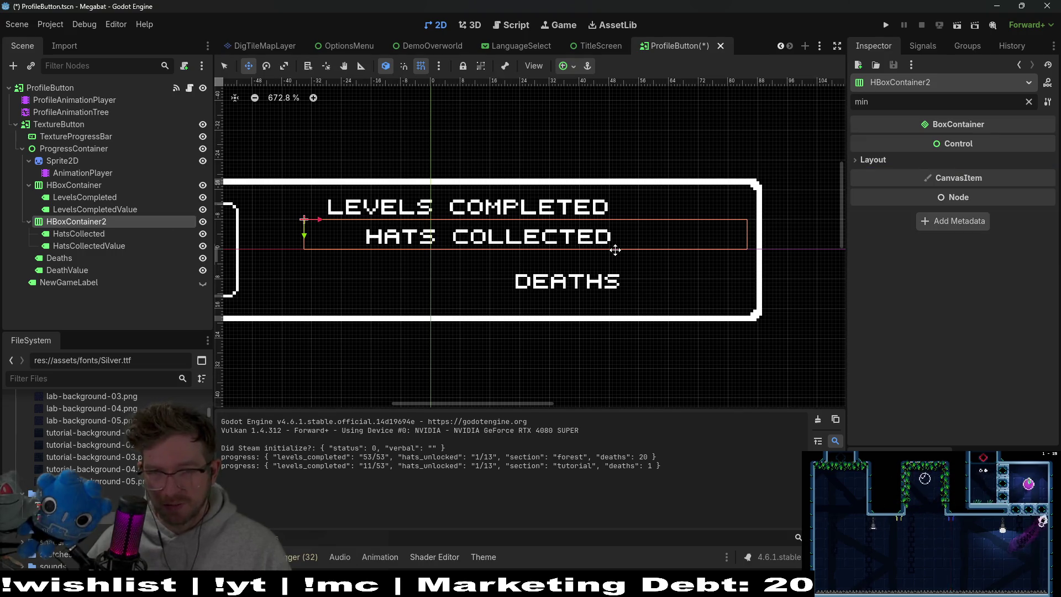
left_click(122, 190)
left_click(102, 221)
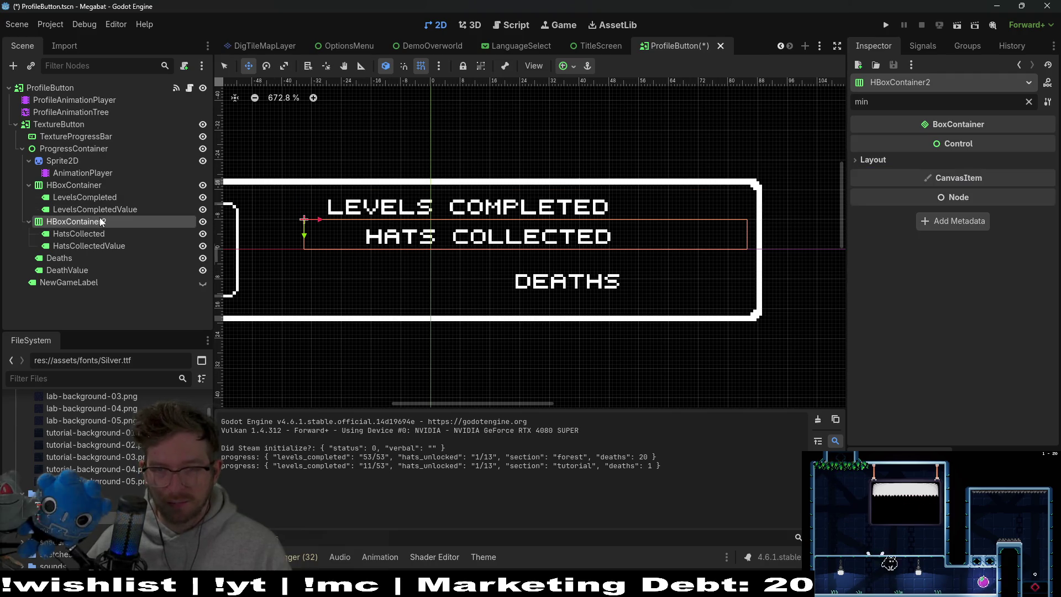
scroll(770, 220, "up", 5)
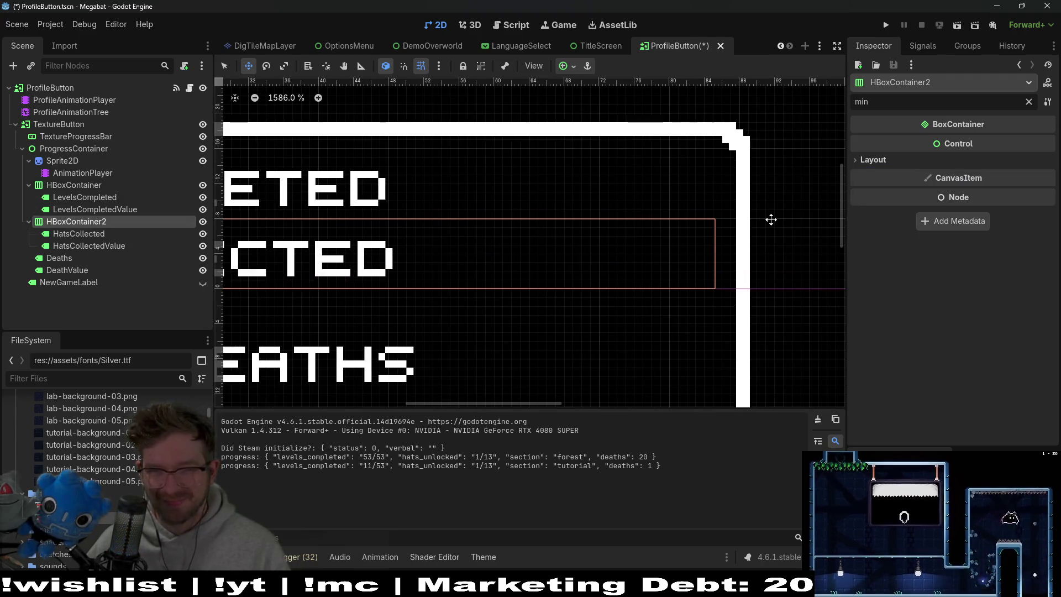
left_click(87, 188)
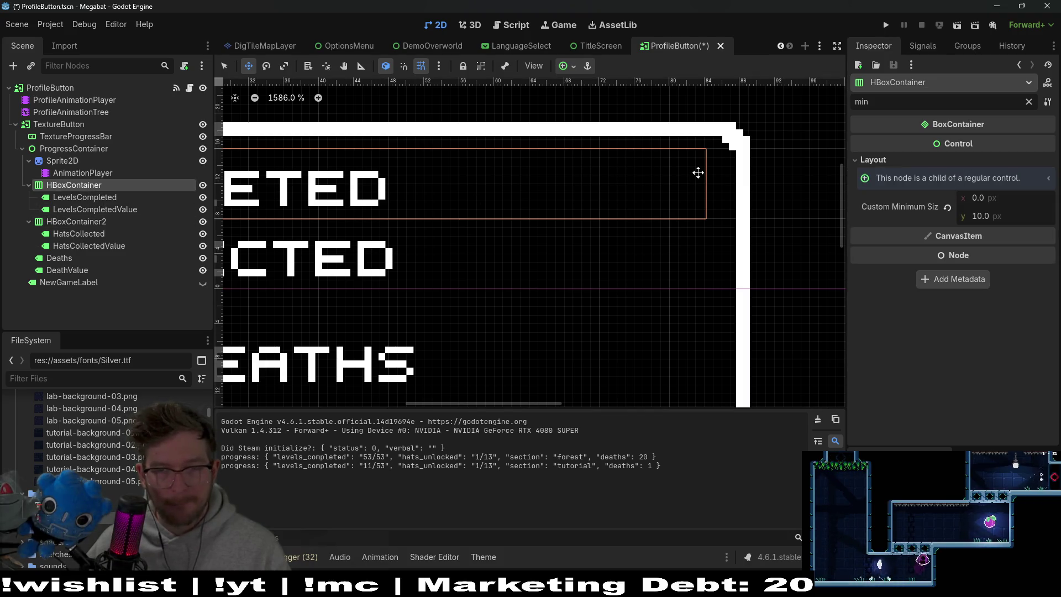
scroll(586, 230, "down", 2)
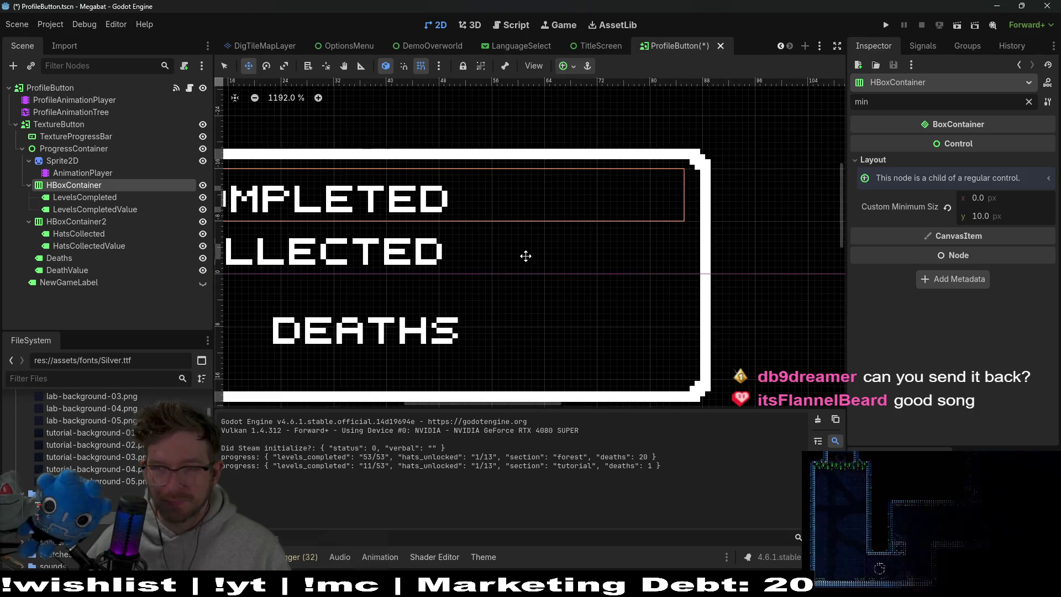
left_click_drag(525, 256, 591, 221)
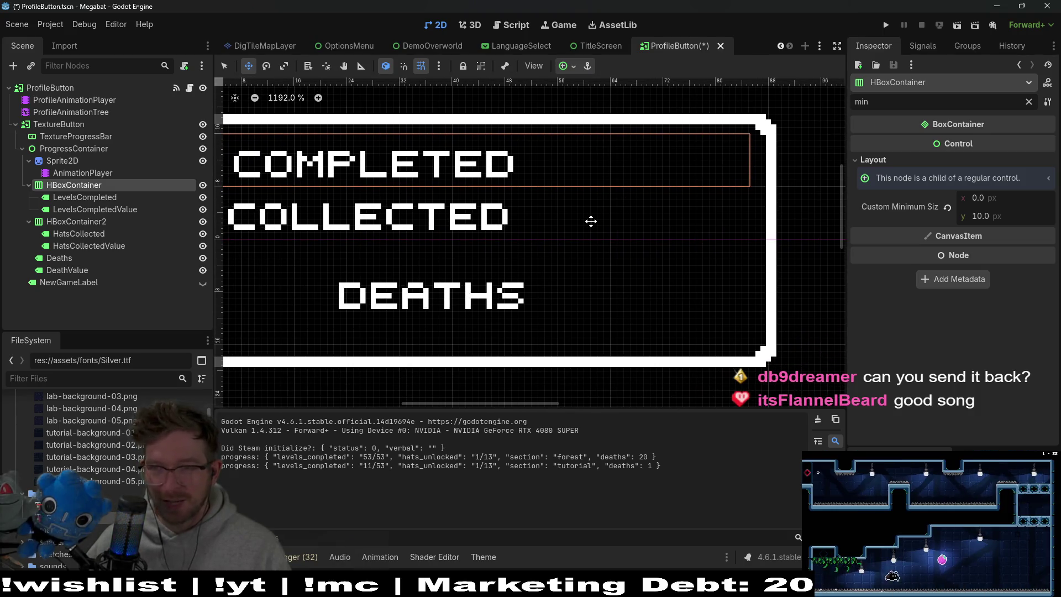
scroll(575, 227, "down", 2)
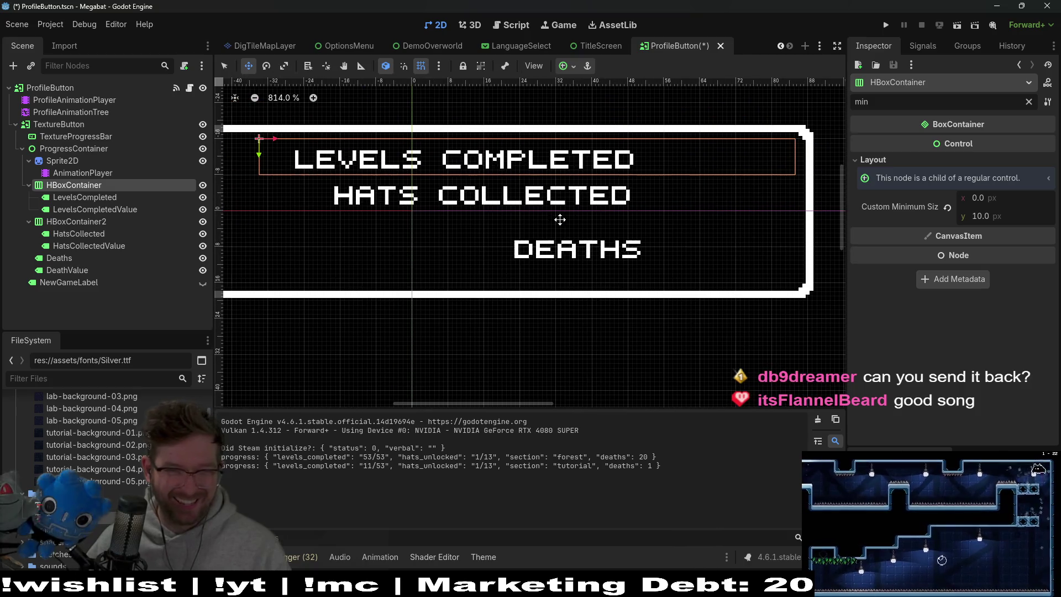
left_click(60, 259)
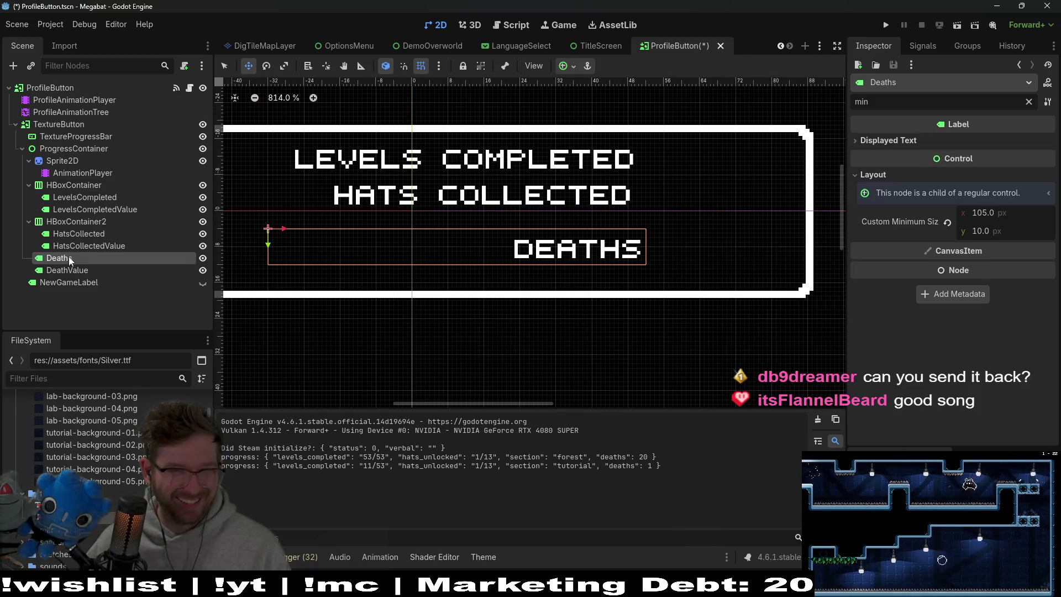
left_click(68, 150)
right_click(66, 153)
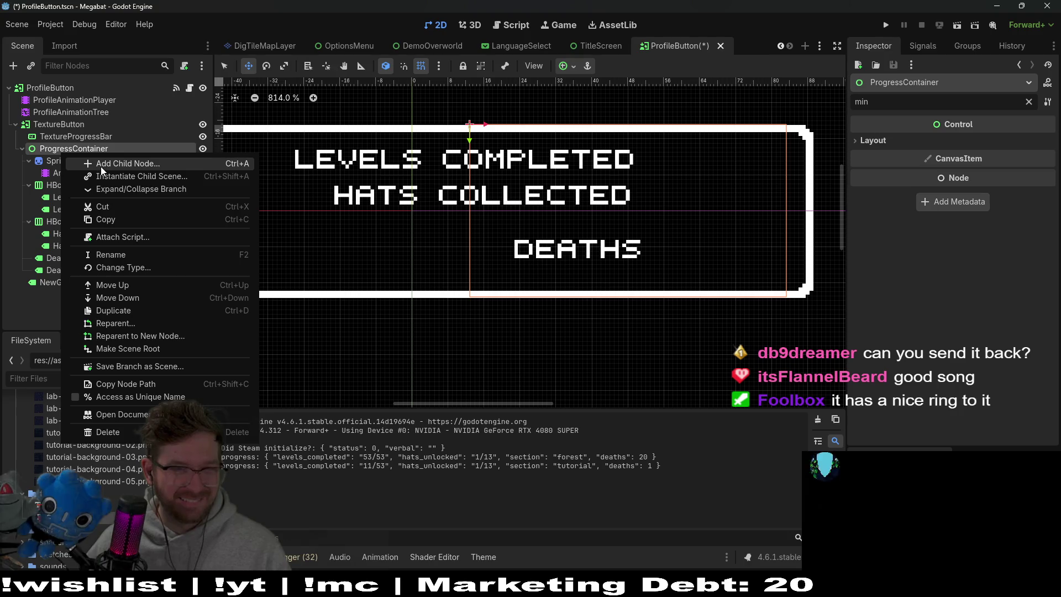
Create HBoxContainer3 for the Deaths row, then shrink it and move it into place
left_click(100, 165)
type("hbox")
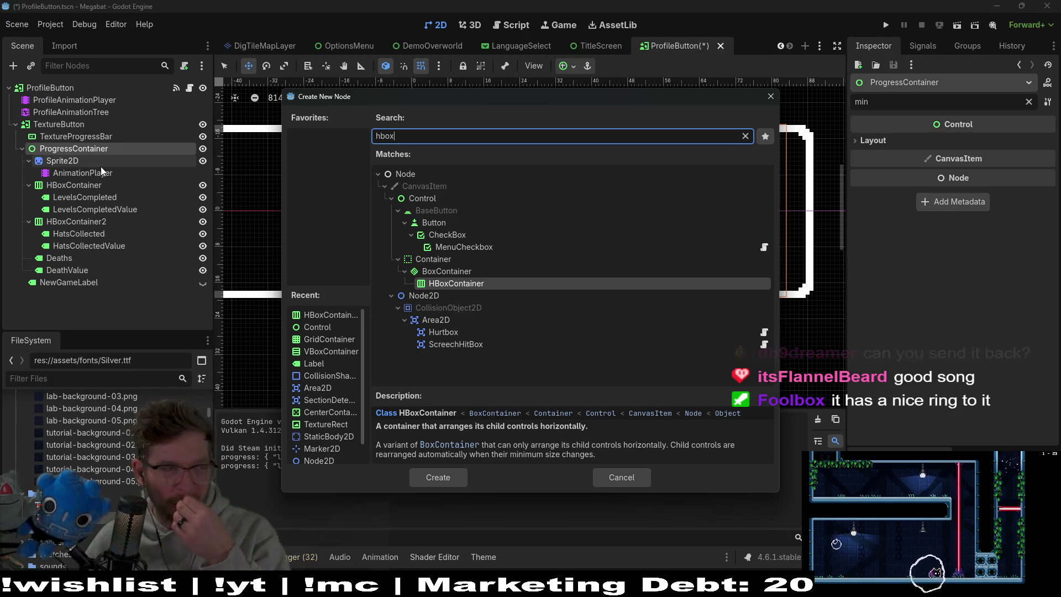
key("Return")
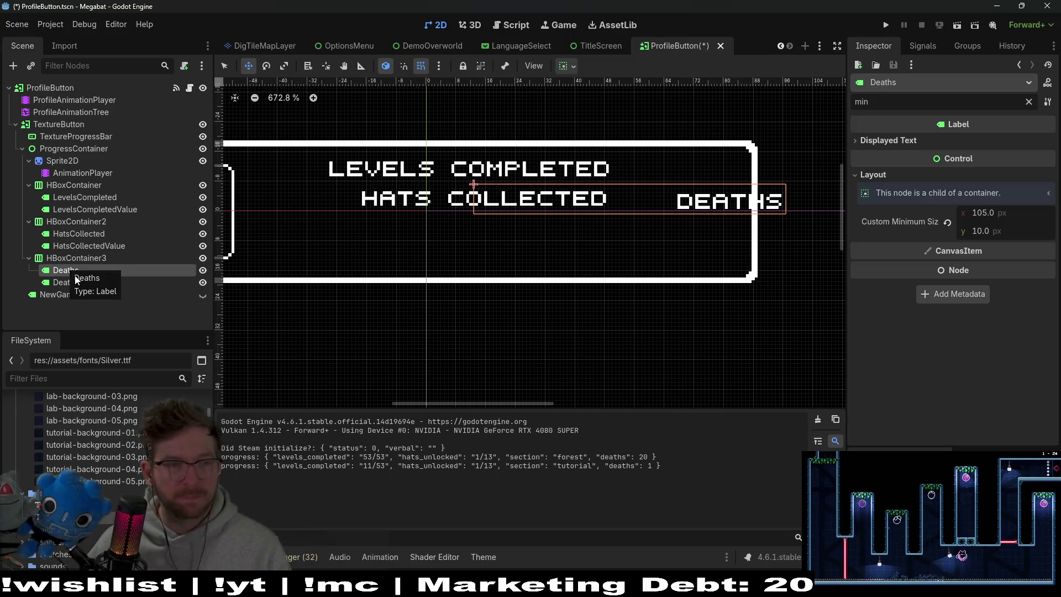
left_click(71, 260)
key("q")
scroll(837, 270, "right", 3)
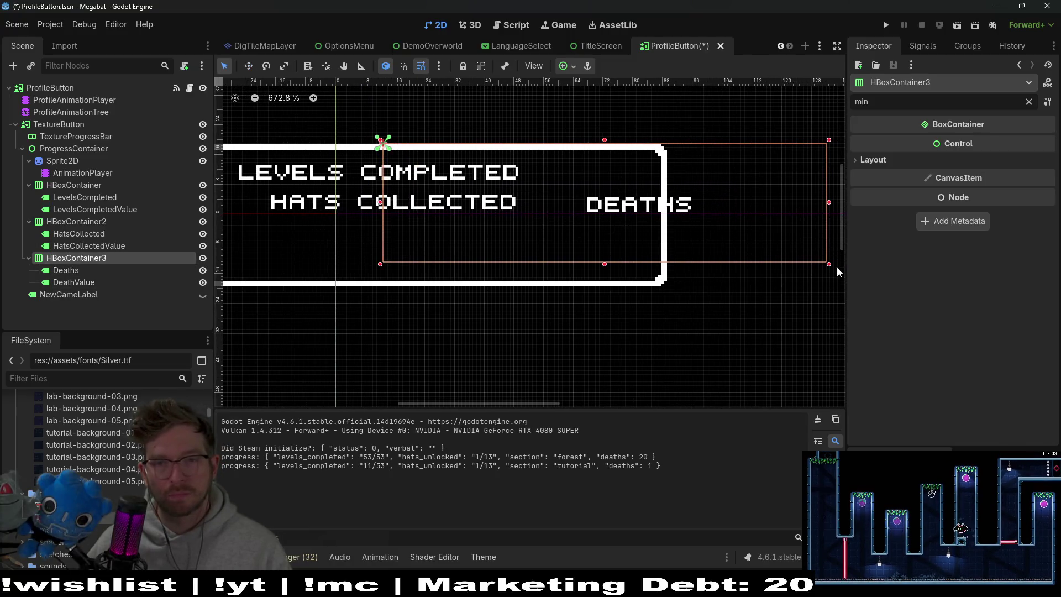
left_click_drag(829, 264, 651, 100)
left_click_drag(640, 149, 482, 239)
scroll(398, 234, "up", 2)
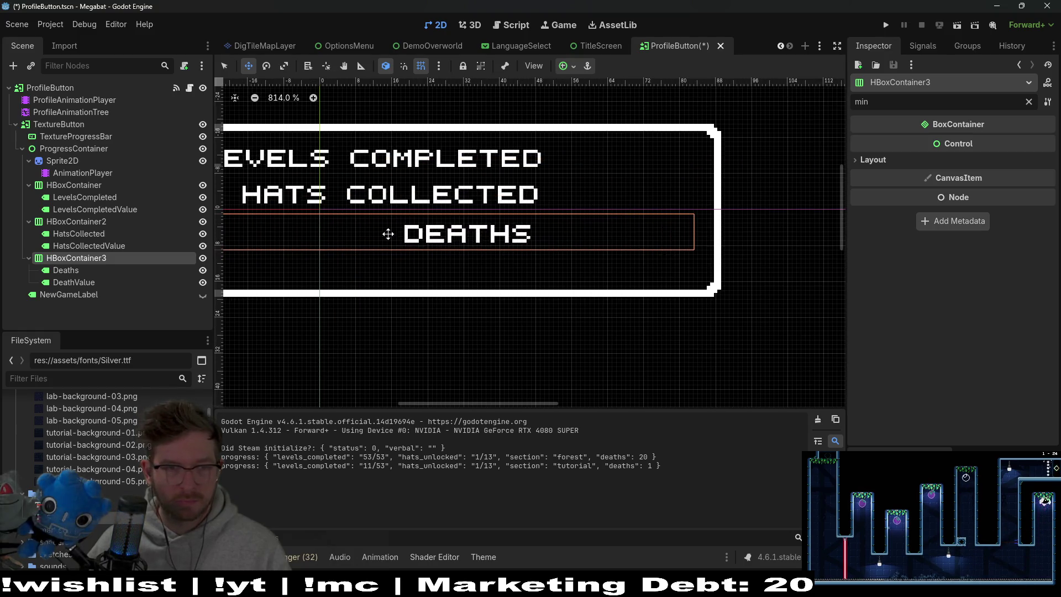
scroll(432, 231, "left", 5)
Compare with the other row containers and nudge the DEATHS row up and right
left_click(60, 185)
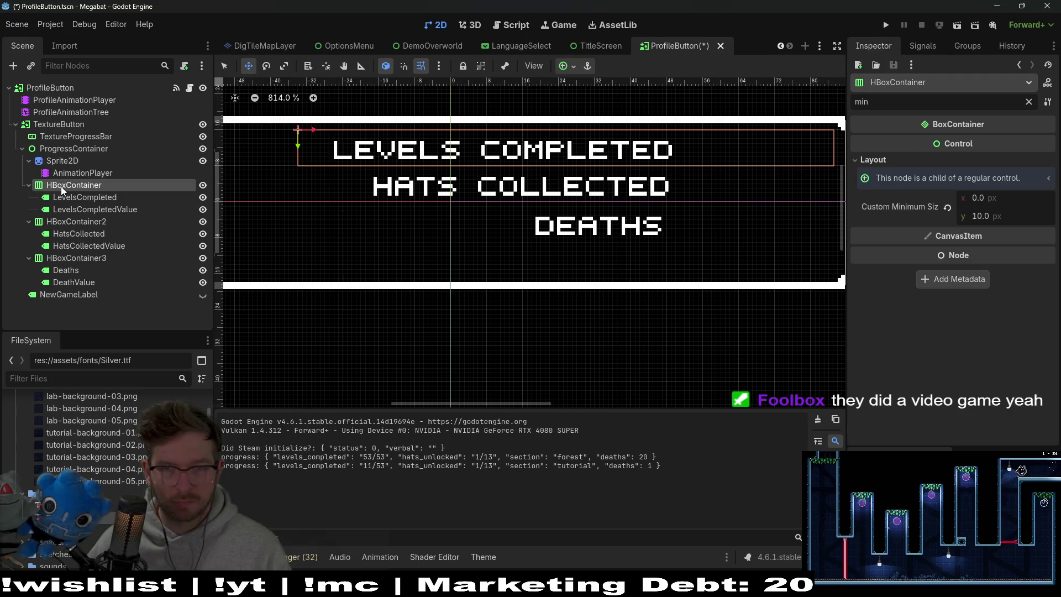
left_click(72, 260)
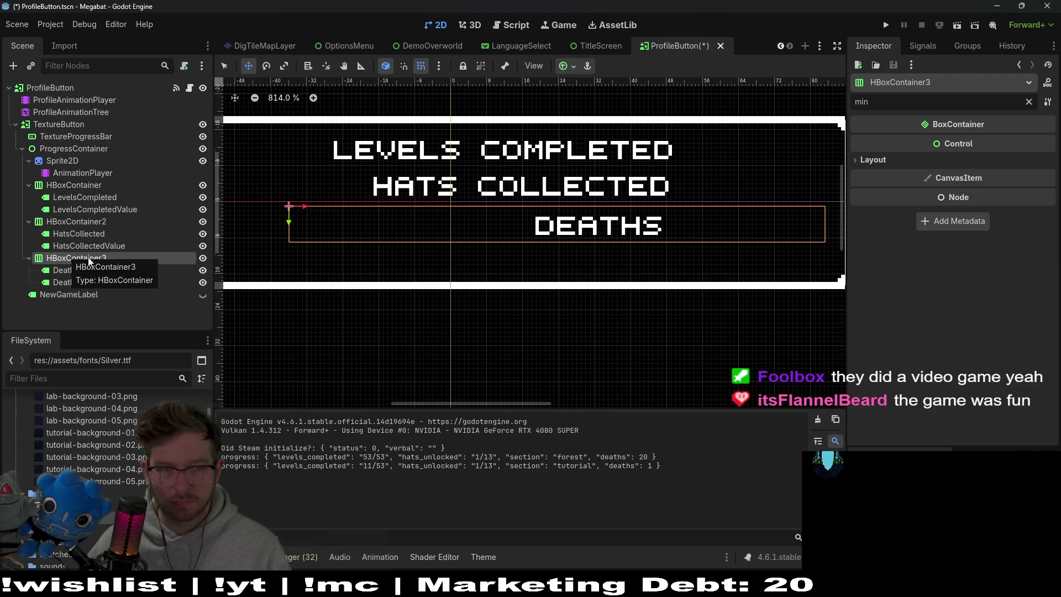
scroll(542, 235, "right", 5)
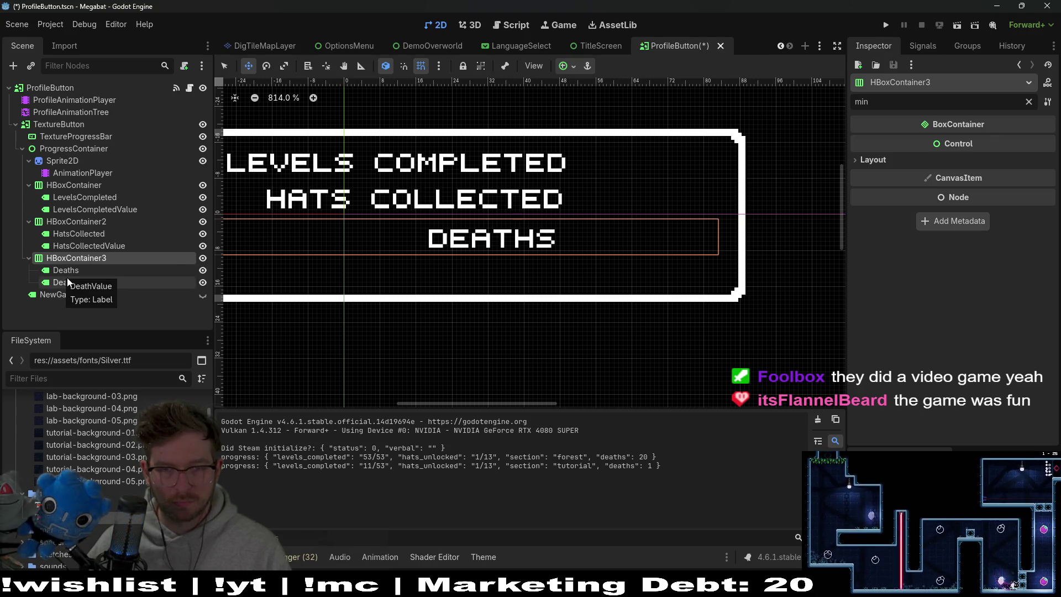
left_click(65, 223)
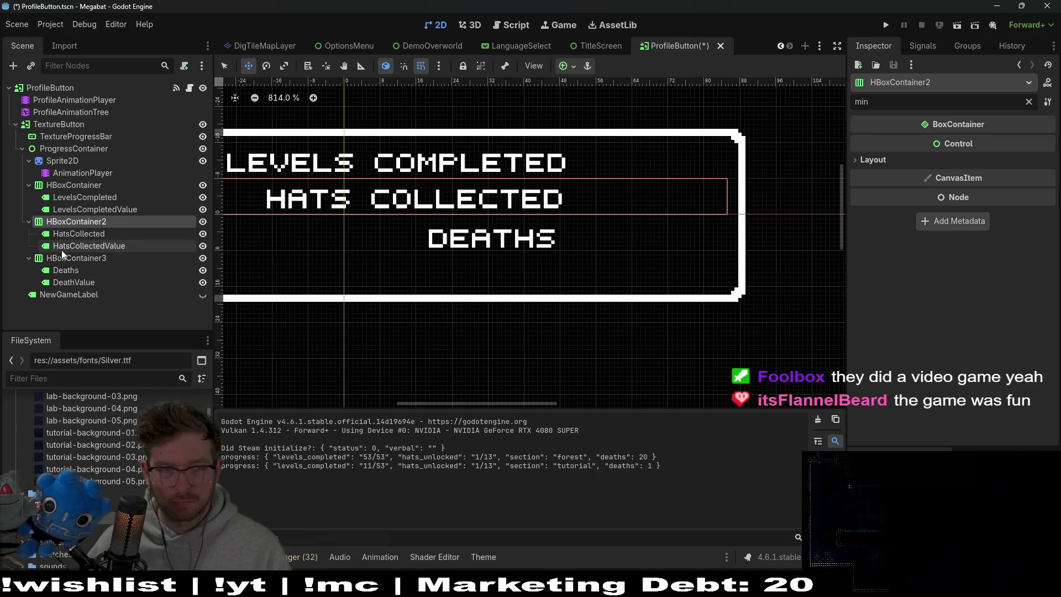
left_click(98, 185)
left_click(74, 258)
key("Up")
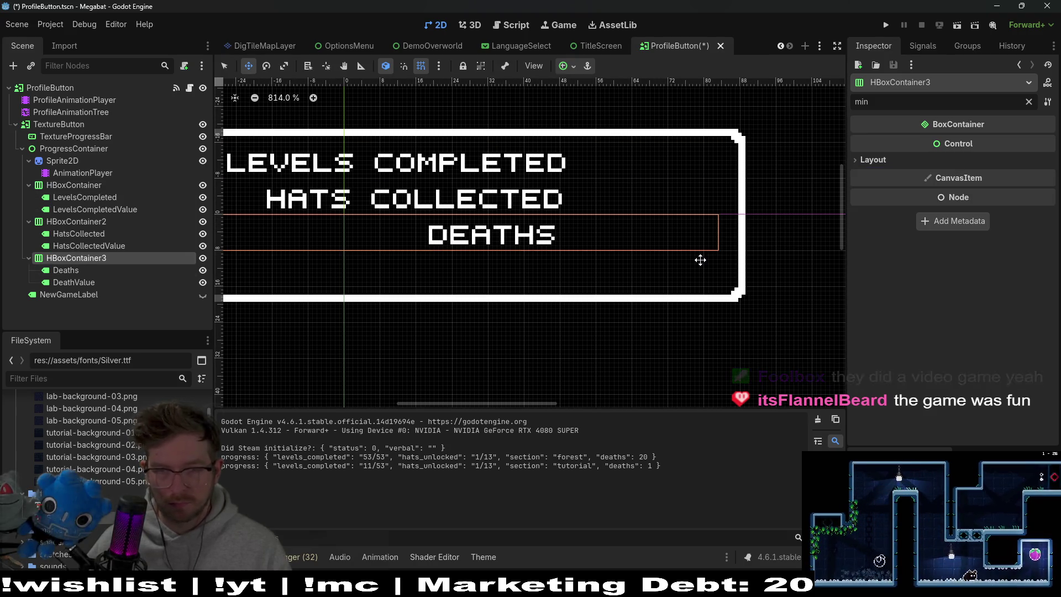
key("Right")
key("Right")
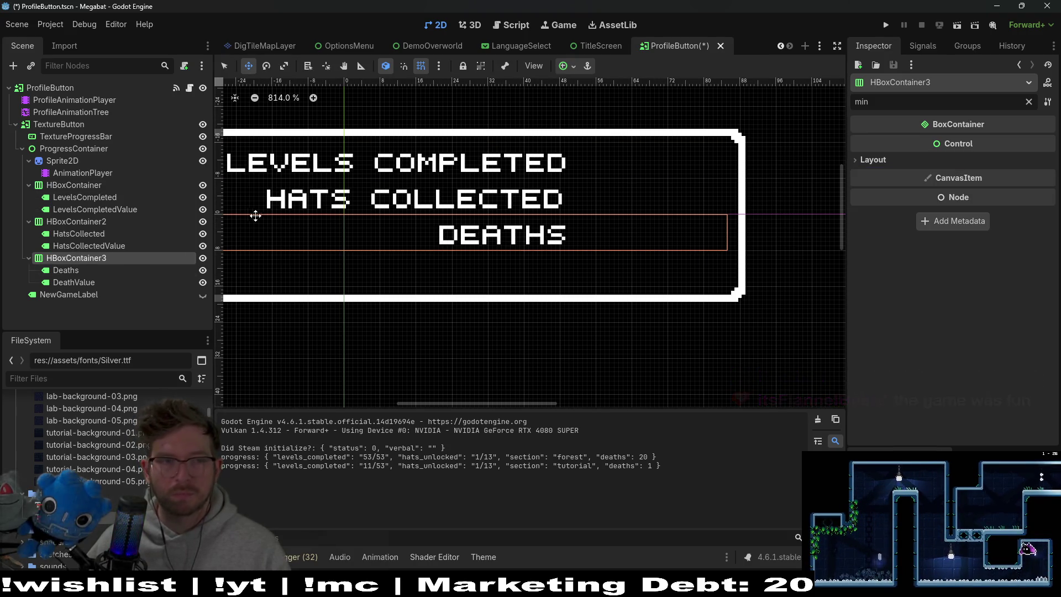
Save the ProfileButton scene, run the game and start playing from the title menu
left_click(119, 225)
scroll(627, 215, "down", 5)
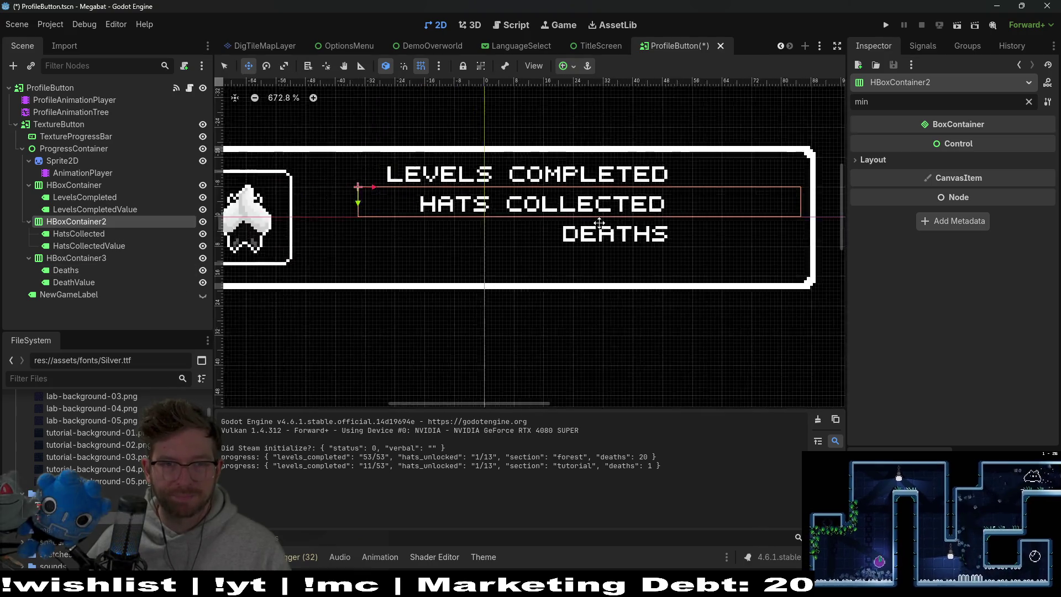
left_click_drag(627, 215, 588, 223)
key("Escape")
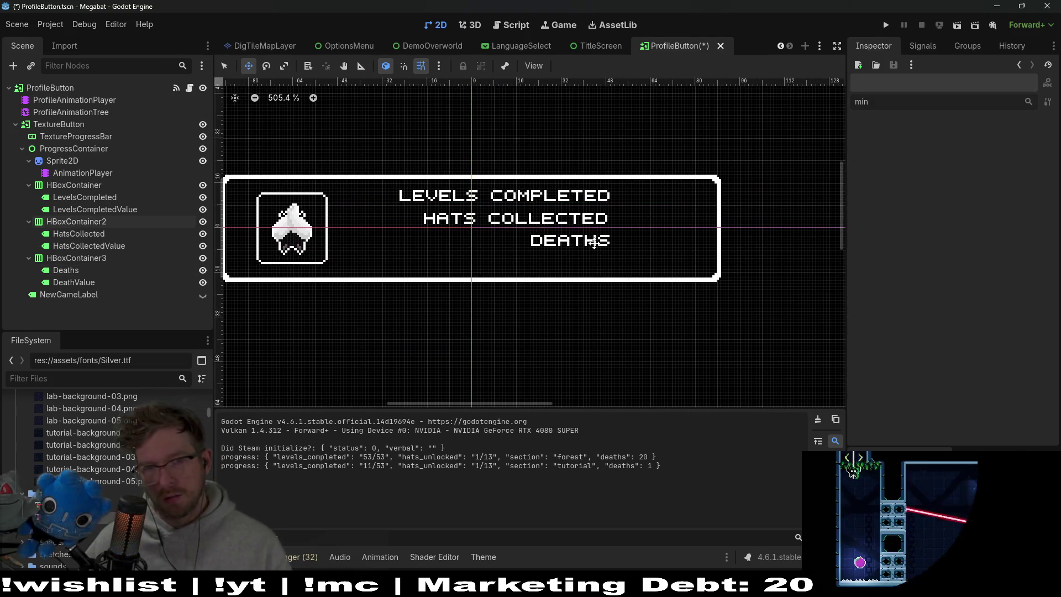
key("ctrl+s")
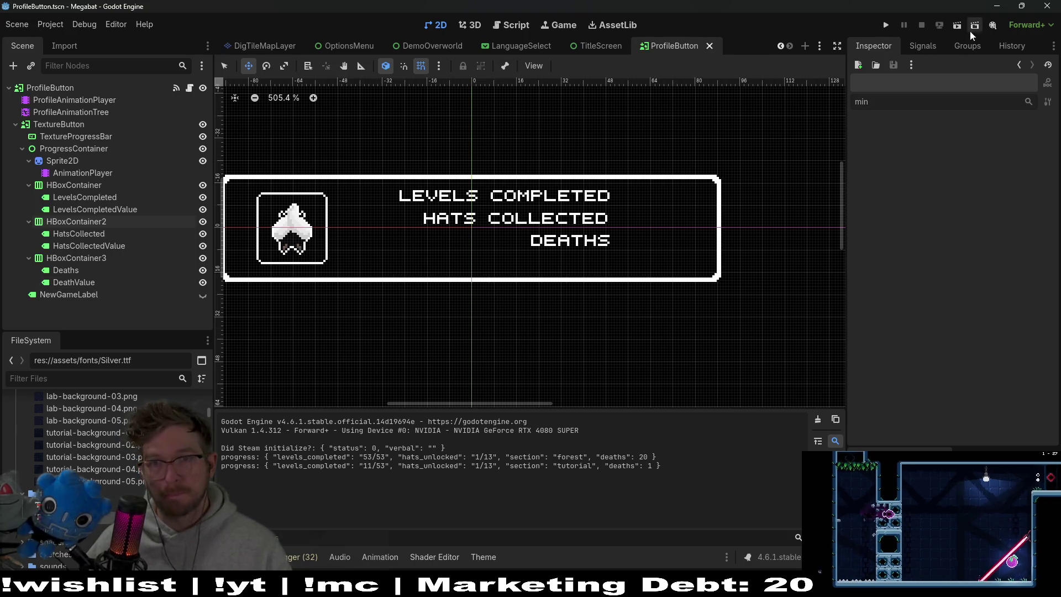
left_click(885, 31)
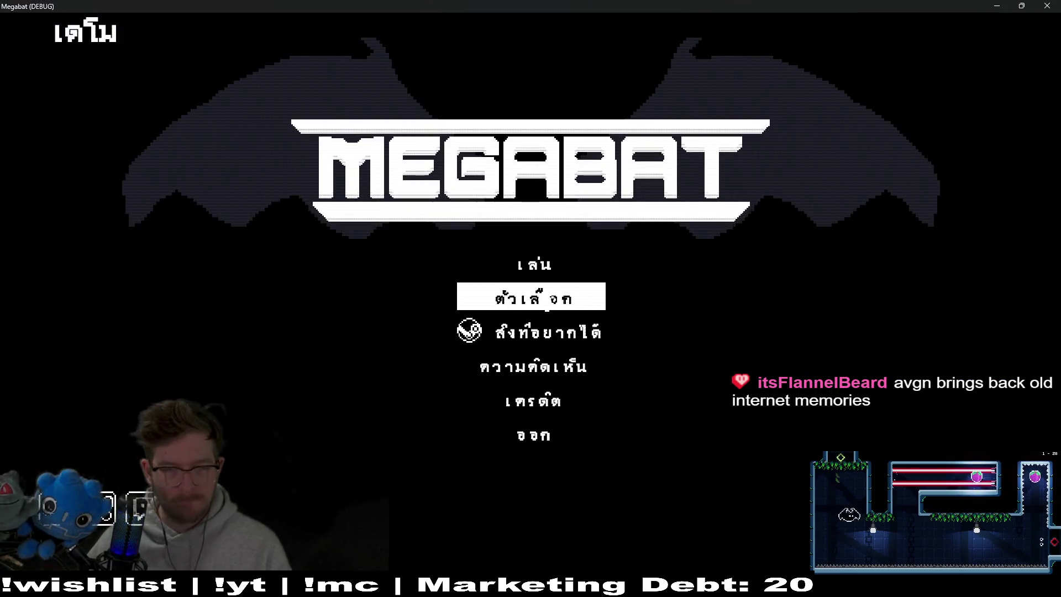
left_click(560, 281)
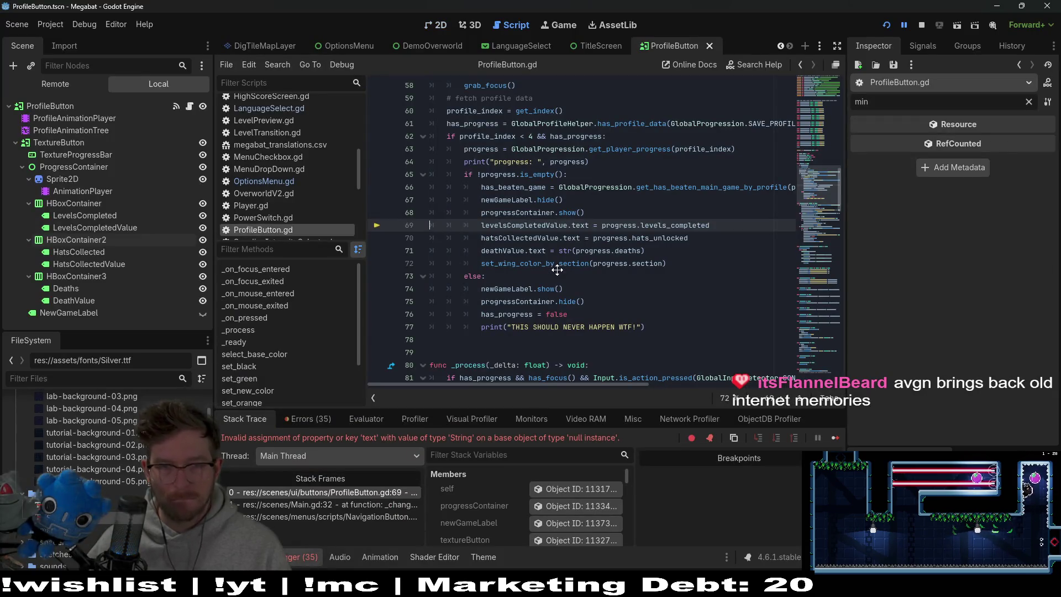
left_click(921, 25)
scroll(637, 186, "up", 15)
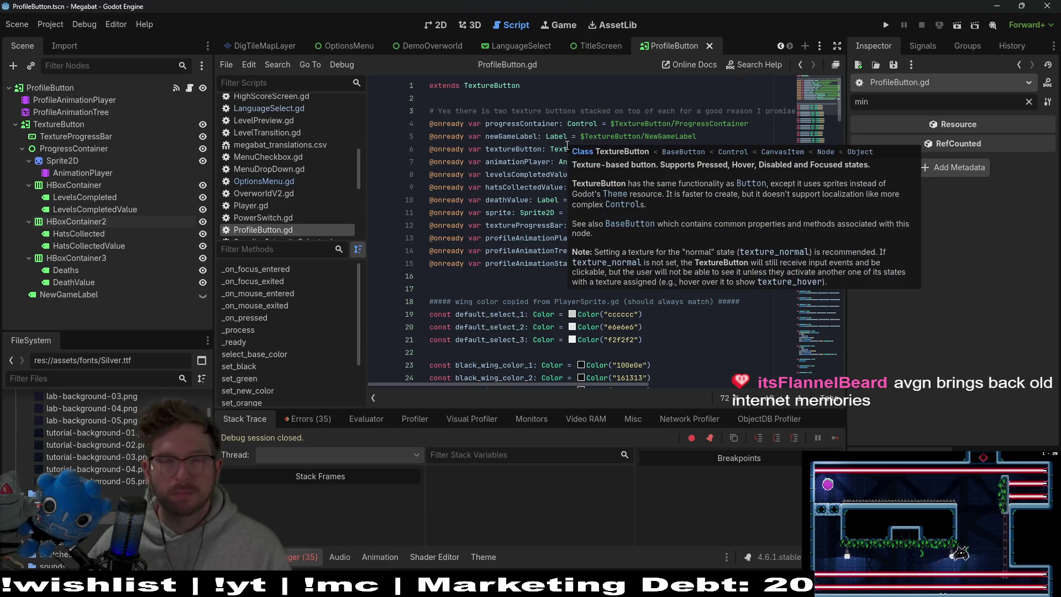
left_click(518, 264)
Insert HBoxContainer3 into deathValue's node path after ProgressContainer/
left_click(555, 213)
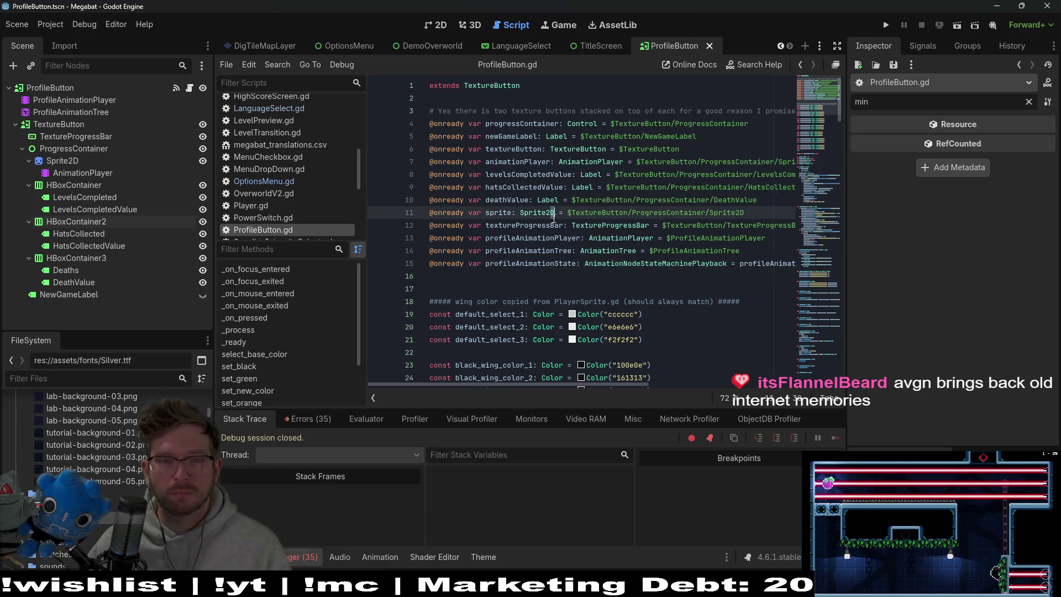
left_click(704, 204)
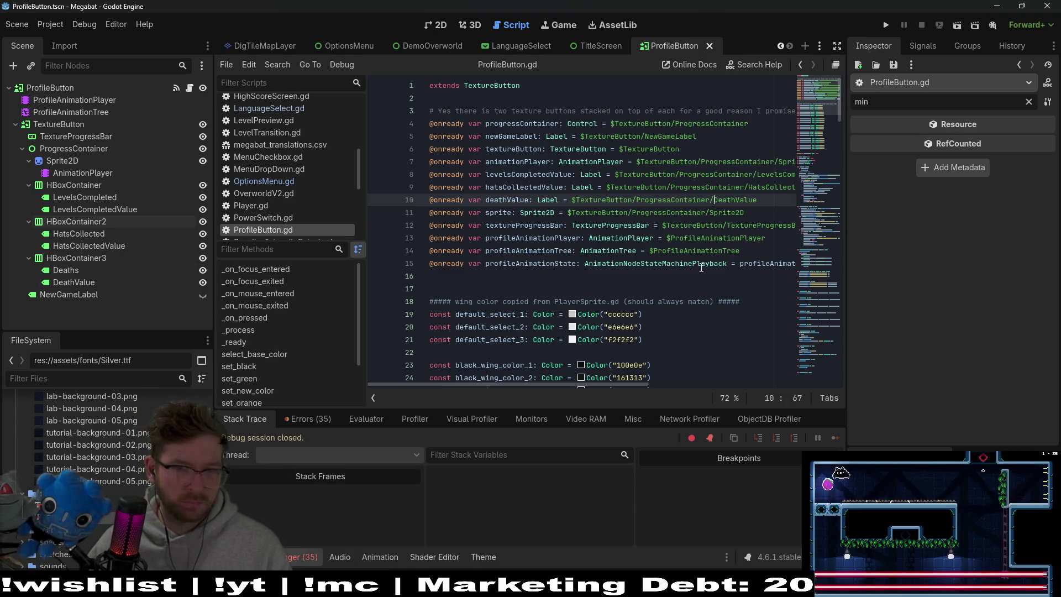
type("/H")
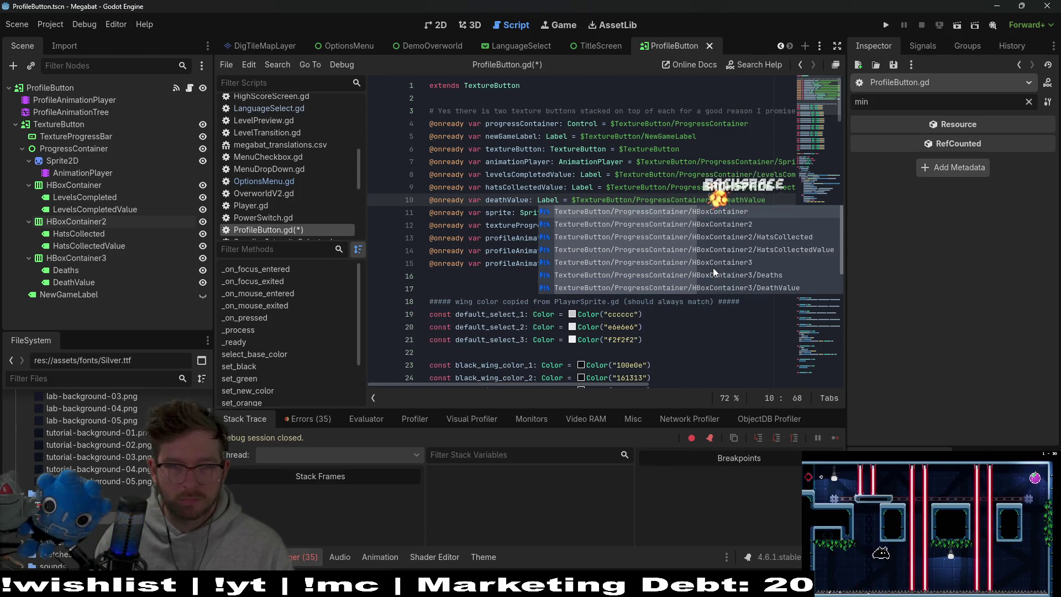
type("BoxContainer")
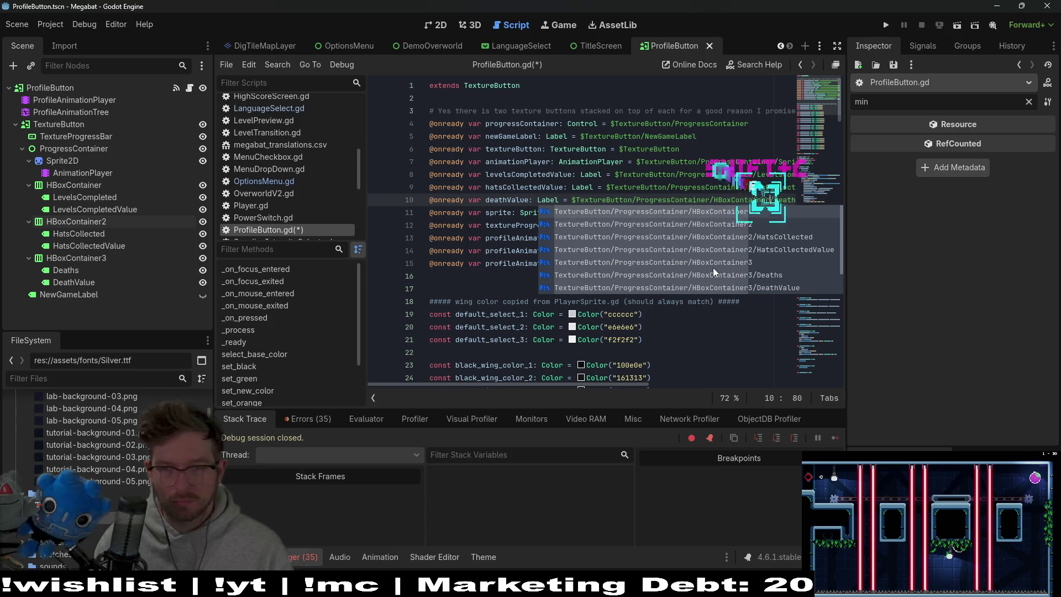
type("3")
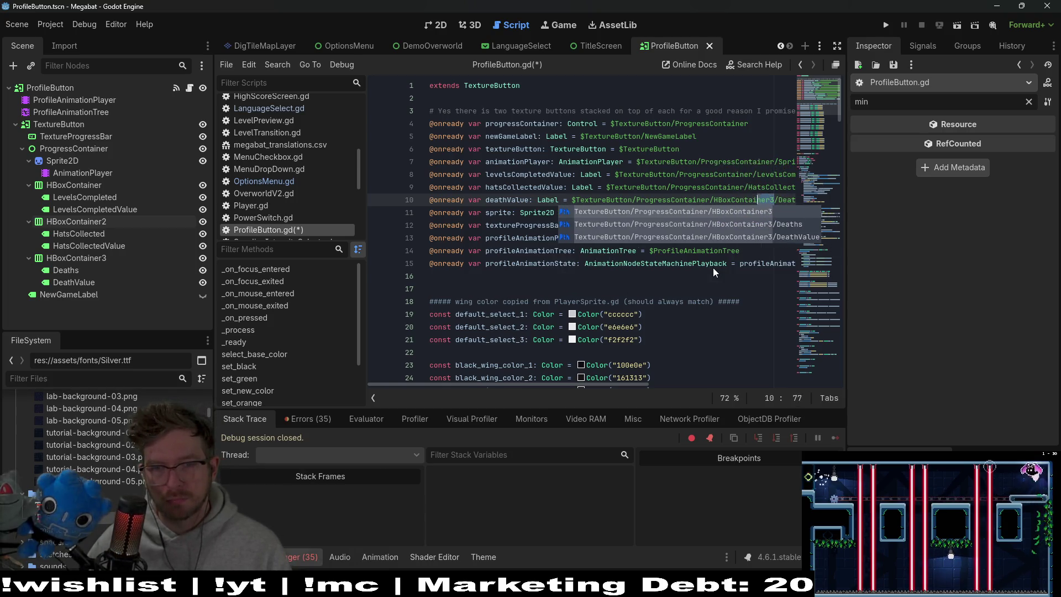
key("shift+Left")
key("shift+Left")
key("shift+Left")
key("shift+Left")
key("shift+Left")
key("shift+Left")
key("ctrl+c")
key("Escape")
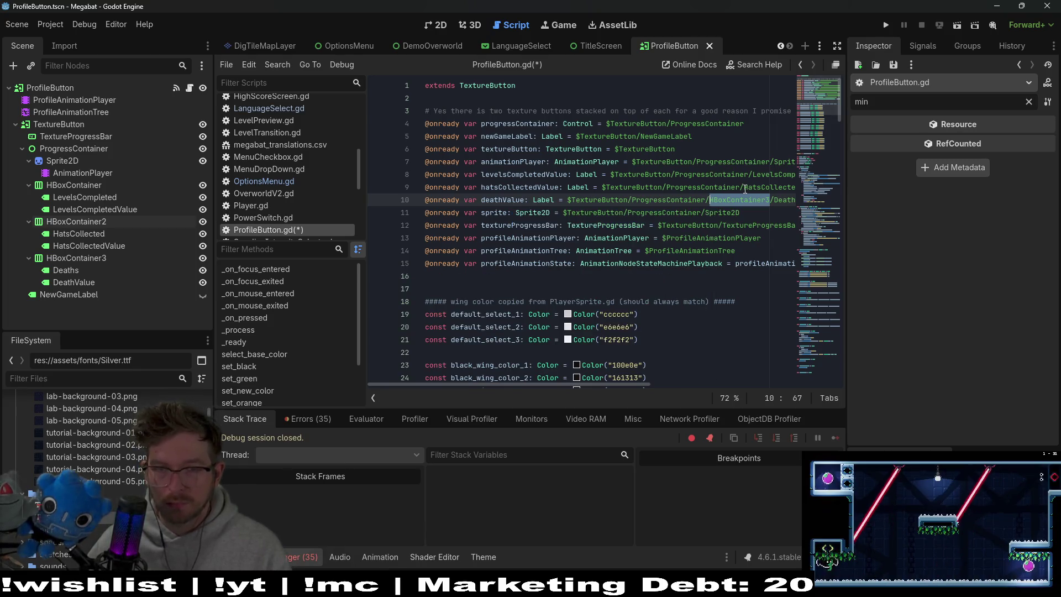
Repoint line 9's hatsCollectedValue path into HBoxContainer2
left_click(743, 188)
key("ctrl+v")
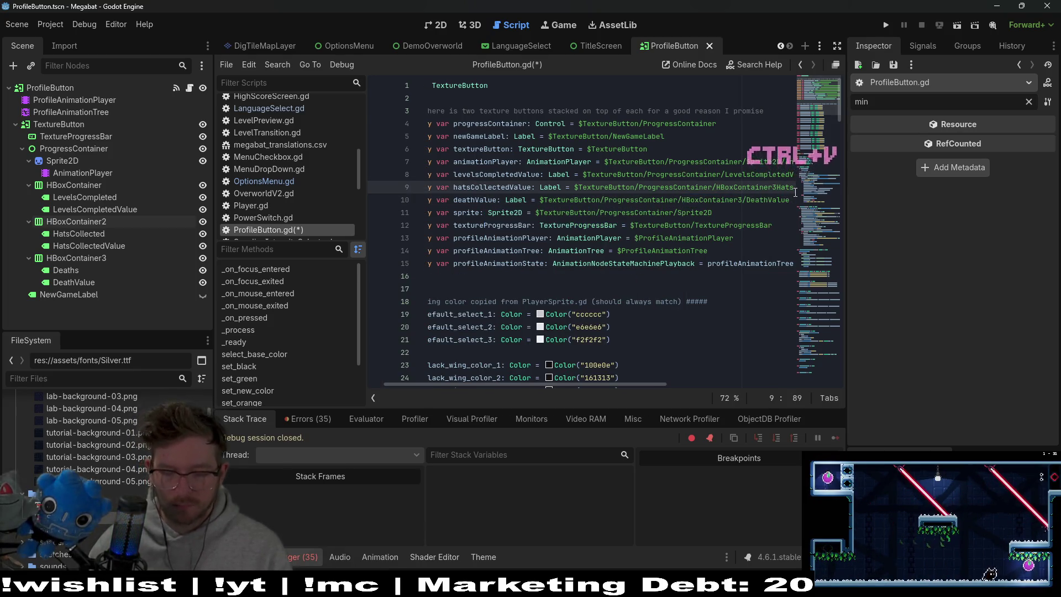
type("/")
key("Left")
key("BackSpace")
type("2")
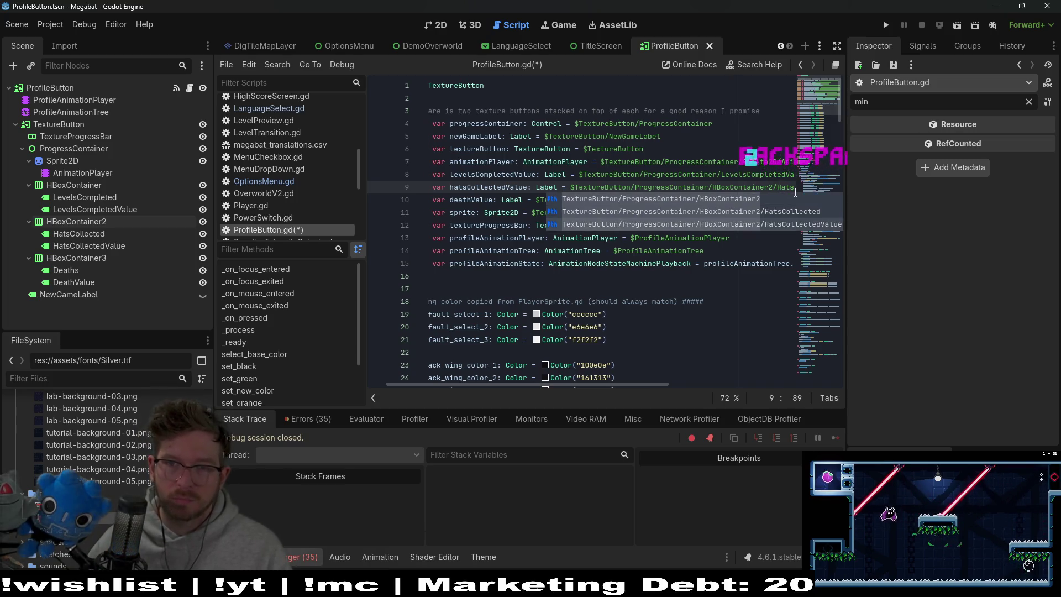
key("Escape")
key("Up")
Repoint line 8's LevelsCompletedValue path into HBoxContainer, then save the script and run Megabat
key("ctrl+Left")
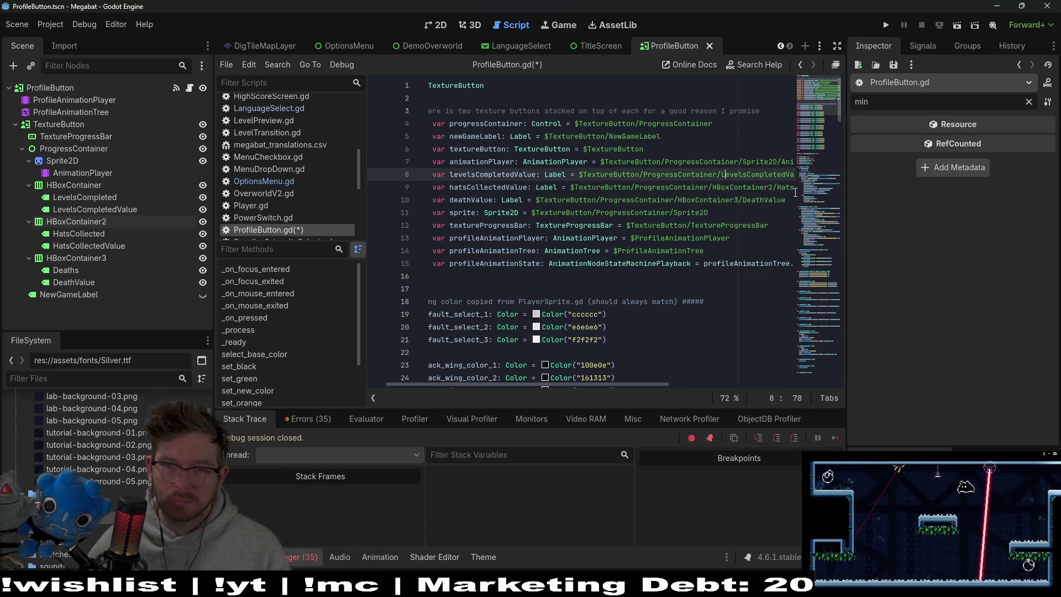
key("ctrl+v")
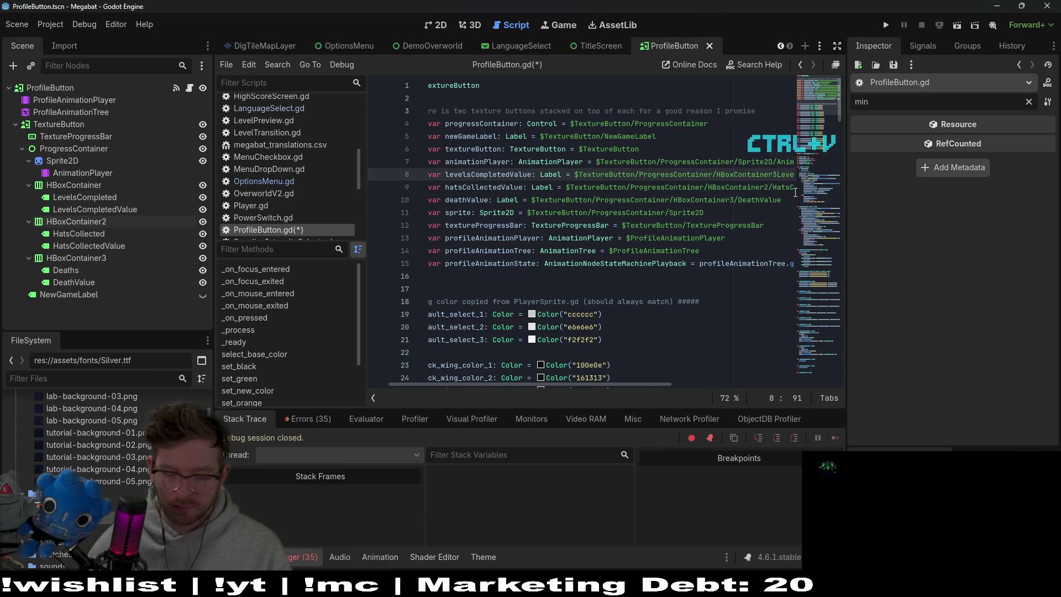
key("BackSpace")
type("2")
key("BackSpace")
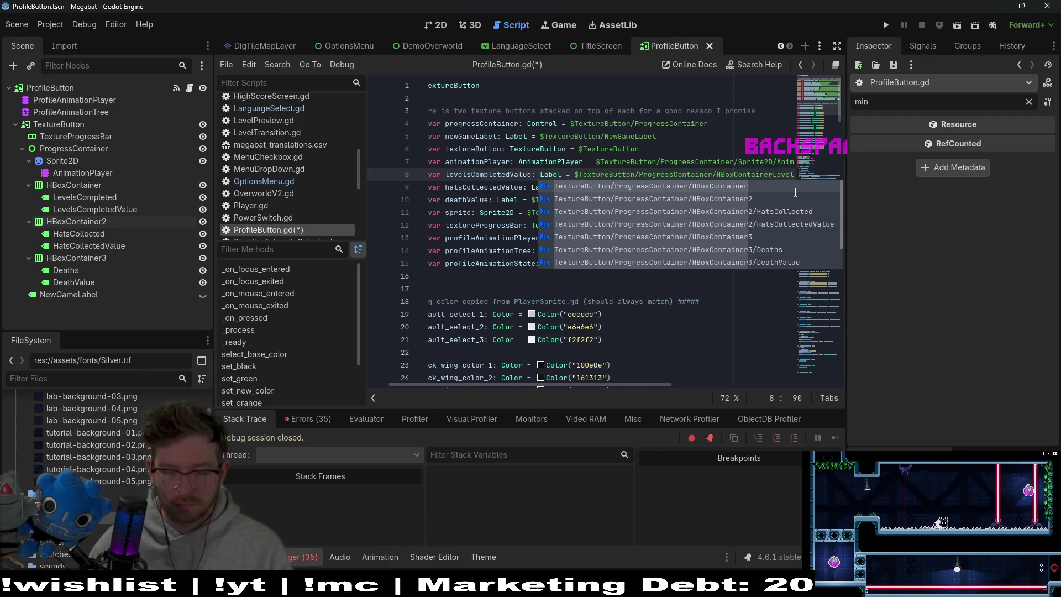
type("/")
key("ctrl+s")
left_click(886, 25)
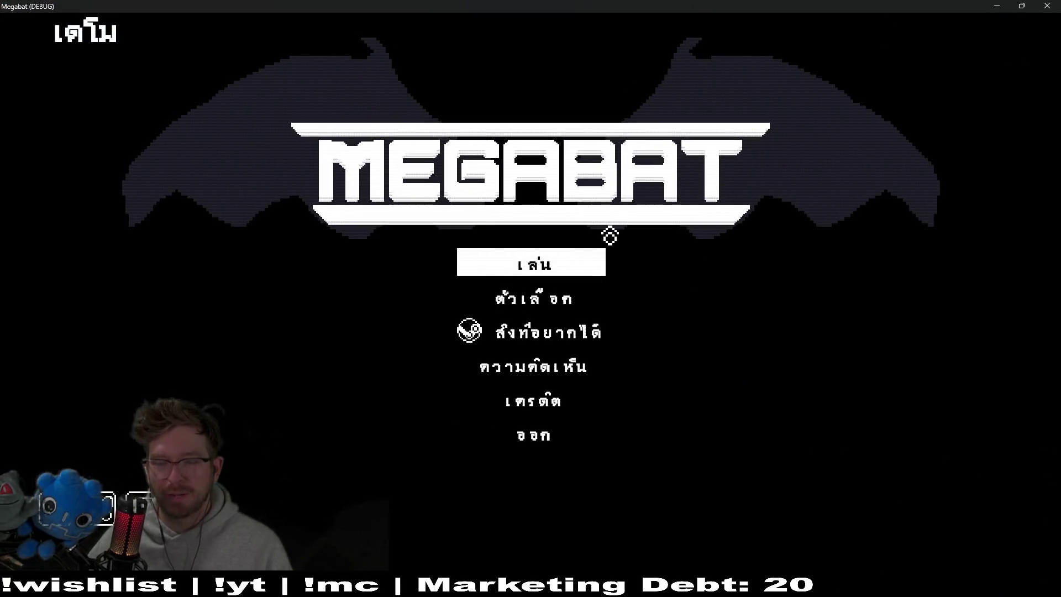
View the profile select cards, then go back to the title menu
left_click(536, 272)
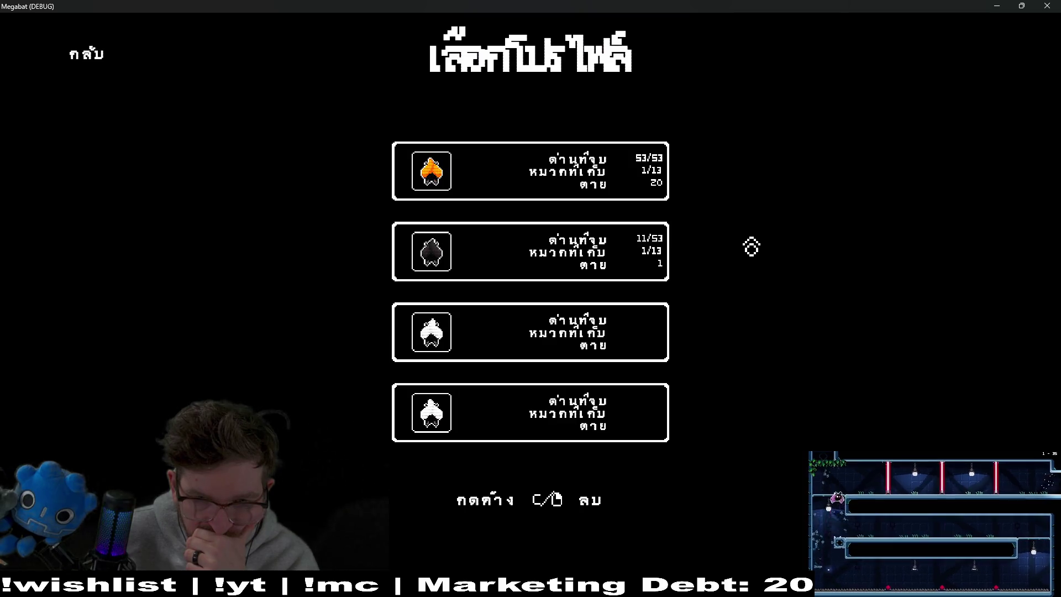
key("Up")
key("Return")
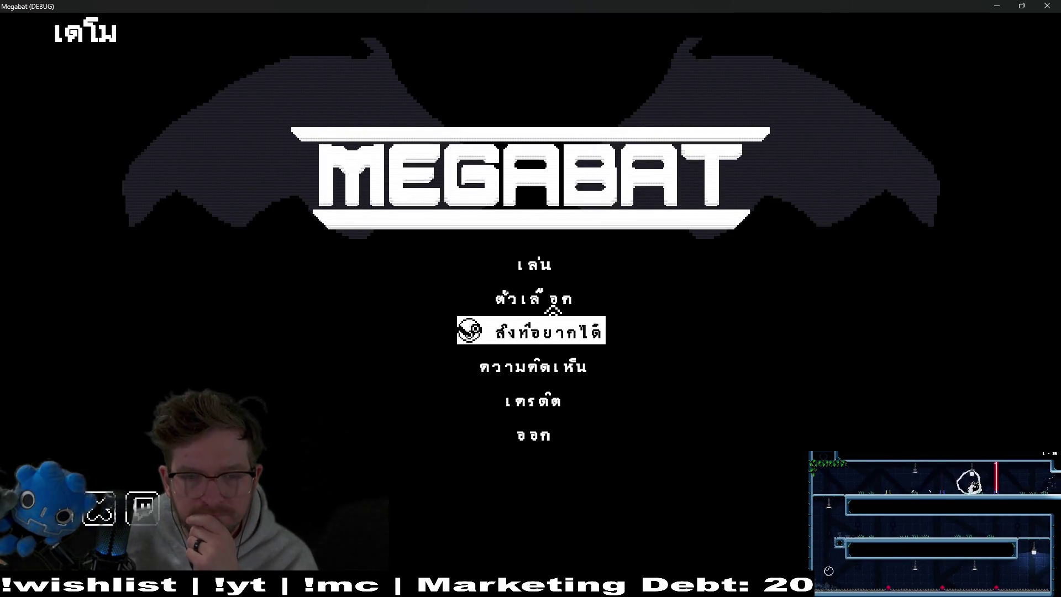
Switch the game language to 日本語 in Options, recheck the profile cards, and close the game
left_click(552, 301)
left_click(654, 227)
left_click(641, 492)
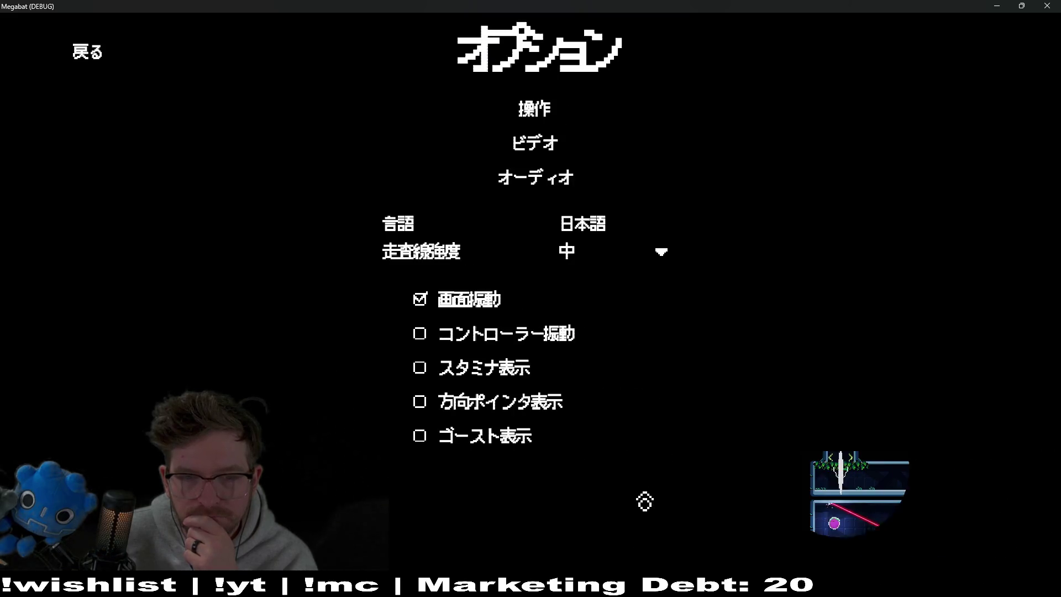
left_click(86, 54)
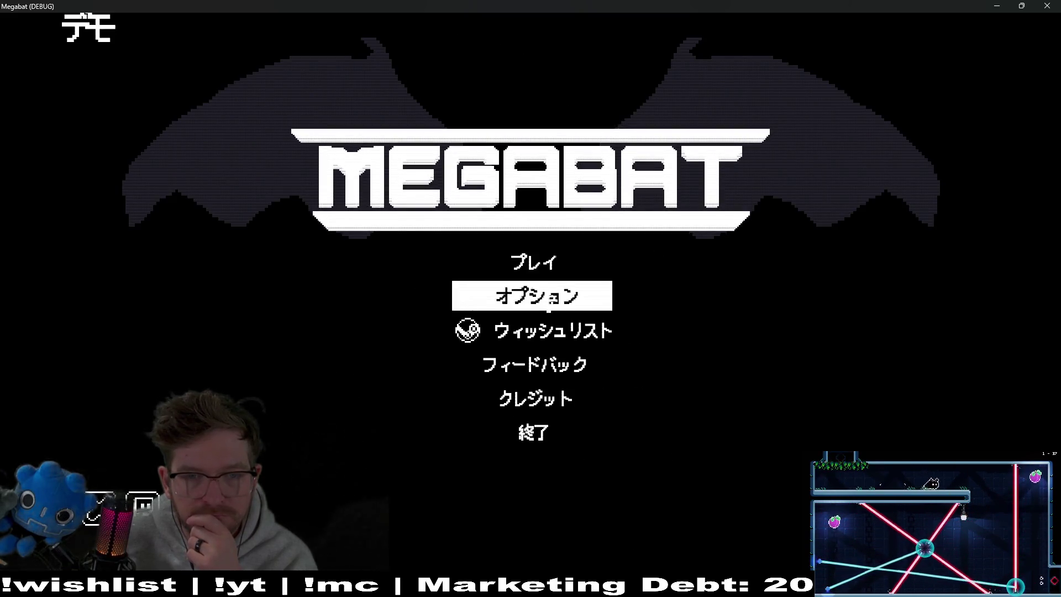
left_click(553, 264)
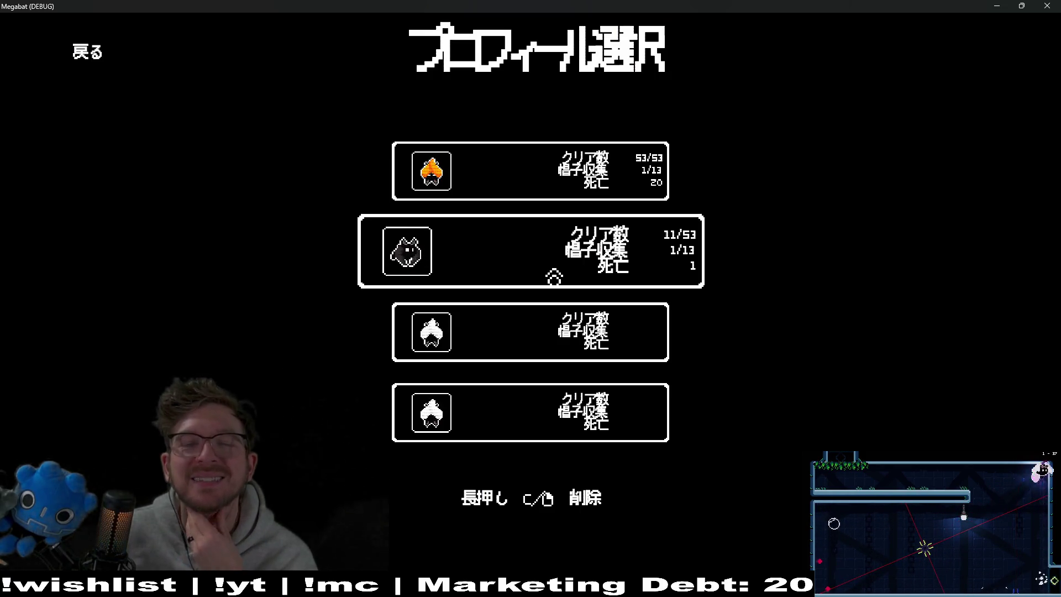
left_click(1054, 7)
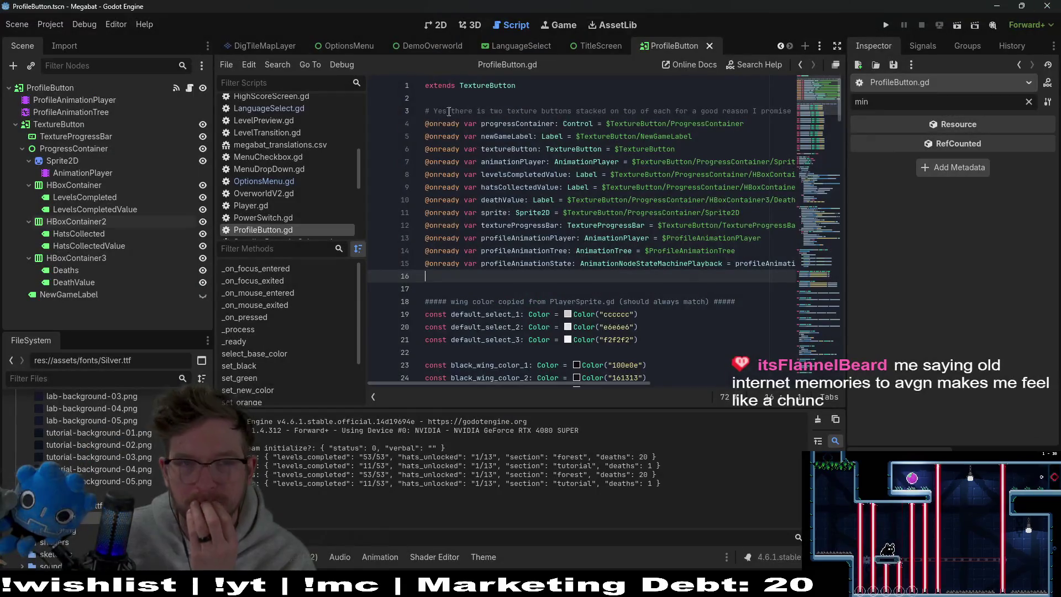
Nudge HBoxContainer2 and HBoxContainer3 down two steps, HBoxContainer3 one more, then save and run
left_click(435, 25)
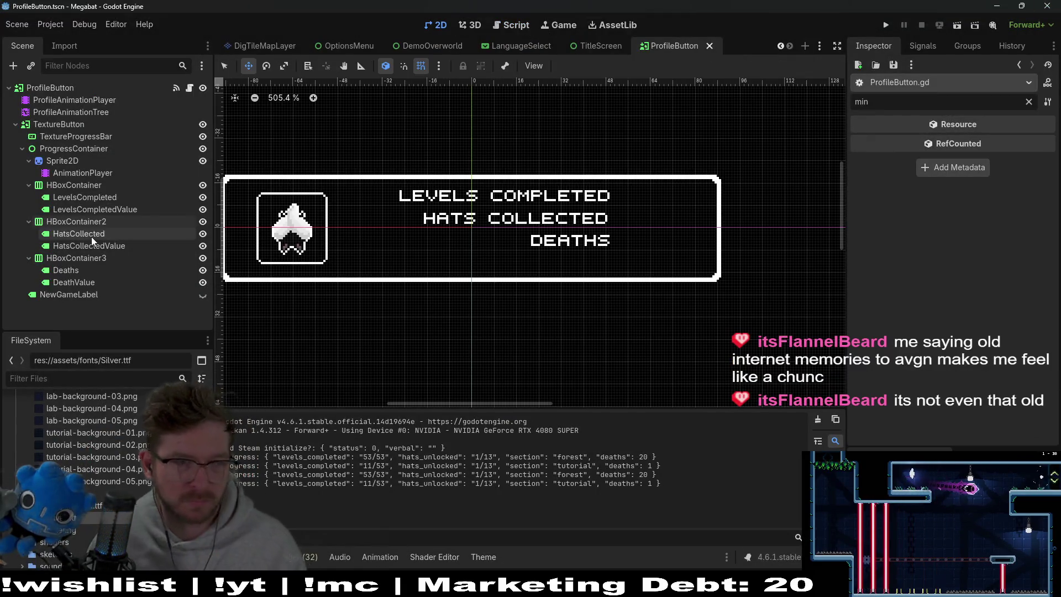
left_click(78, 222)
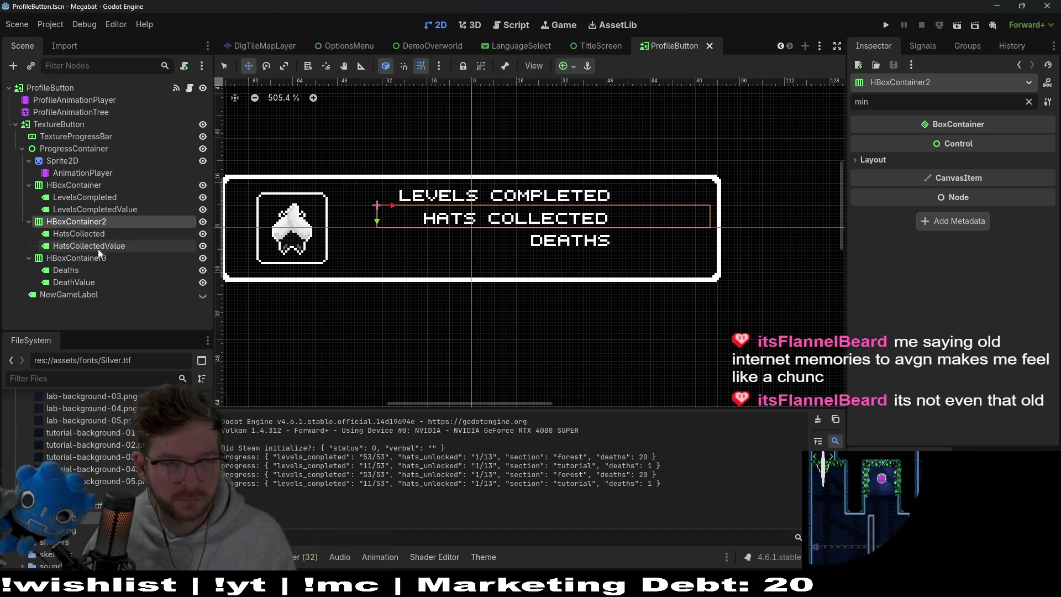
left_click(78, 256, "shift")
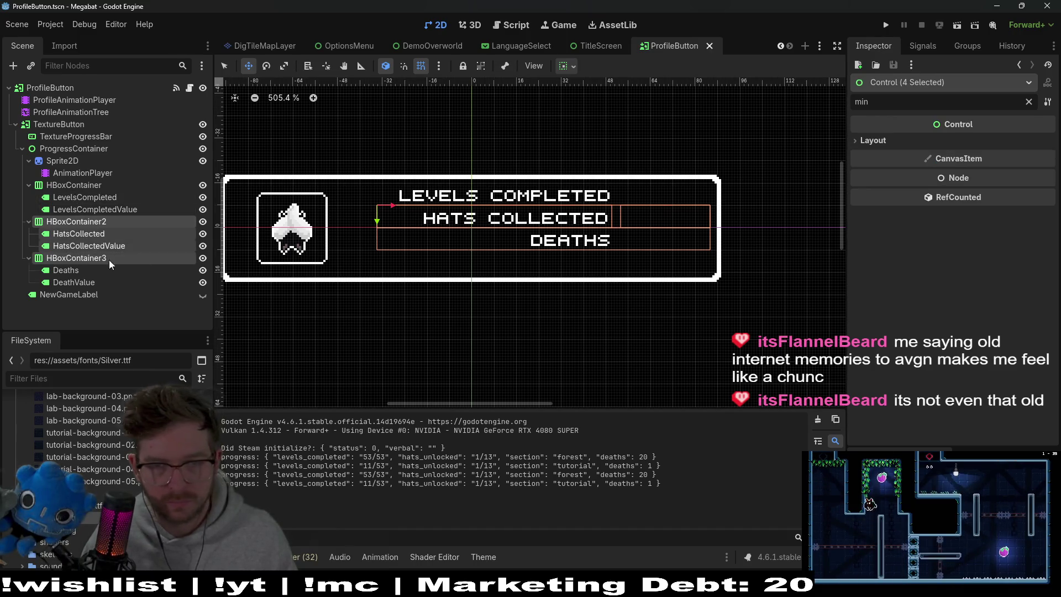
key("Down")
key("Down")
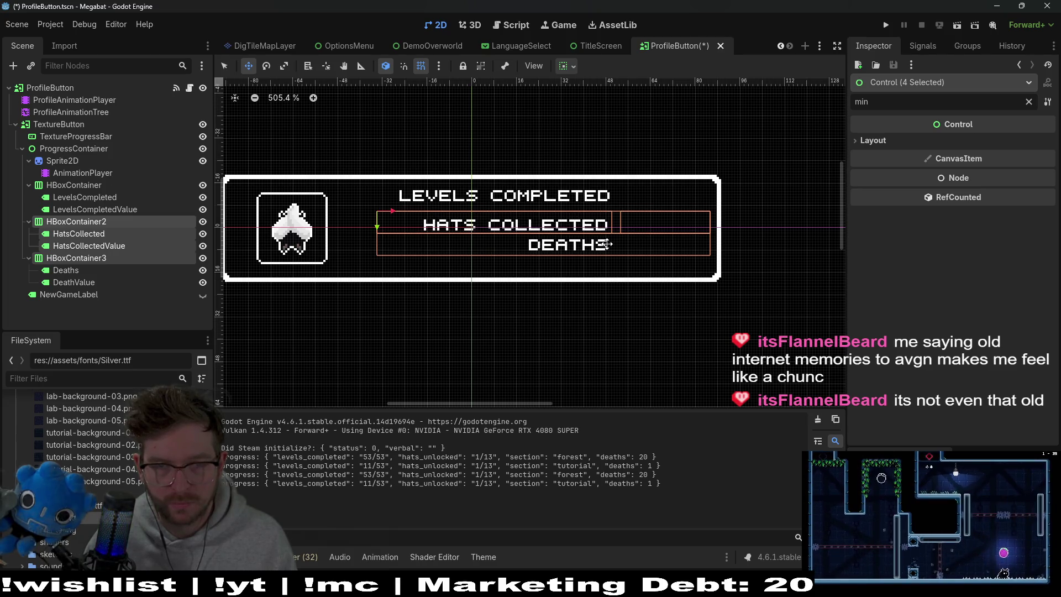
key("Down")
key("Down")
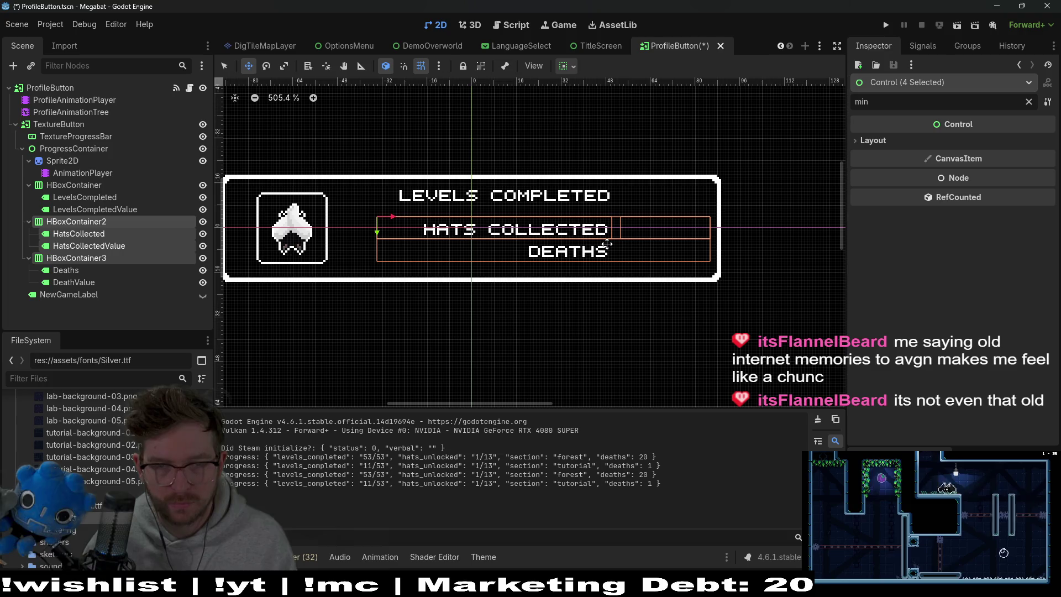
left_click(678, 269)
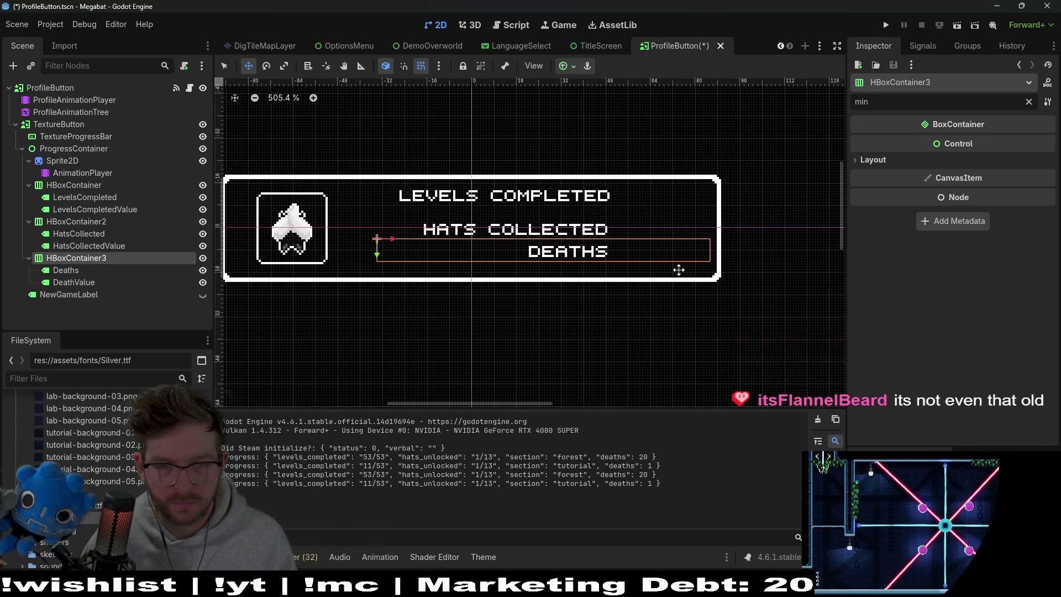
key("Down")
key("Down")
key("Down")
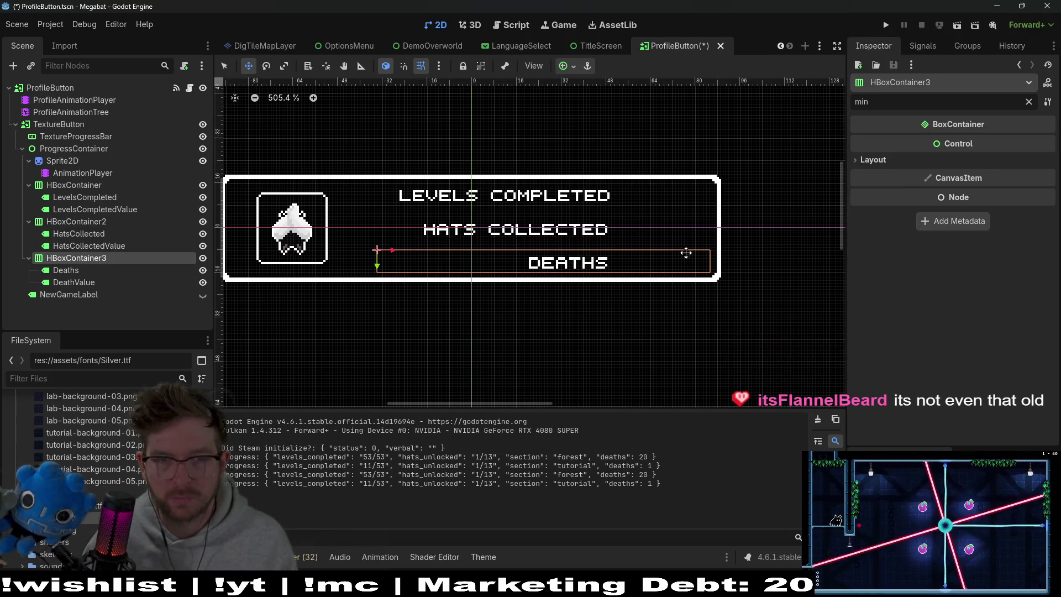
left_click(885, 24)
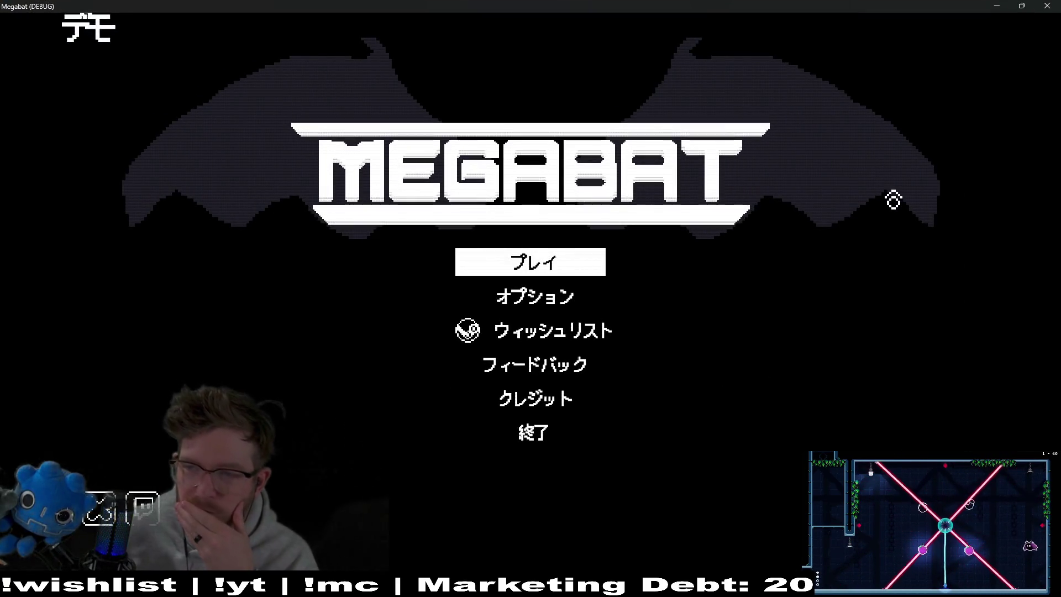
Check the profile select screen via プレイ, then close the Megabat (DEBUG) window
left_click(572, 271)
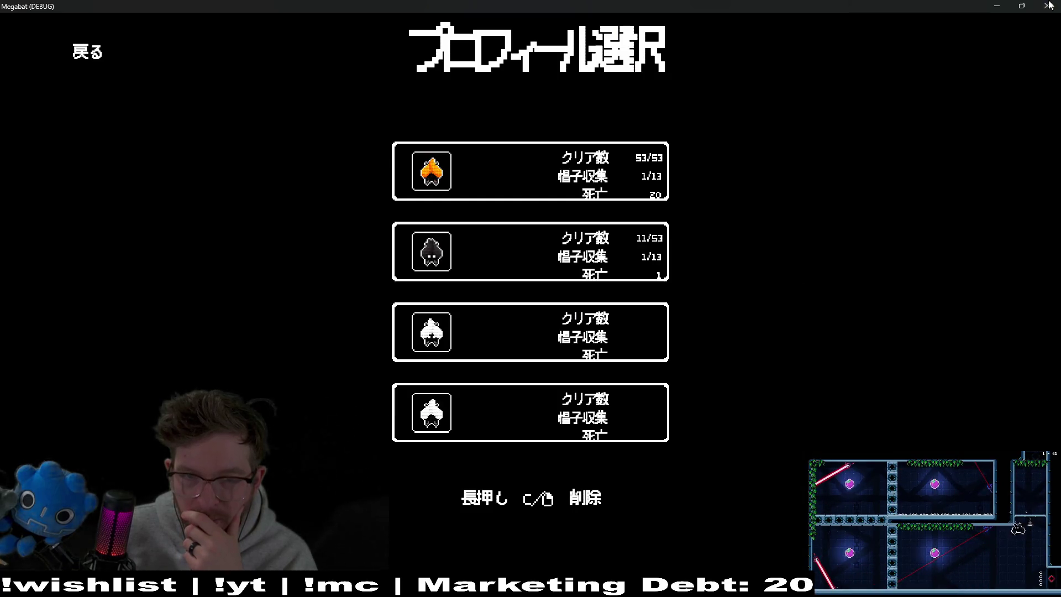
key("alt+F4")
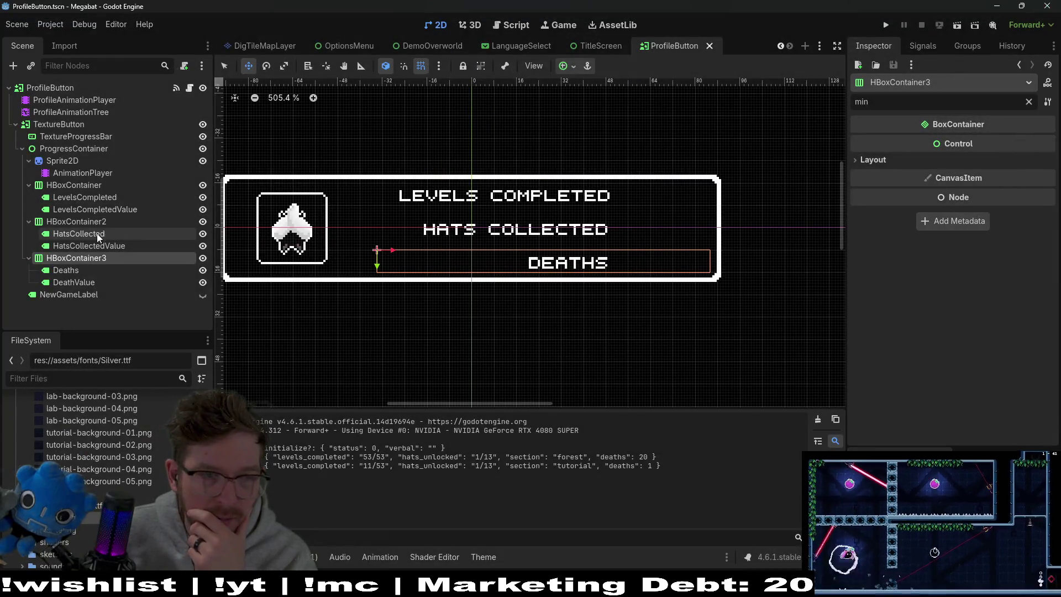
Nudge the HATS COLLECTED row up one unit and the DEATHS row up and right one unit, then save and run
left_click(83, 186)
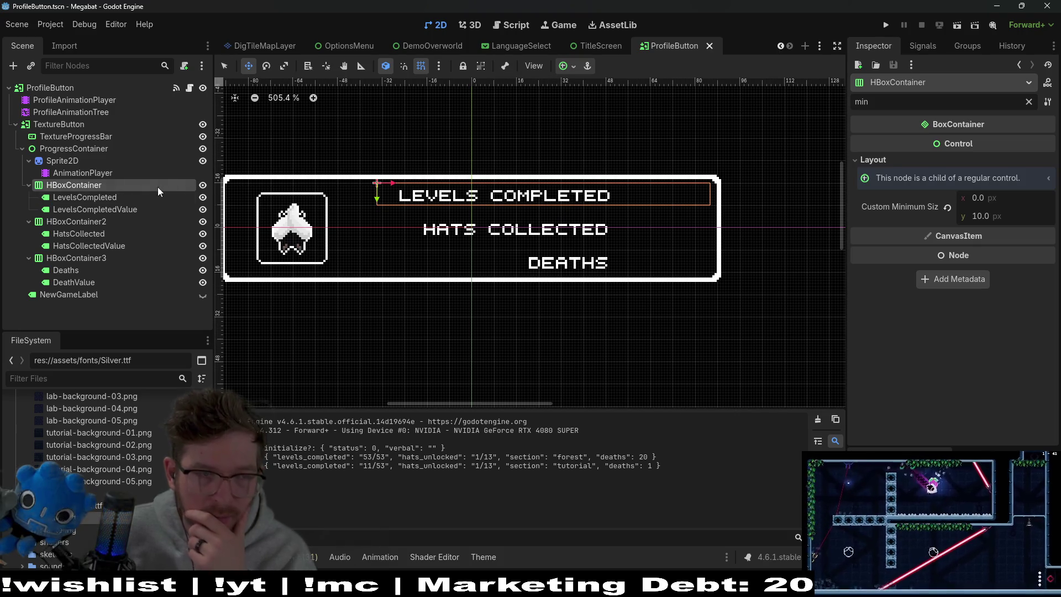
left_click(100, 222, "ctrl")
left_click(83, 259, "ctrl")
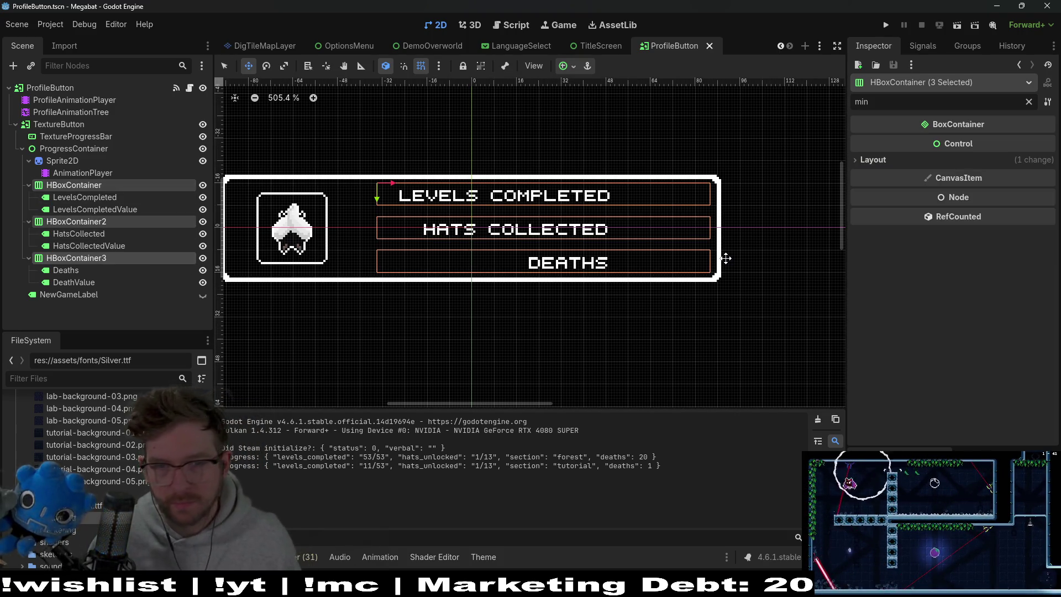
key("Up")
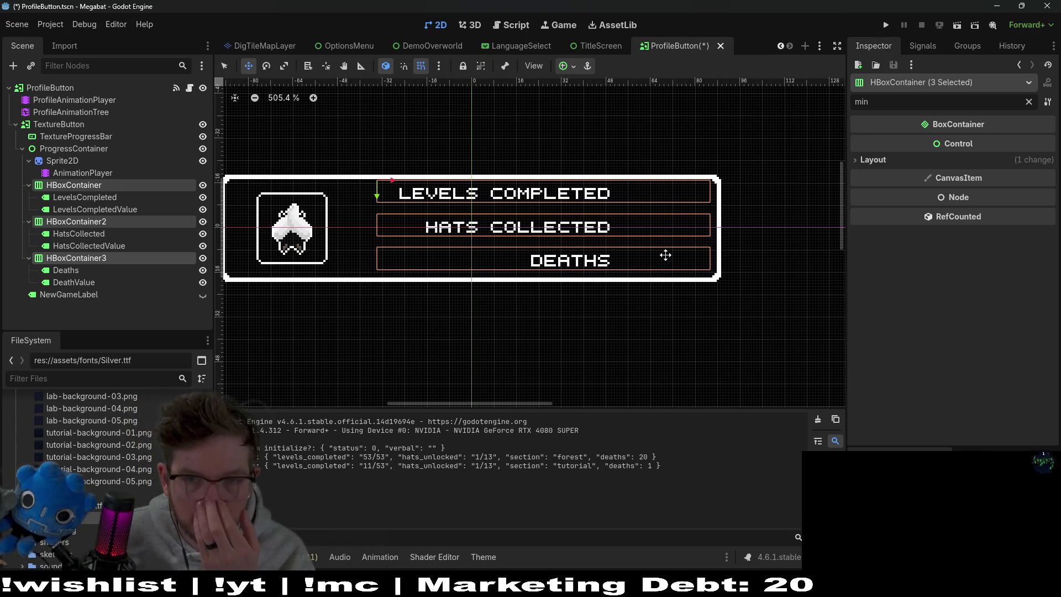
key("Down")
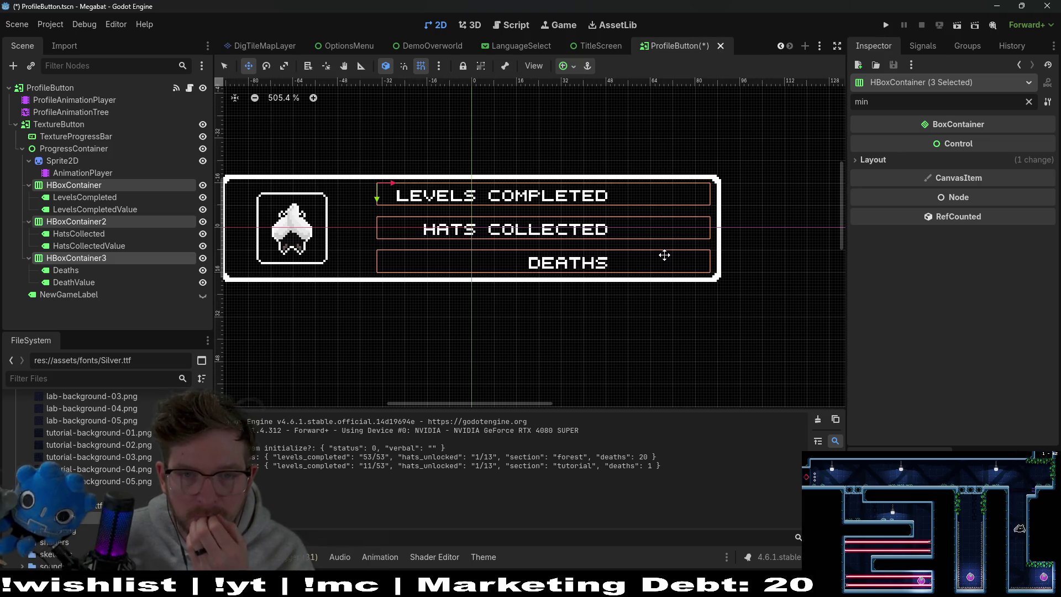
left_click(86, 222)
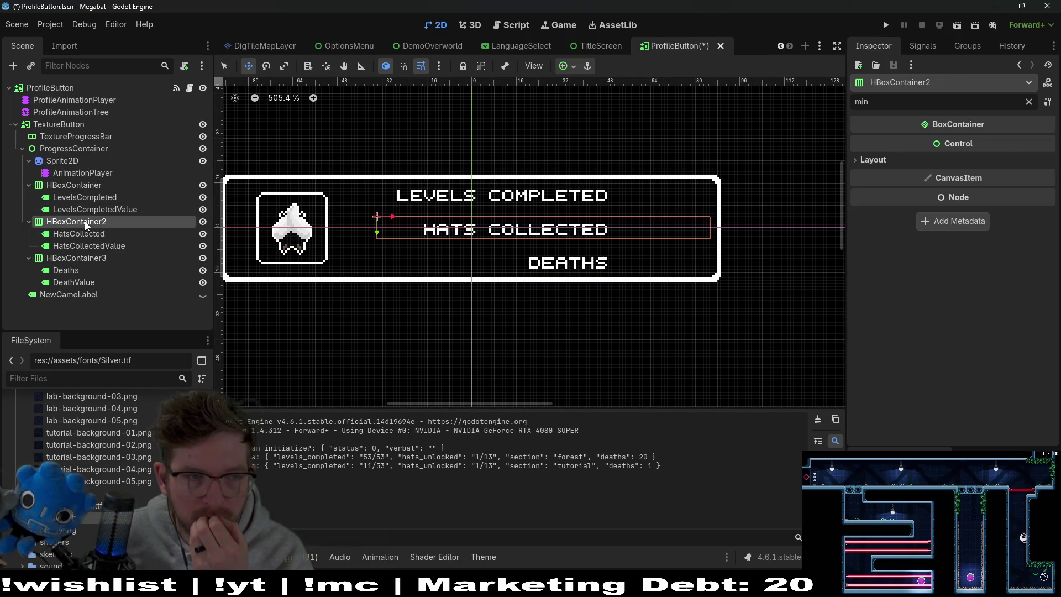
key("Up")
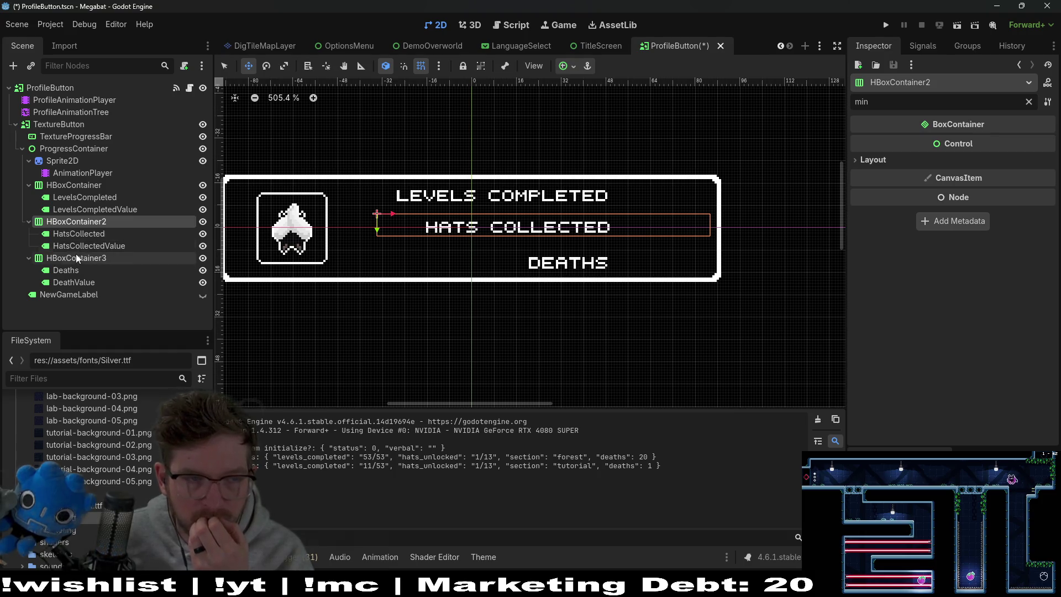
left_click(559, 274)
key("Up")
key("Right")
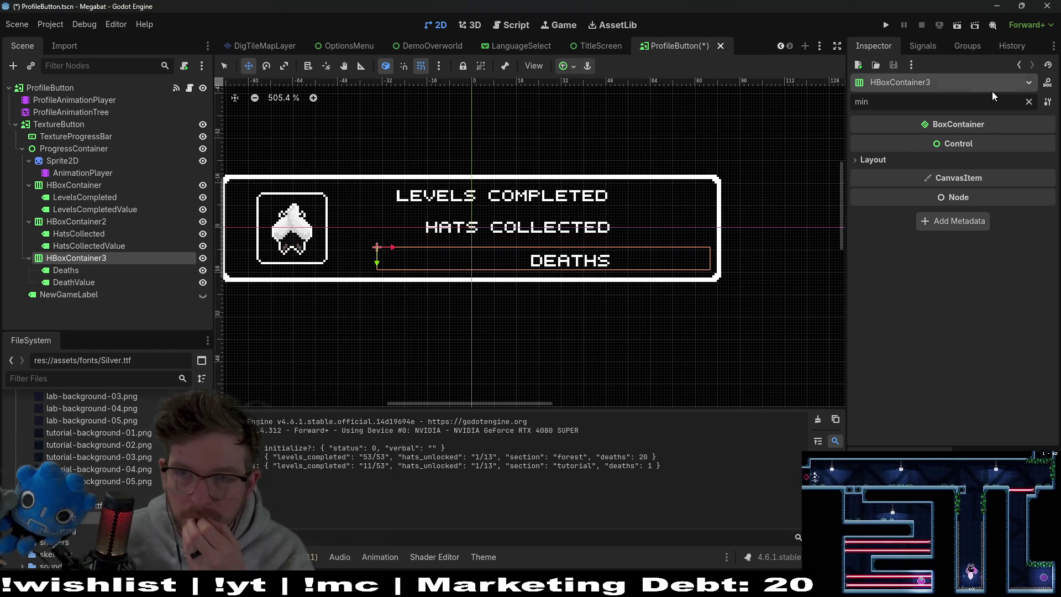
left_click(886, 26)
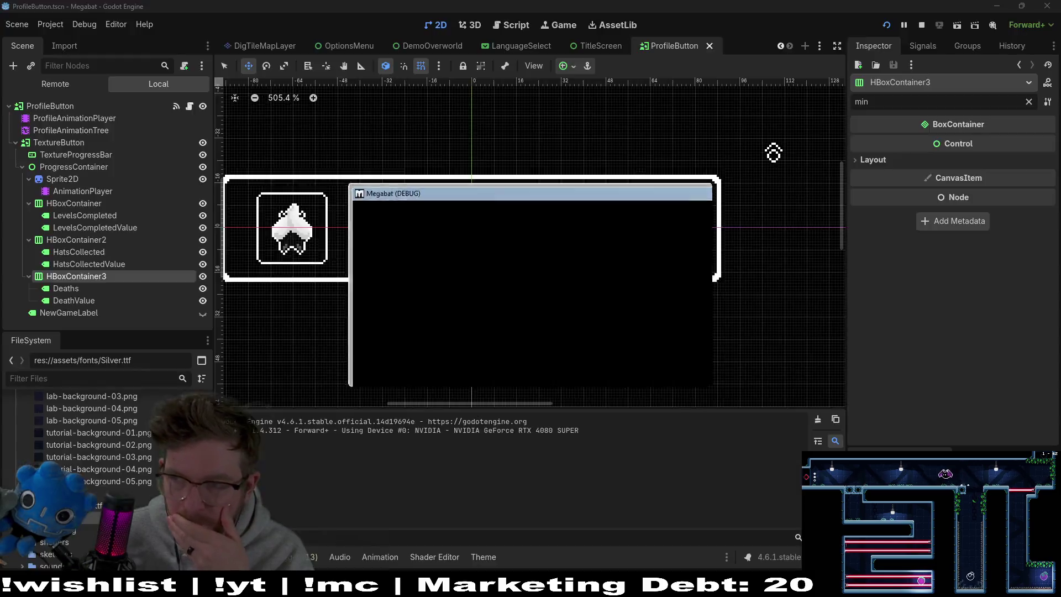
Check the Japanese profile select cards, then close the Megabat debug window
key("Return")
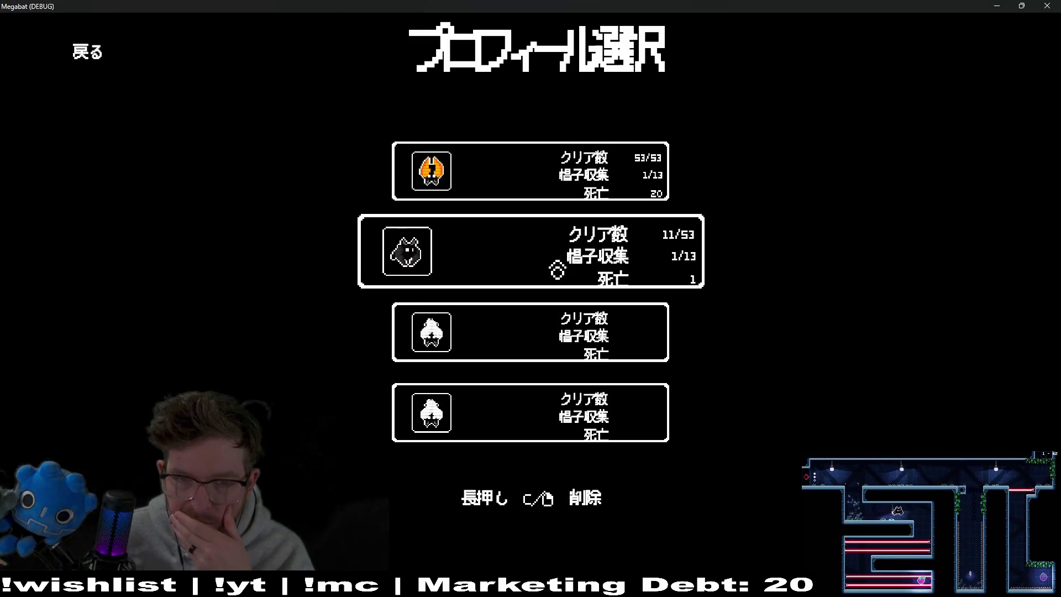
left_click(1044, 6)
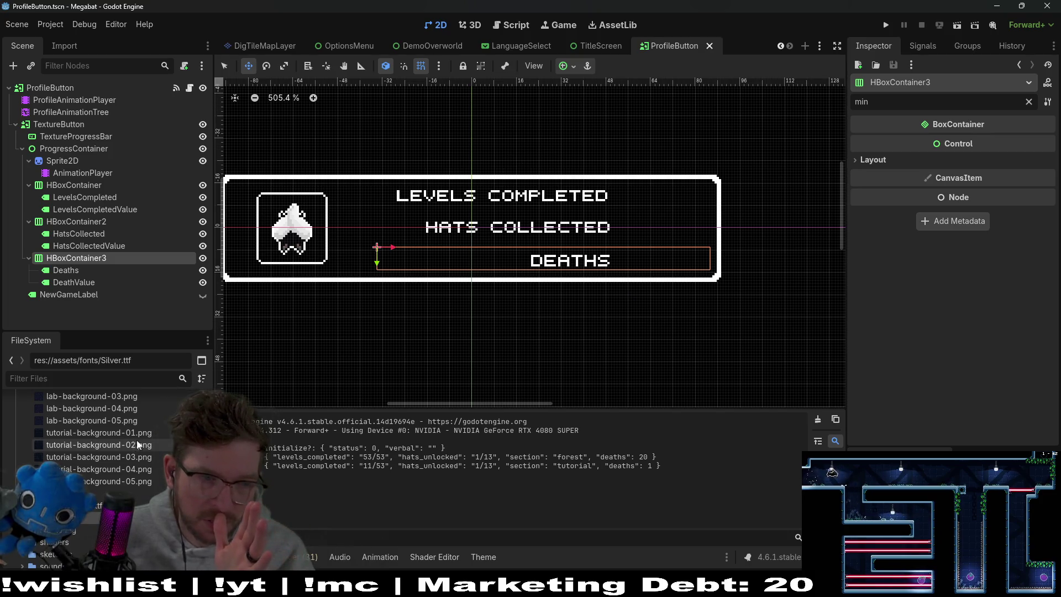
Find main_theme.tres in the FileSystem by filtering 'main_theme' and open it
left_click(95, 380)
type("main_theme")
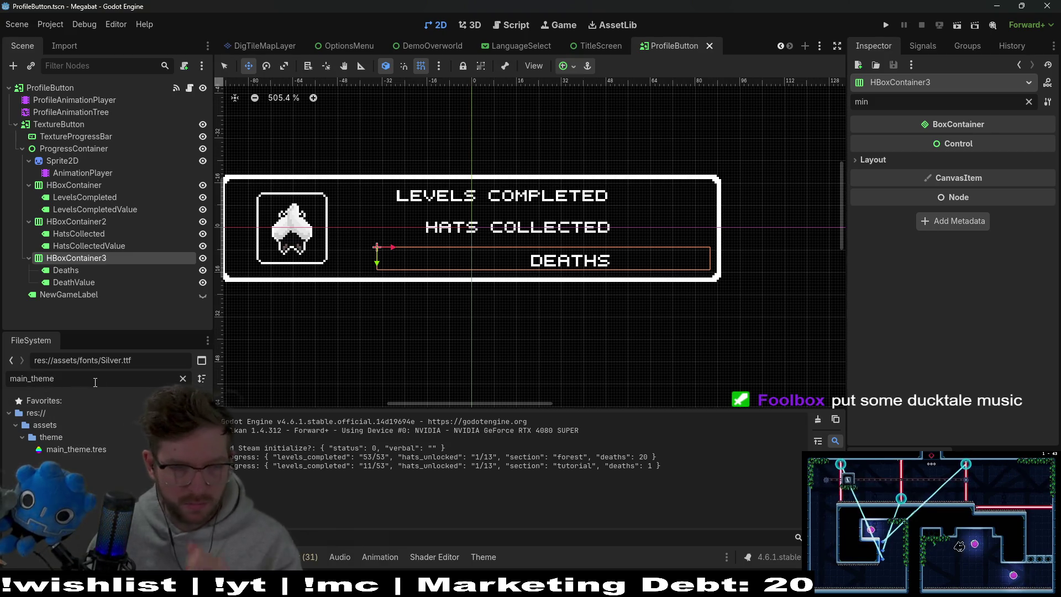
left_click(77, 449)
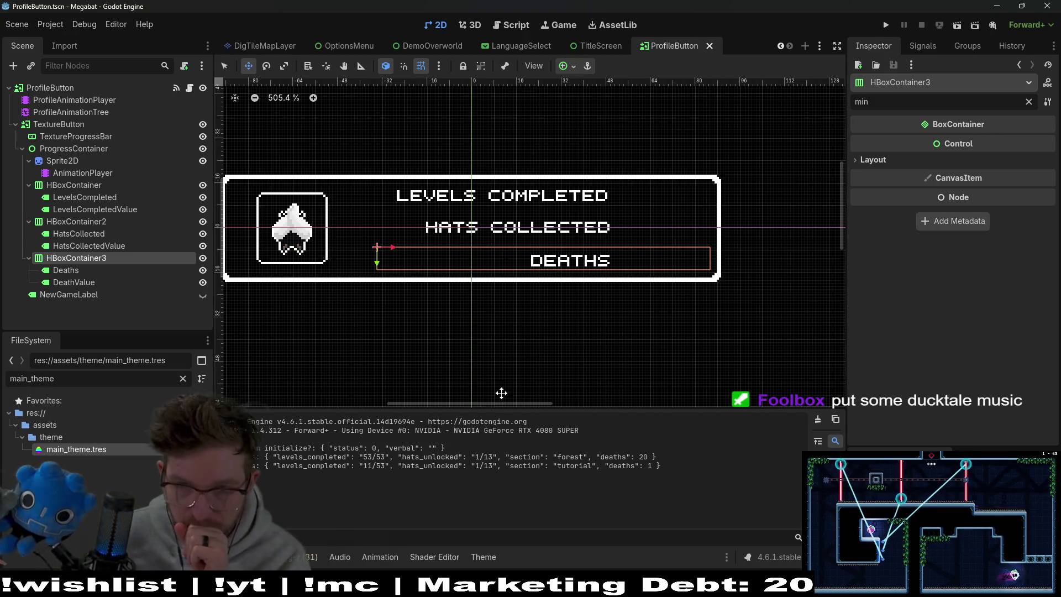
double_click(72, 449)
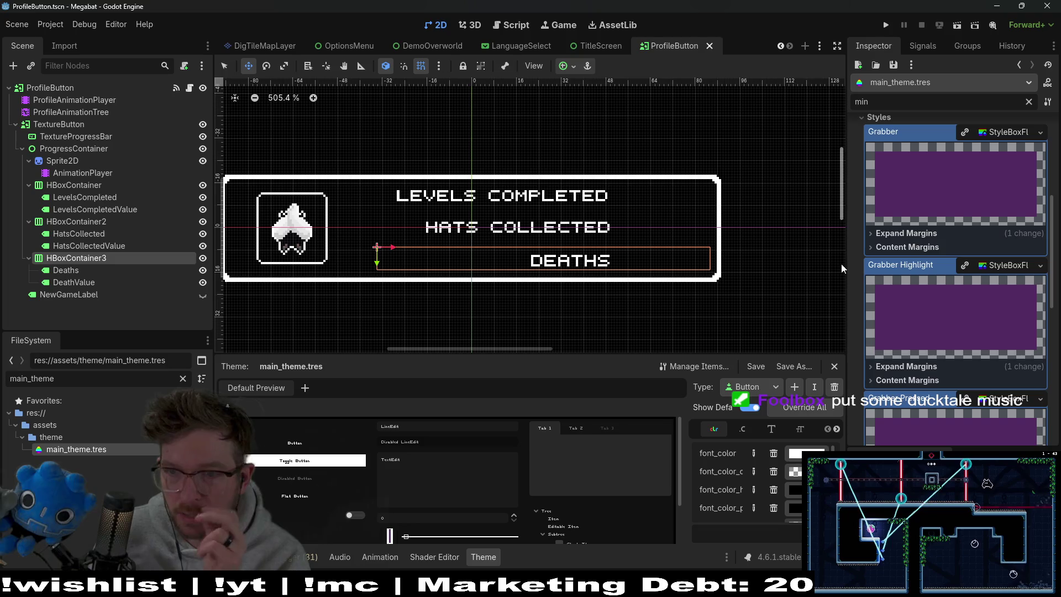
Set the Silver fallback FontVariation's Extra Spacing Top from 8 to 5 and save
scroll(929, 231, "up", 5)
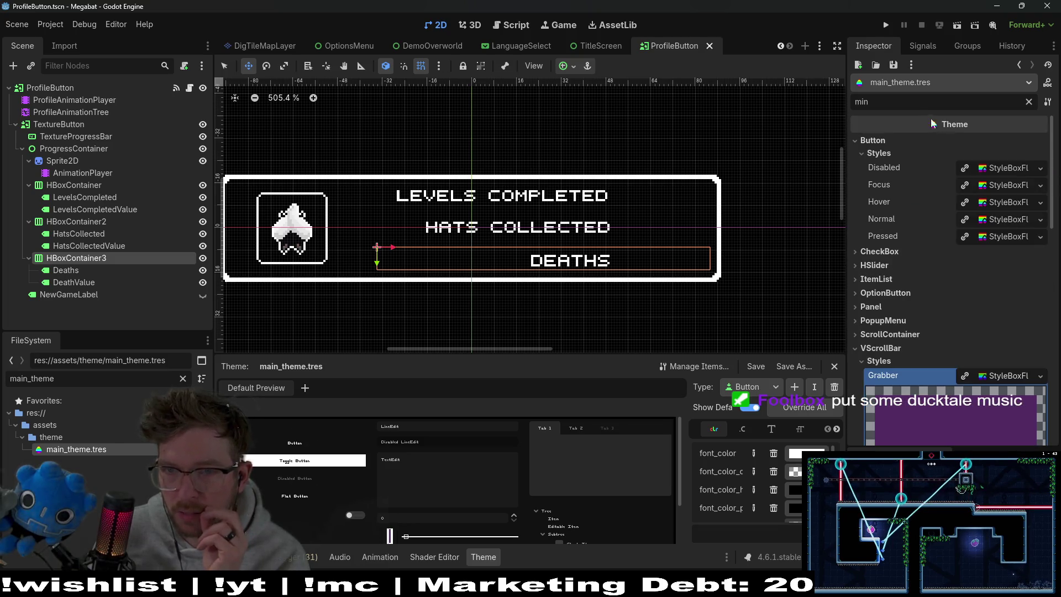
left_click(1029, 102)
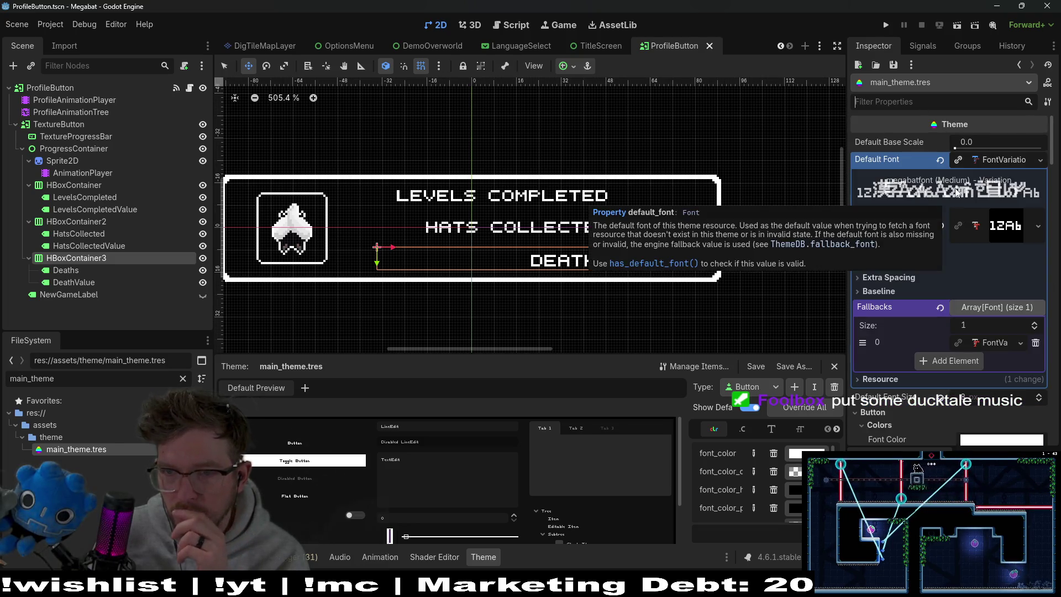
scroll(951, 209, "down", 3)
left_click(993, 262)
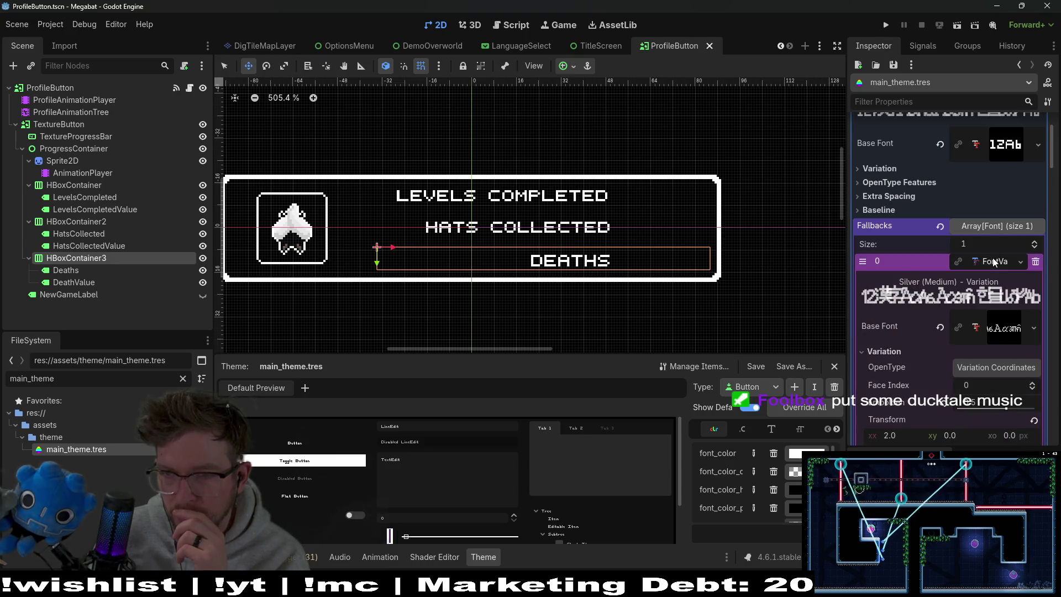
scroll(994, 263, "up", 3)
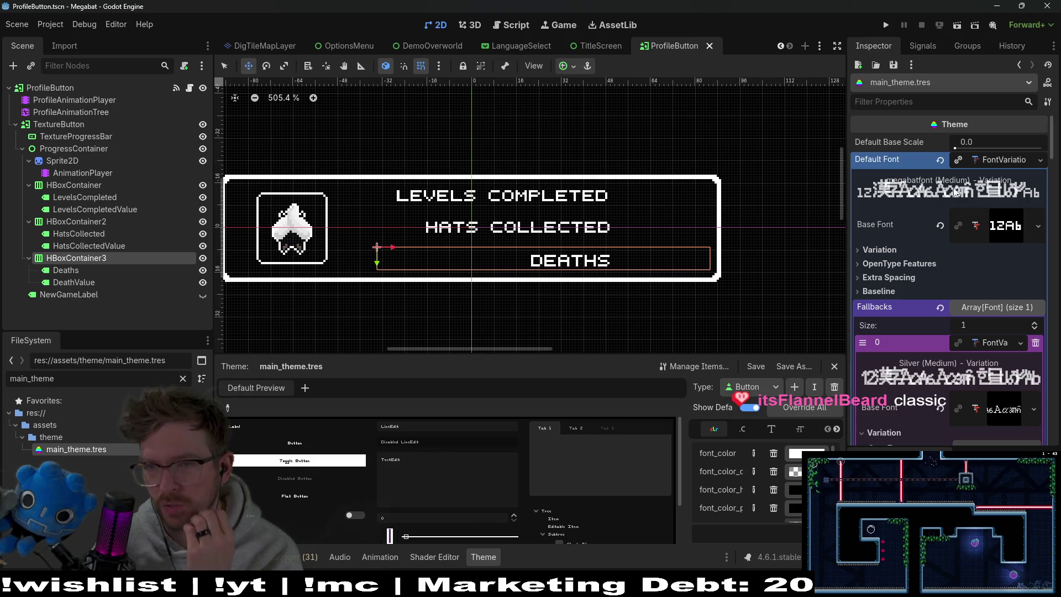
scroll(969, 186, "down", 2)
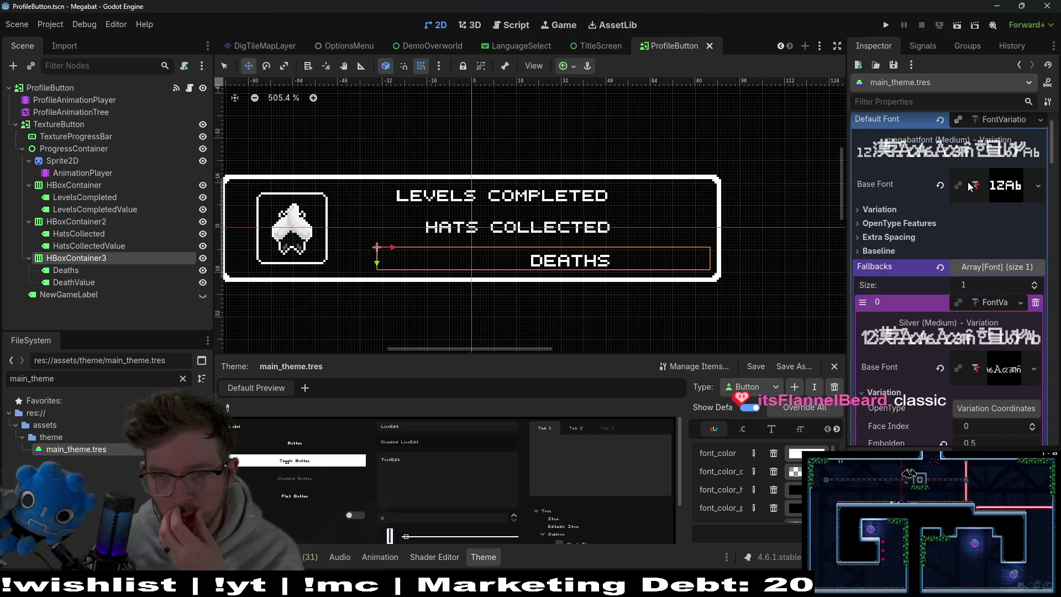
scroll(969, 187, "down", 3)
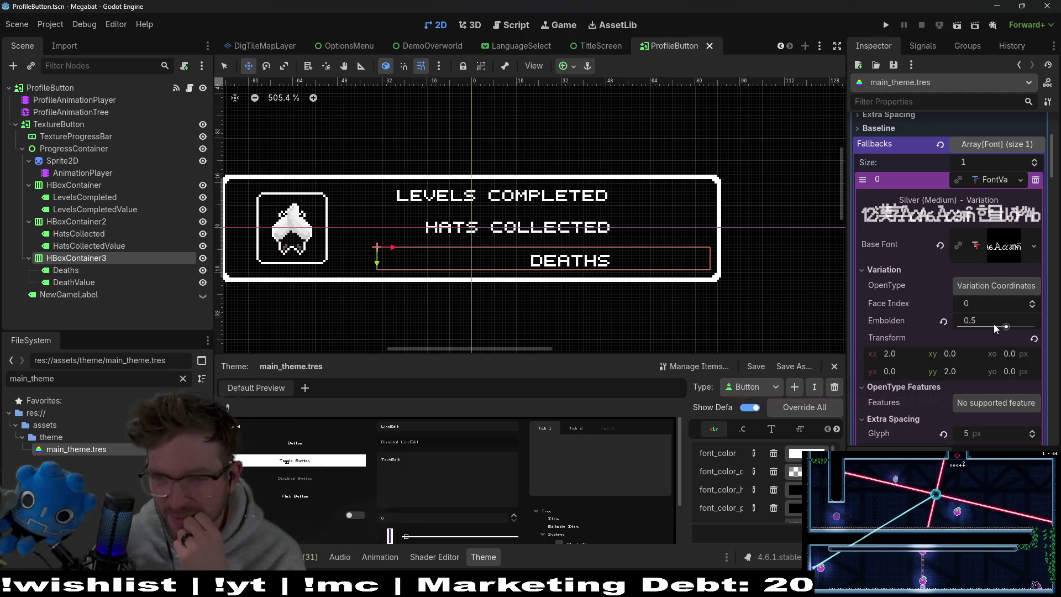
scroll(1013, 354, "down", 2)
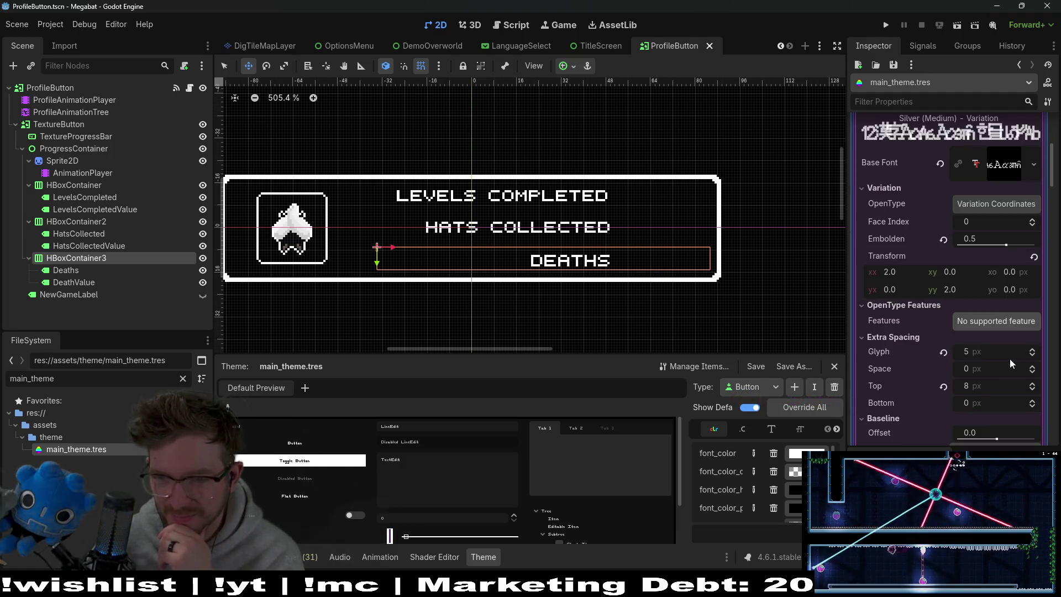
triple_click(1035, 391)
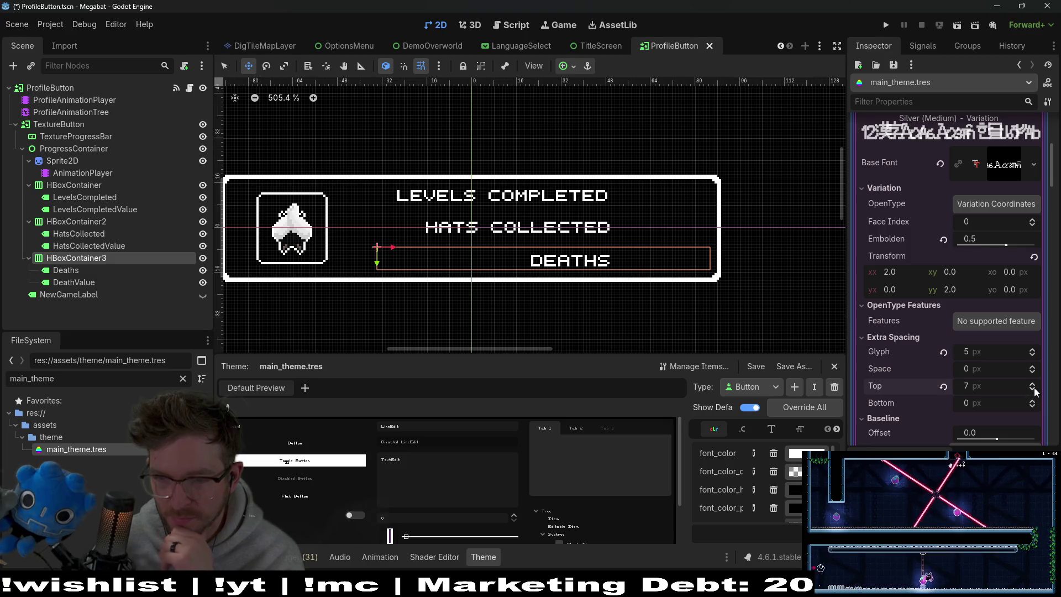
key("ctrl+s")
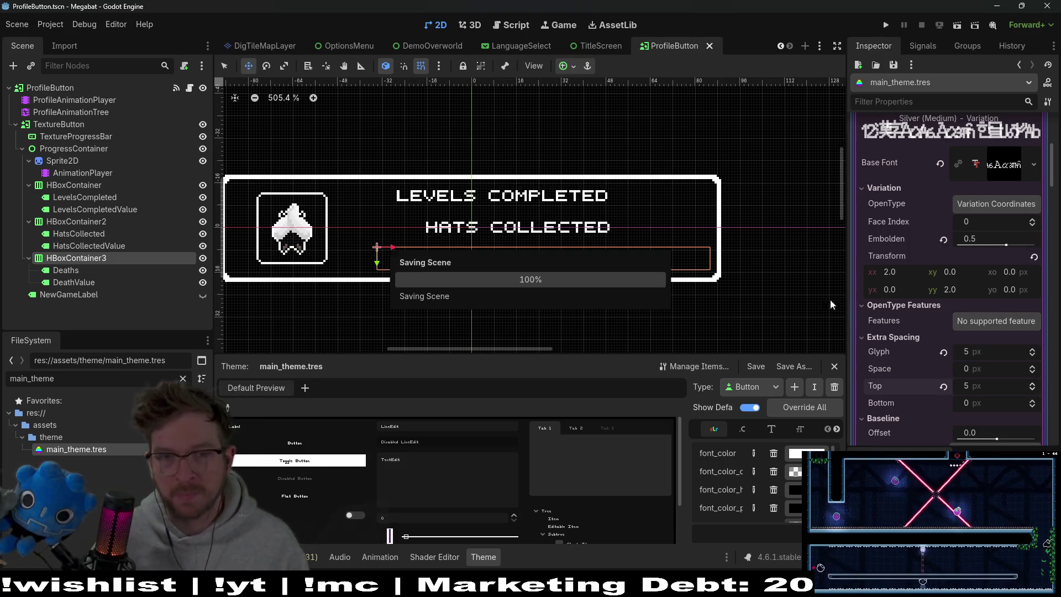
Run Megabat, check the profile screen, switch the language to Thai, and recheck profiles in Thai
left_click(887, 28)
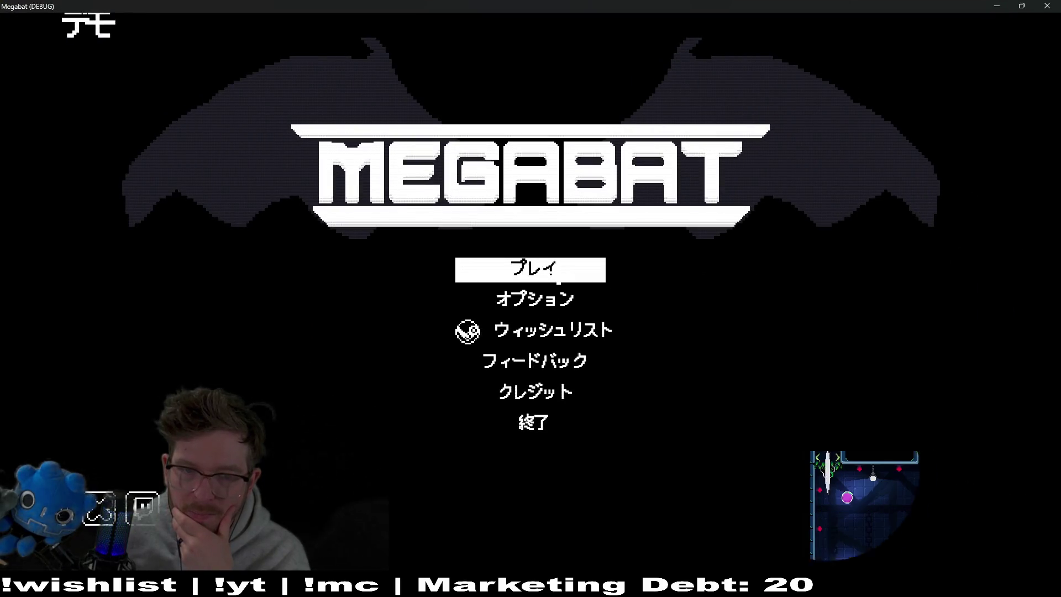
left_click(560, 274)
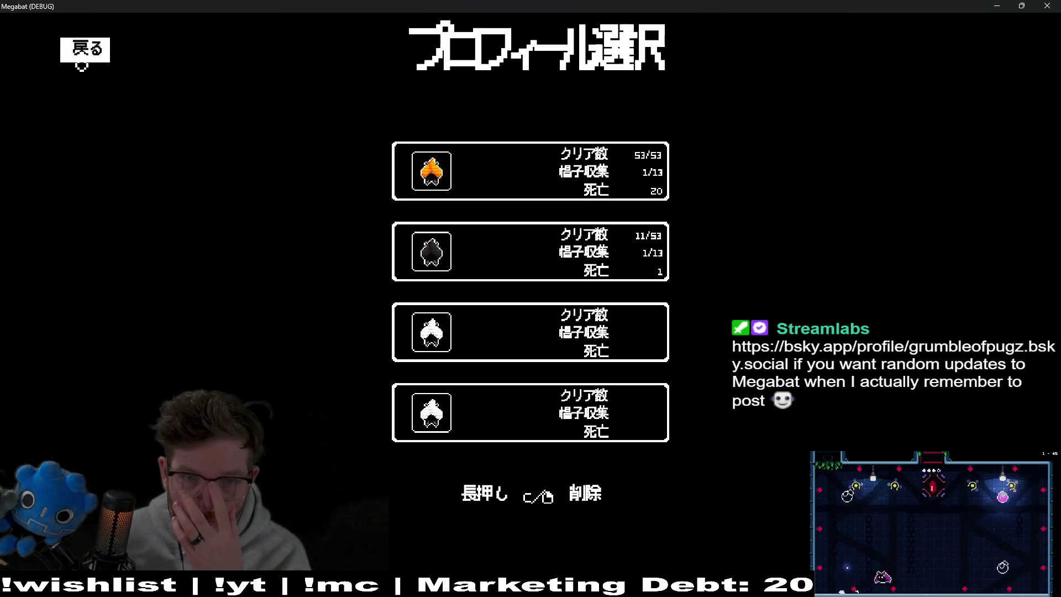
left_click(83, 55)
left_click(532, 315)
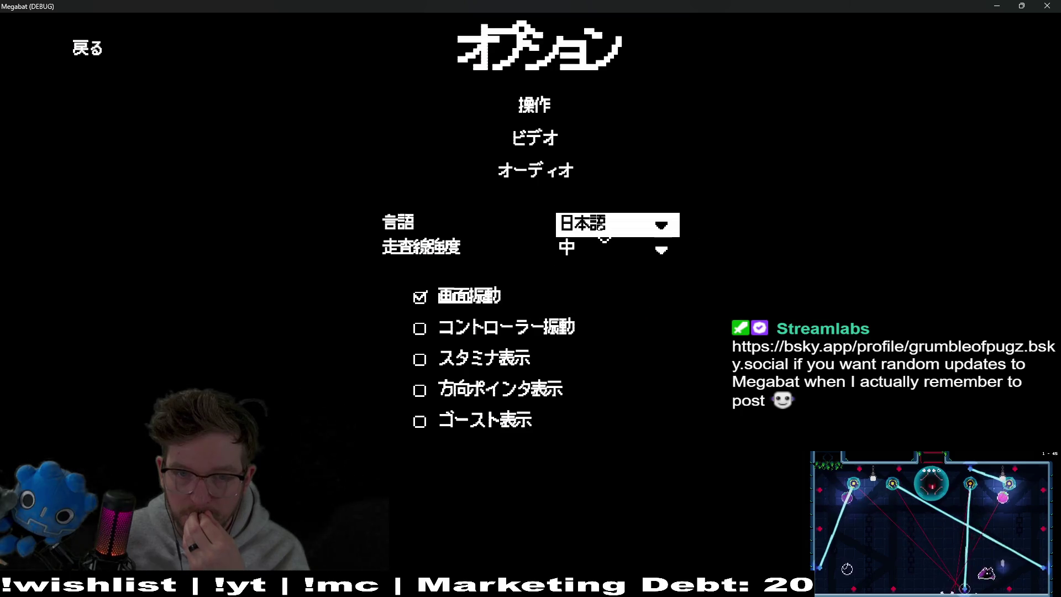
left_click(597, 235)
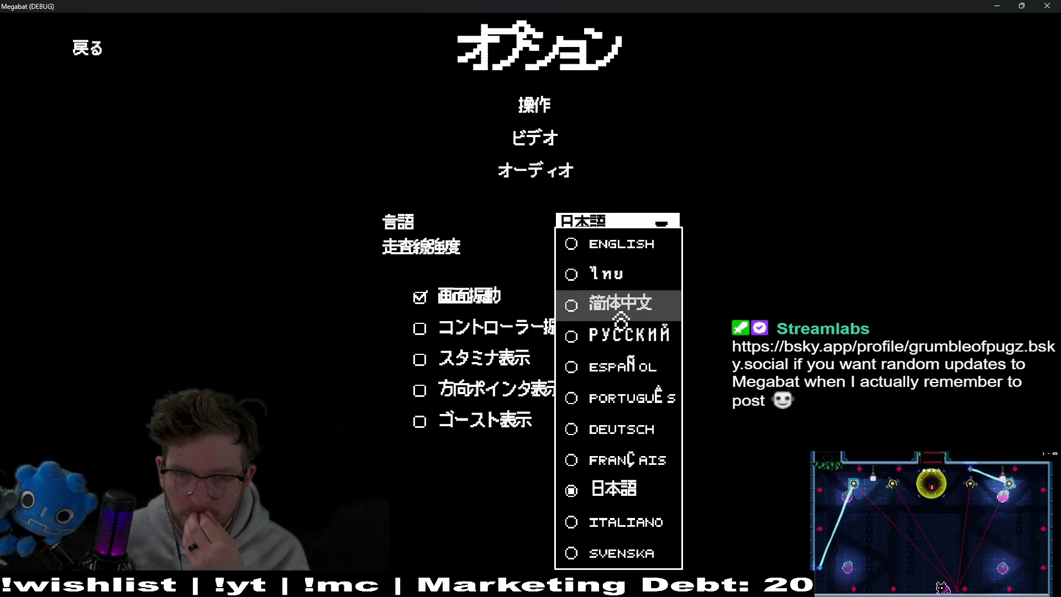
left_click(626, 275)
left_click(98, 69)
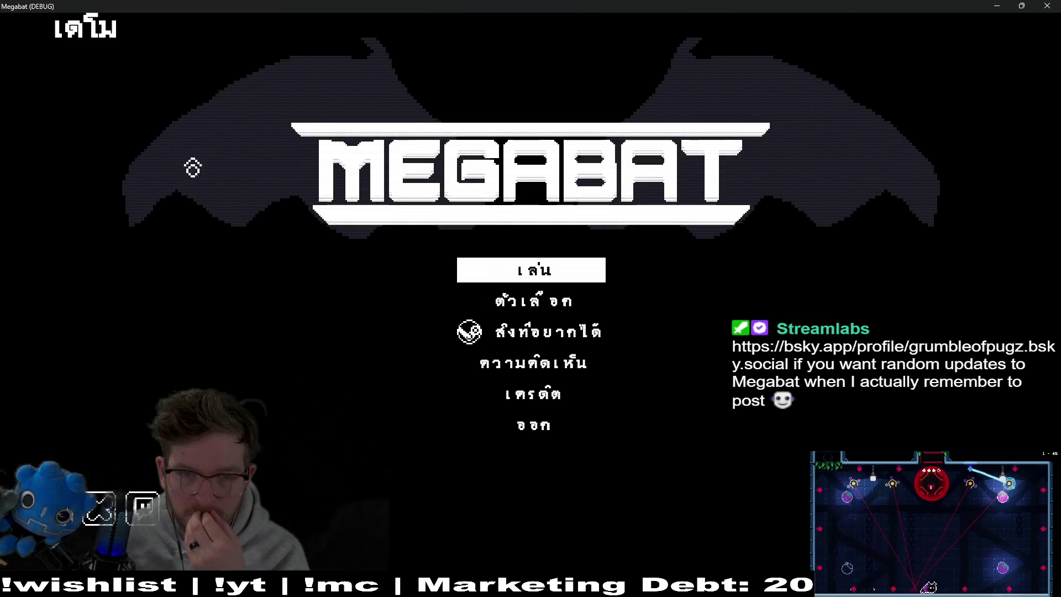
left_click(546, 278)
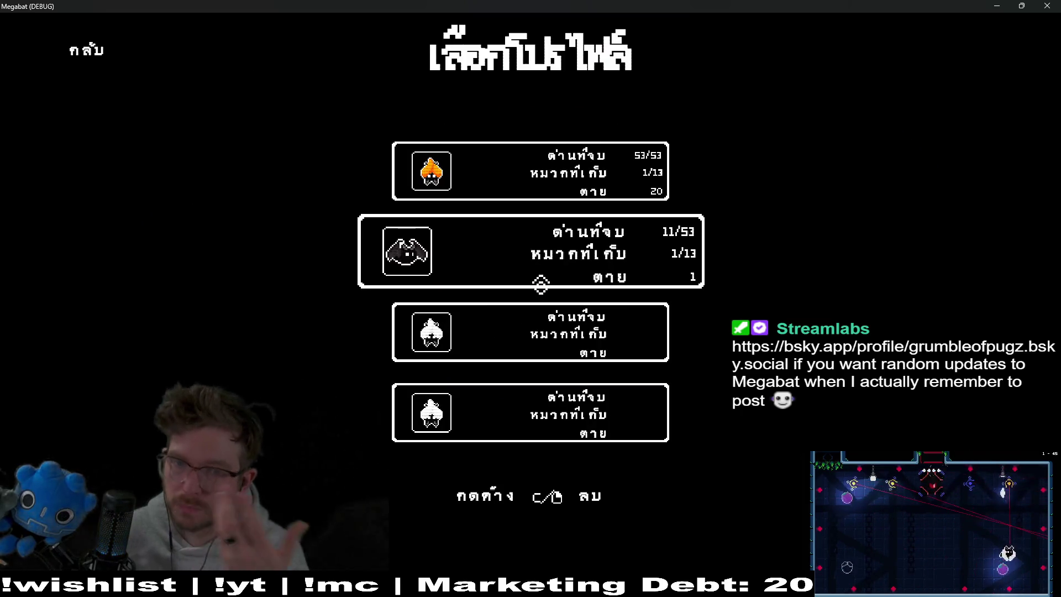
left_click(76, 67)
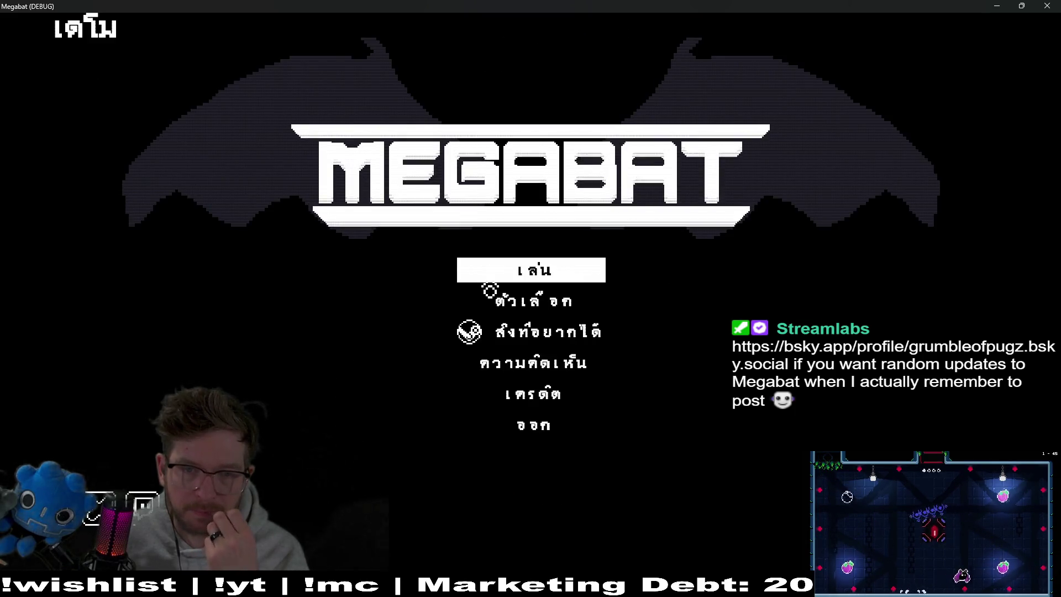
Switch the language to Japanese, then to 简体中文, and return to the title menu
left_click(531, 301)
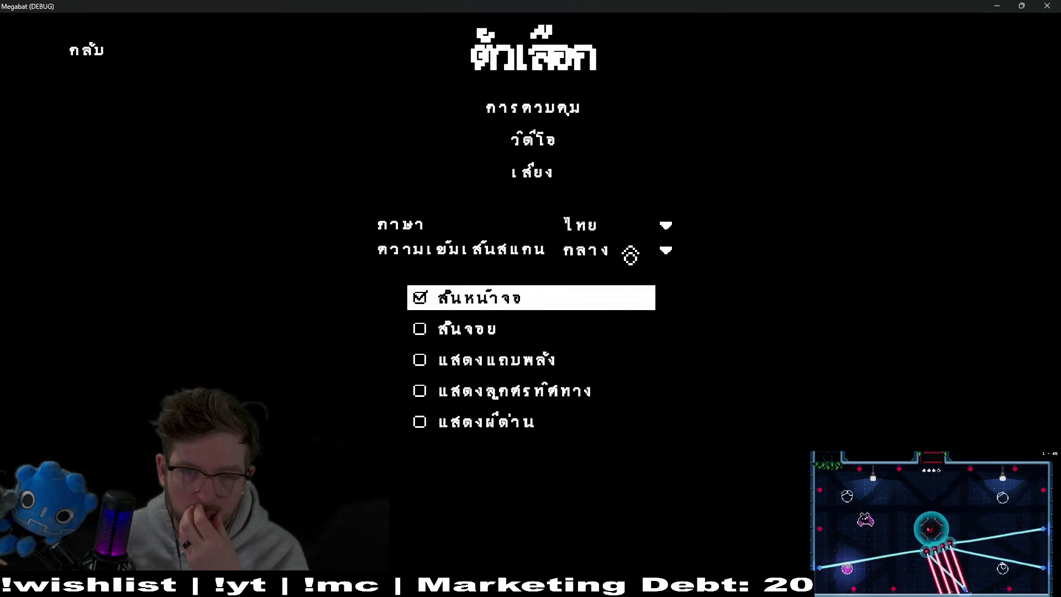
left_click(622, 250)
left_click(622, 235)
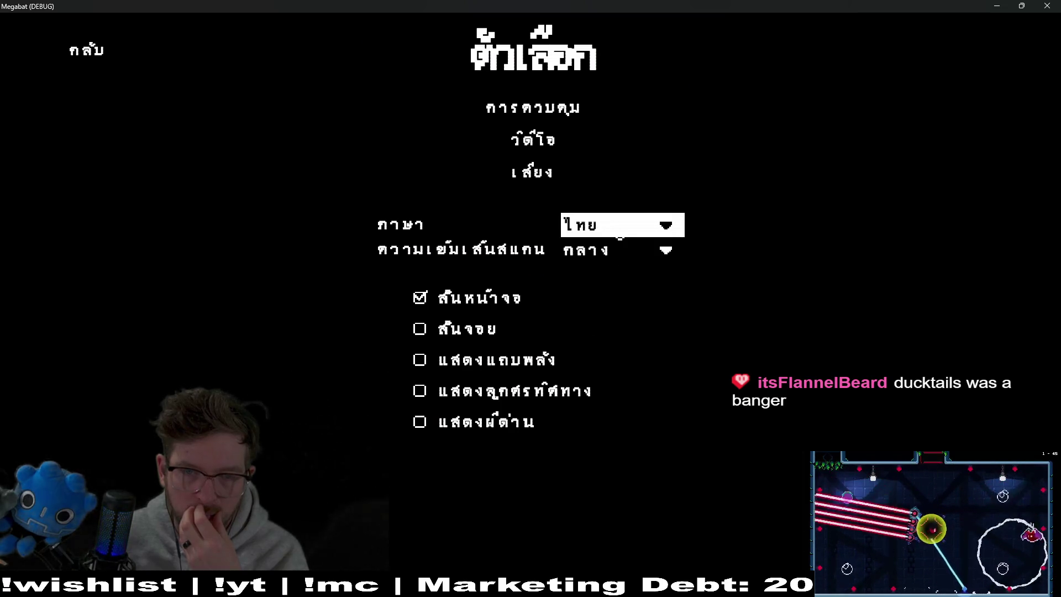
left_click(625, 221)
left_click(622, 492)
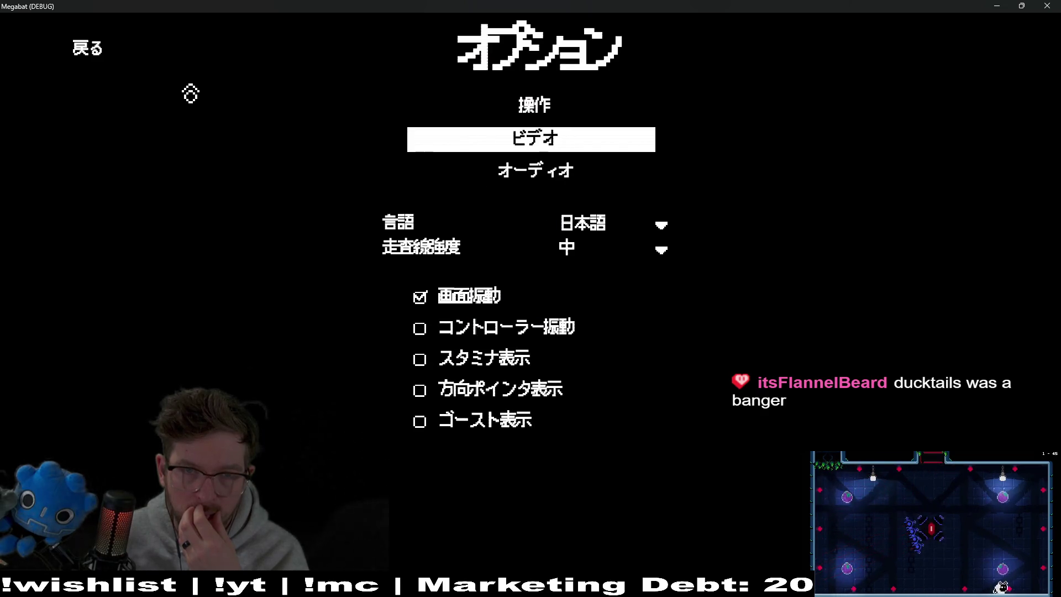
left_click(628, 227)
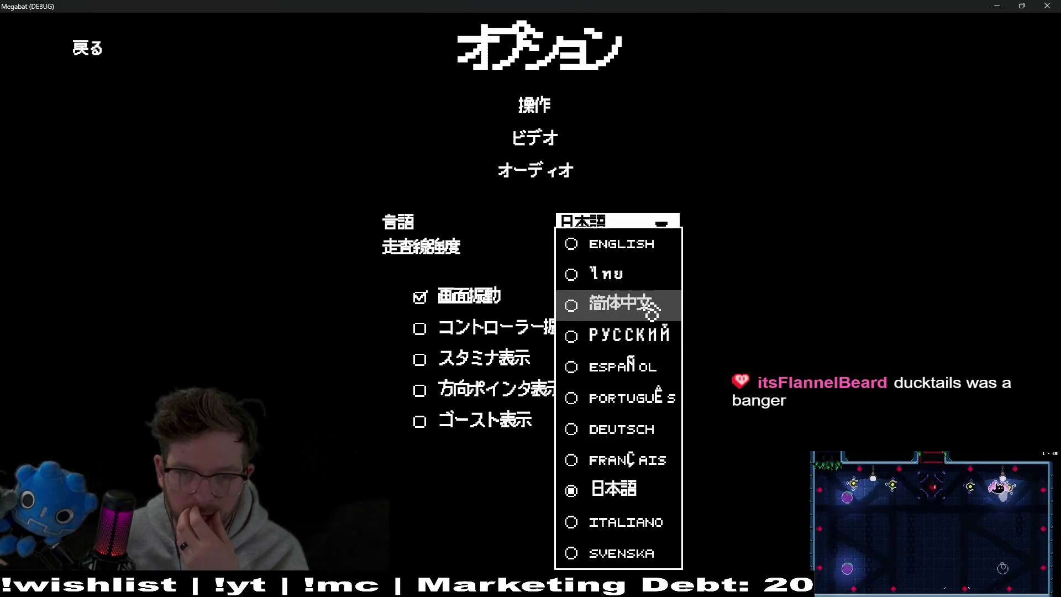
left_click(641, 305)
left_click(90, 66)
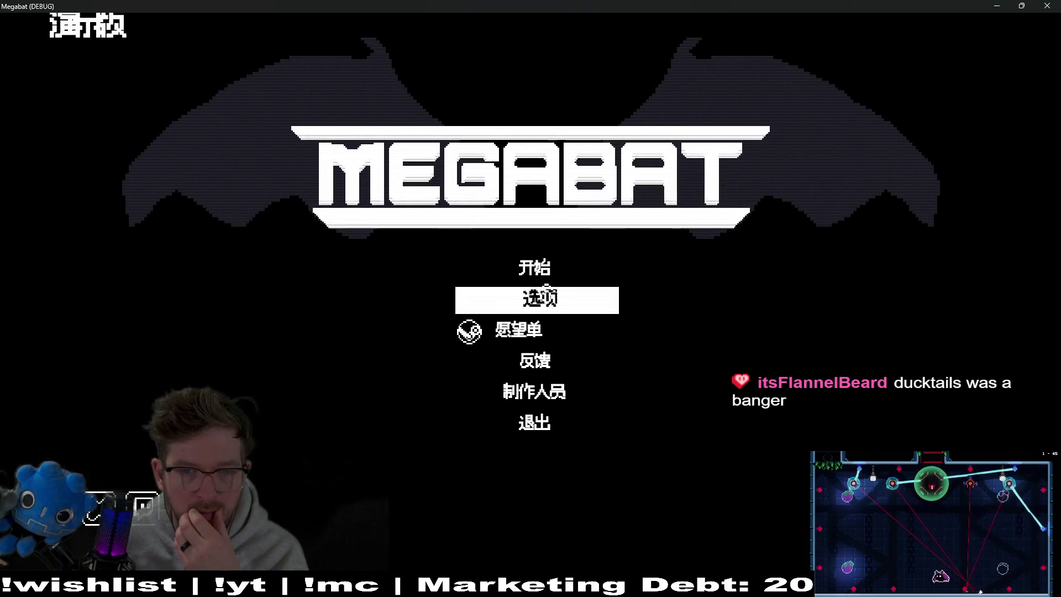
Preview the Chinese save-slot screen, then switch the language to ไทย and check Play
left_click(561, 268)
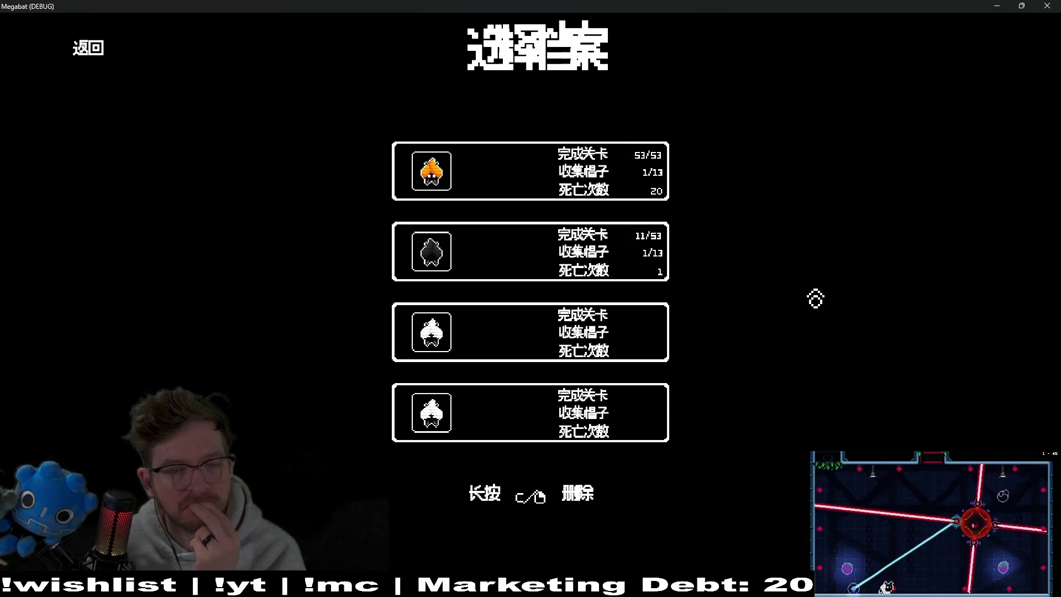
left_click(89, 55)
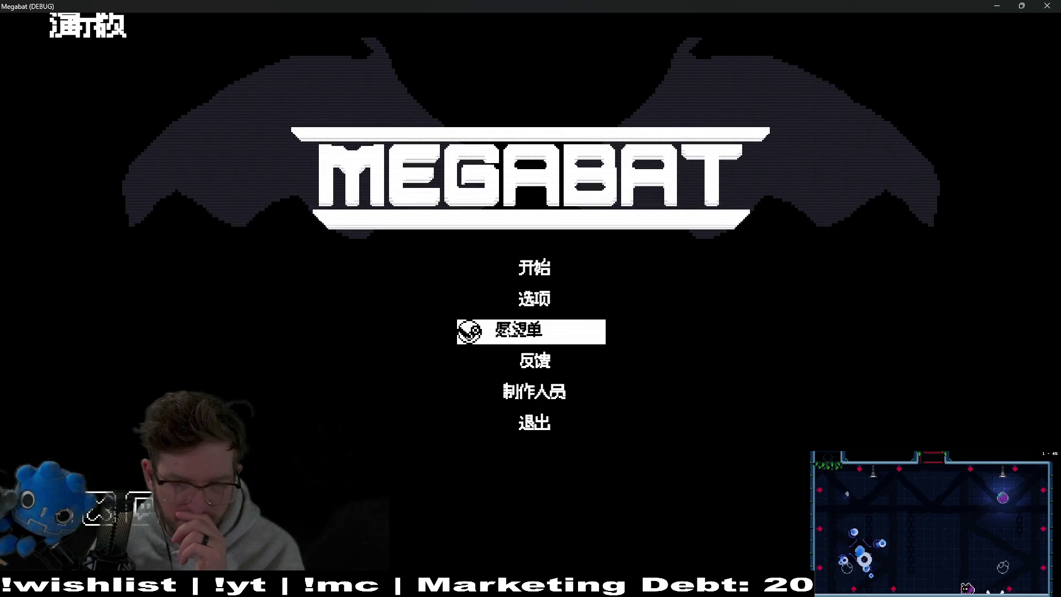
left_click(555, 297)
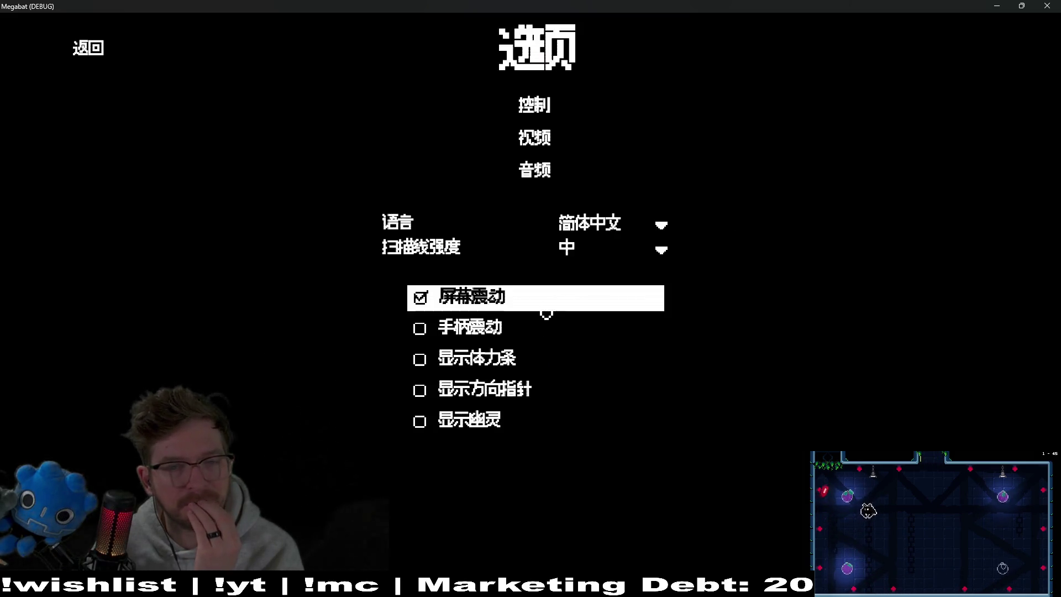
left_click(608, 223)
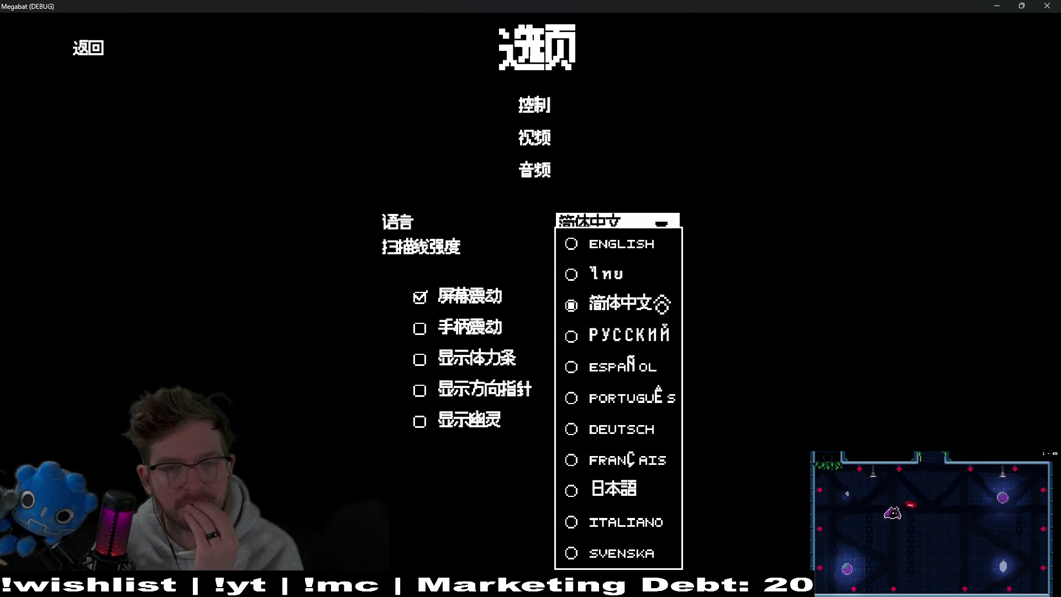
left_click(632, 276)
left_click(81, 64)
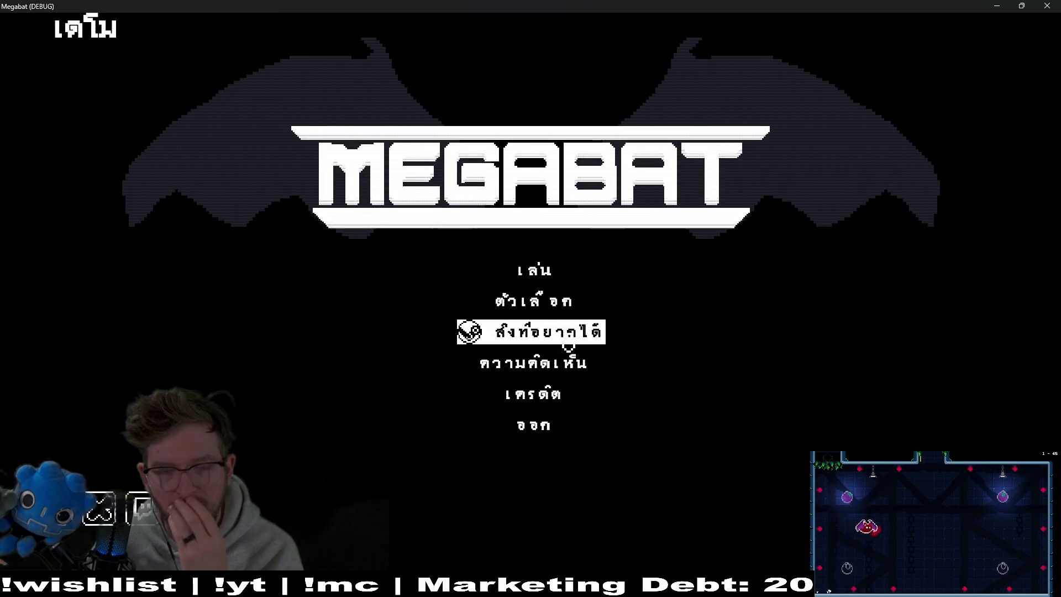
left_click(531, 270)
key("Escape")
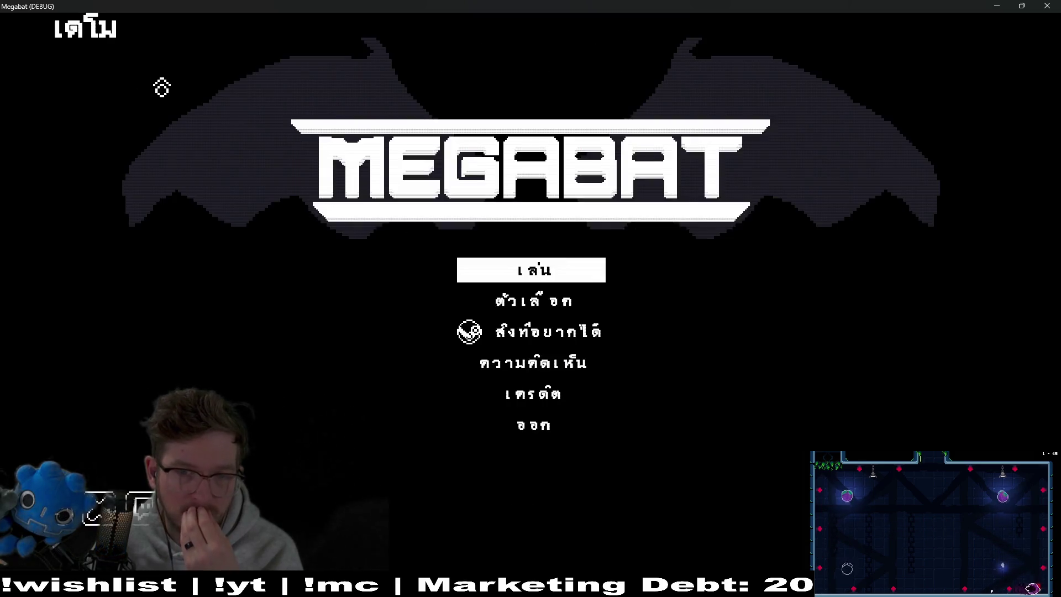
Set the game language back to English and return to the main menu
left_click(553, 301)
left_click(580, 221)
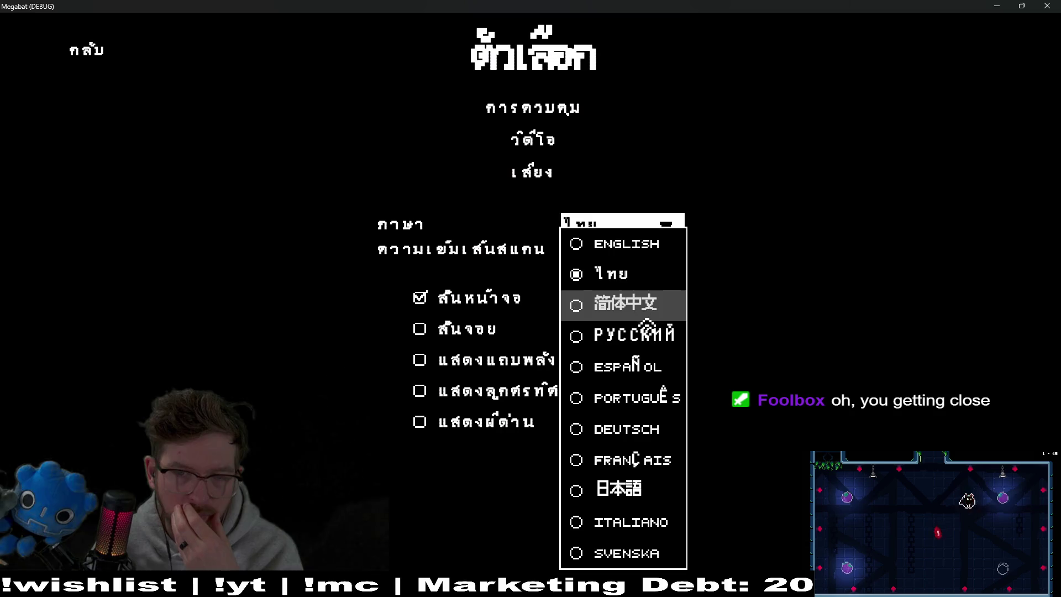
left_click(626, 244)
left_click(96, 59)
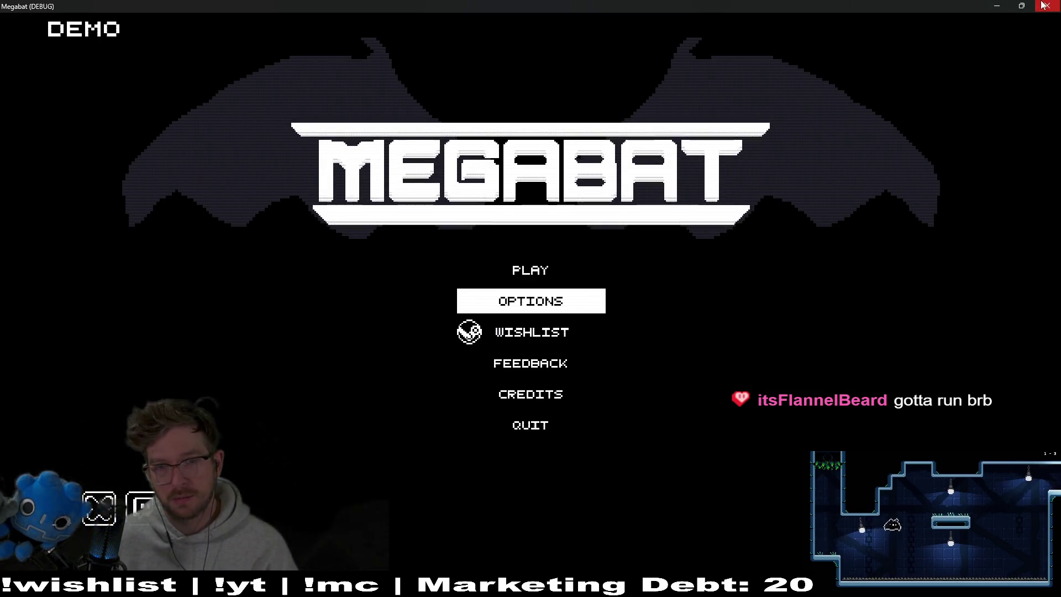
Switch Megabat's game language to Thai (ไทย) in the options and return to the main menu
left_click(569, 289)
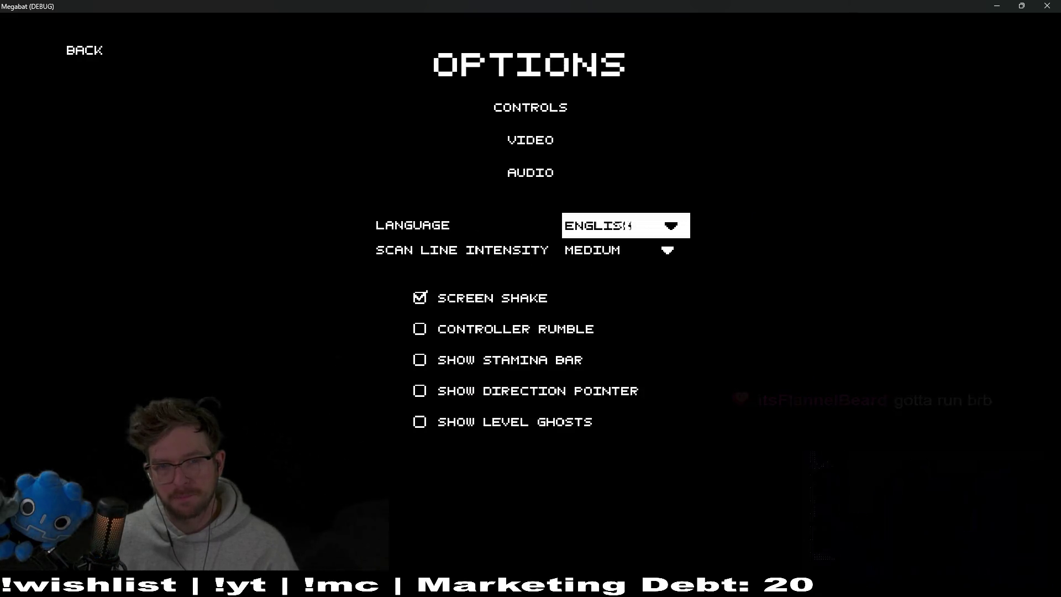
left_click(624, 224)
left_click(616, 279)
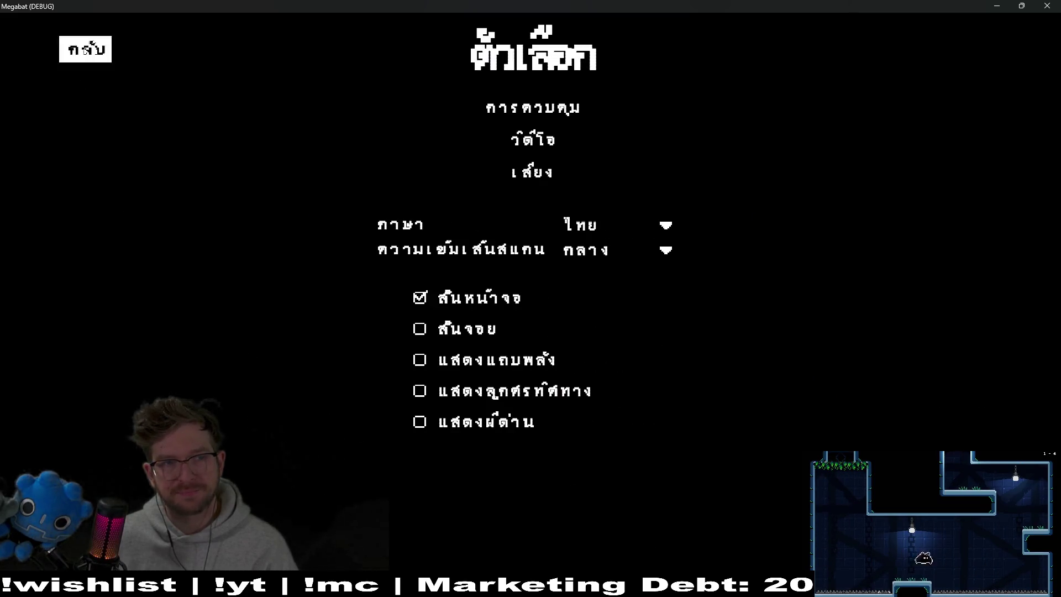
left_click(85, 50)
Load the first profile, tick the ห้องทดลอง and ป่า time-trial levels, then close the game window
left_click(531, 269)
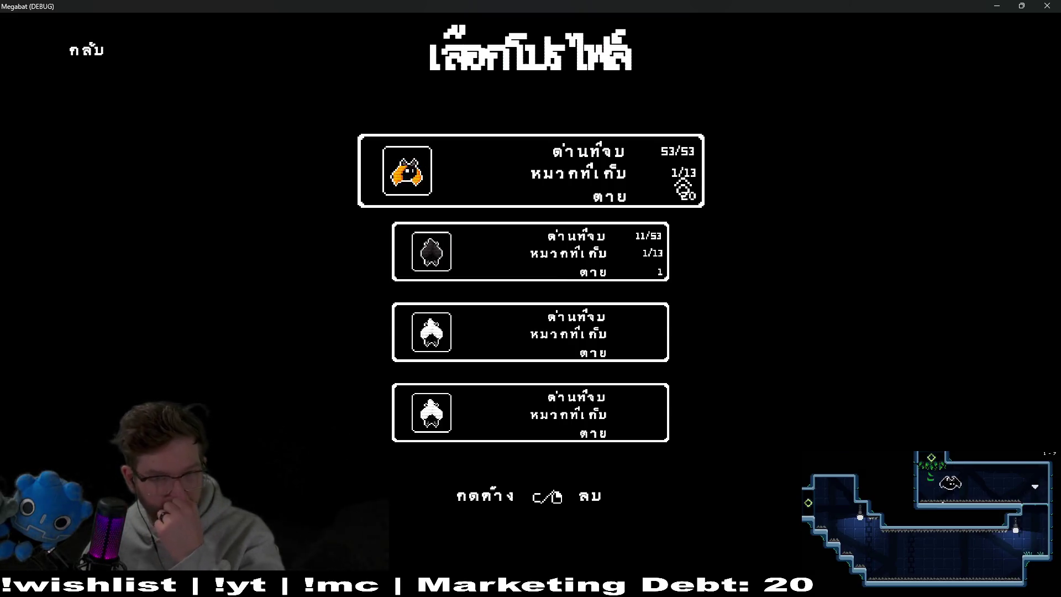
left_click(673, 175)
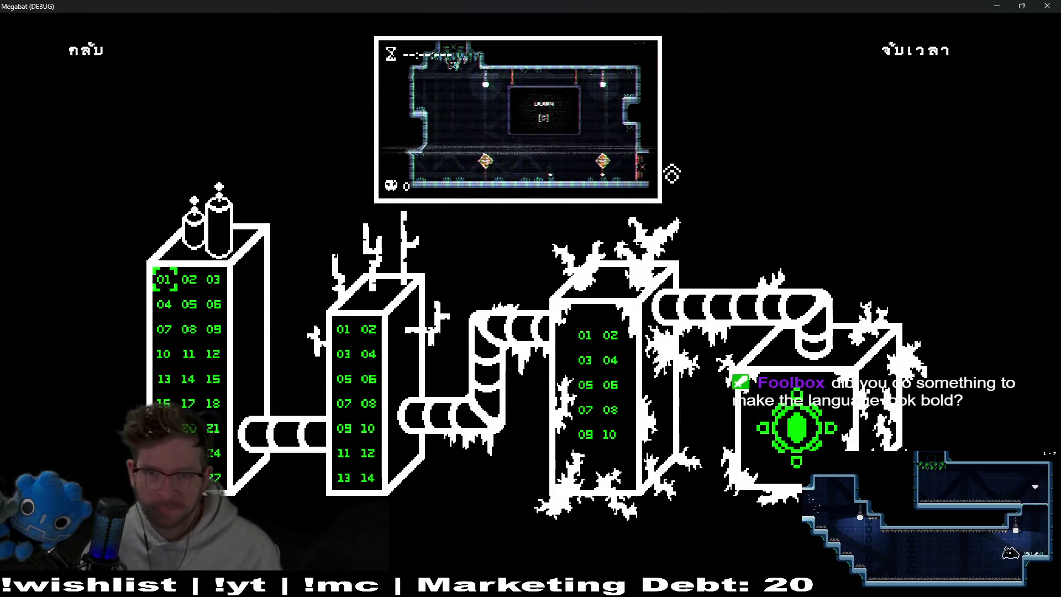
left_click(914, 55)
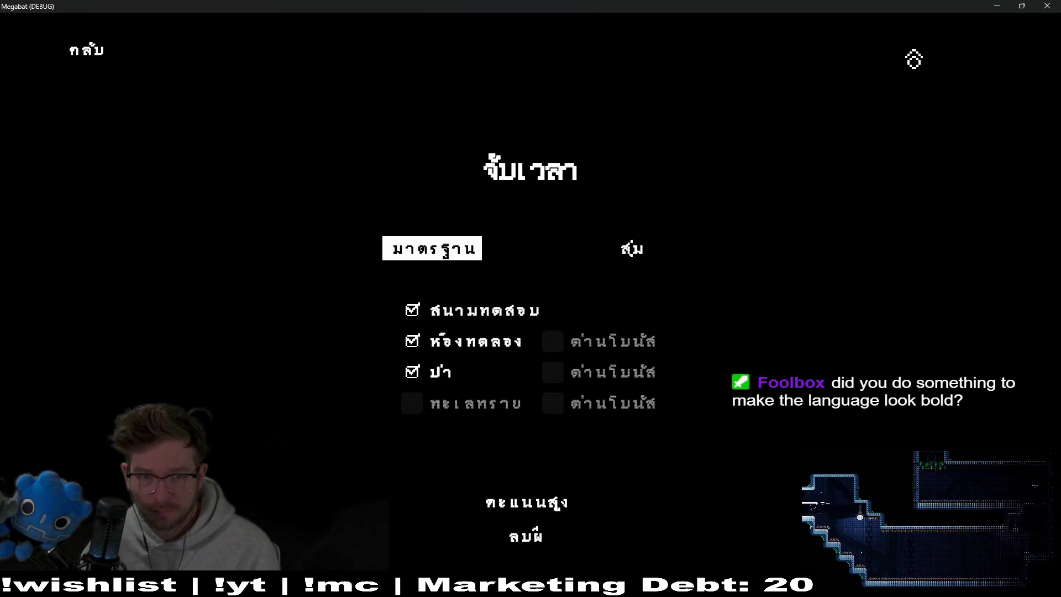
left_click(482, 334)
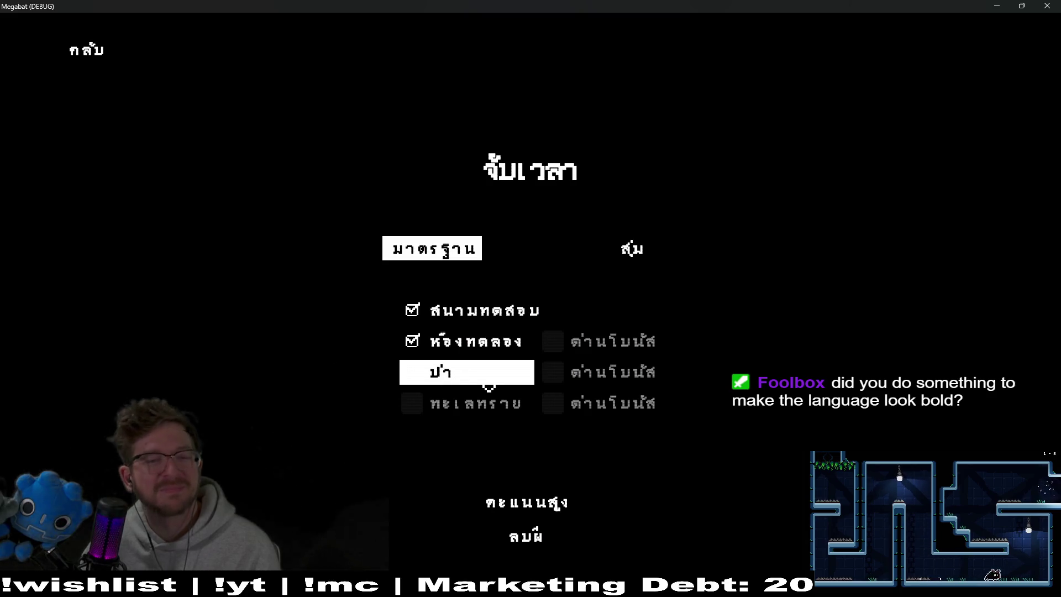
left_click(442, 371)
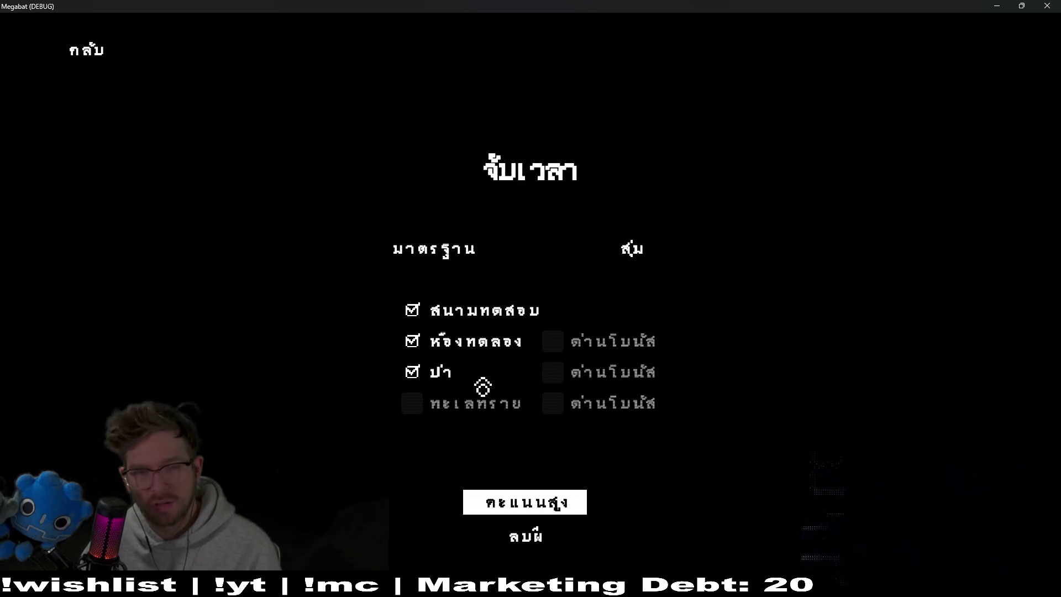
left_click(1058, 5)
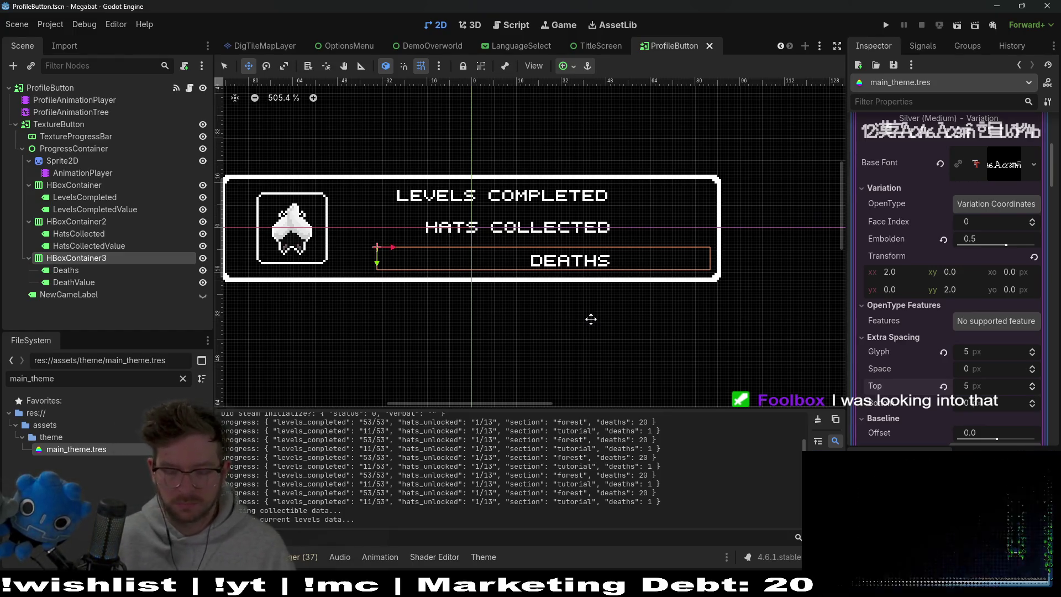
Quick-open 'timetrails' and open TimeTrialMenu.tscn in the editor
key("shift+alt+o")
type("timetrai")
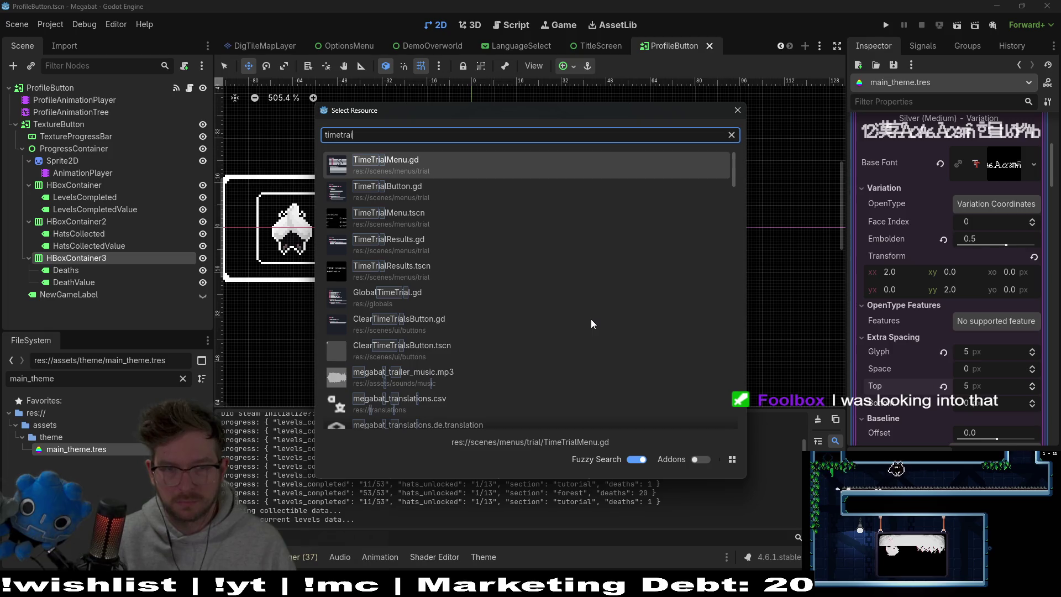
type("ls")
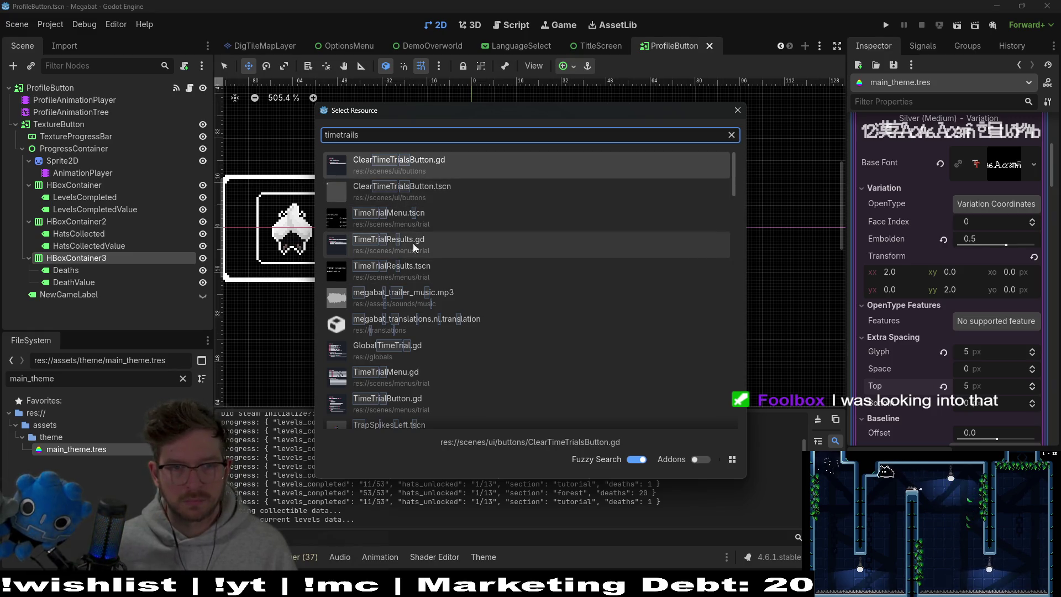
double_click(429, 222)
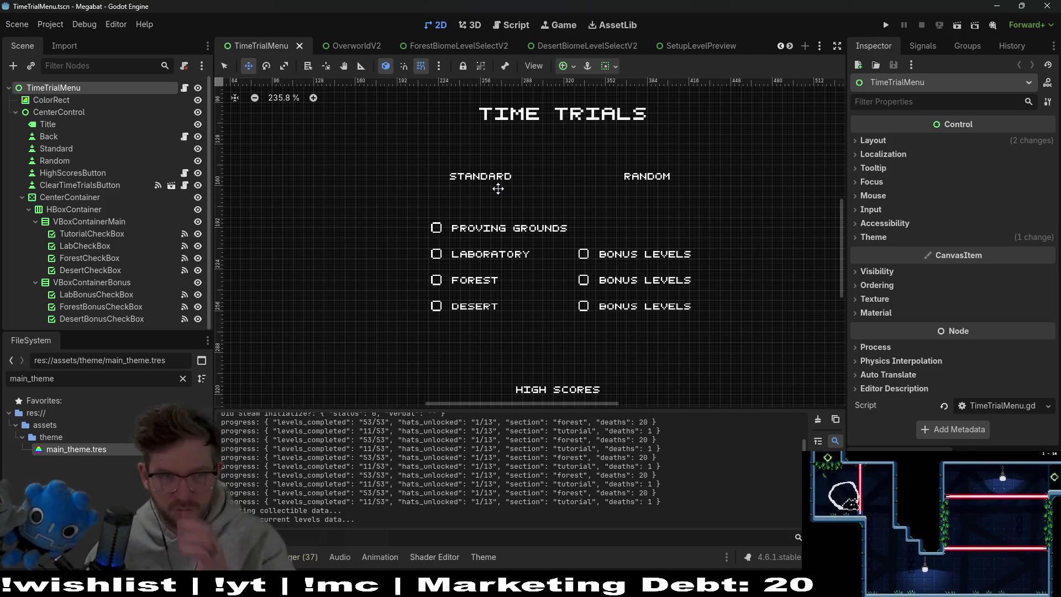
Open main_theme.tres and expand its Default Font settings in the Inspector
key("alt+shift+o")
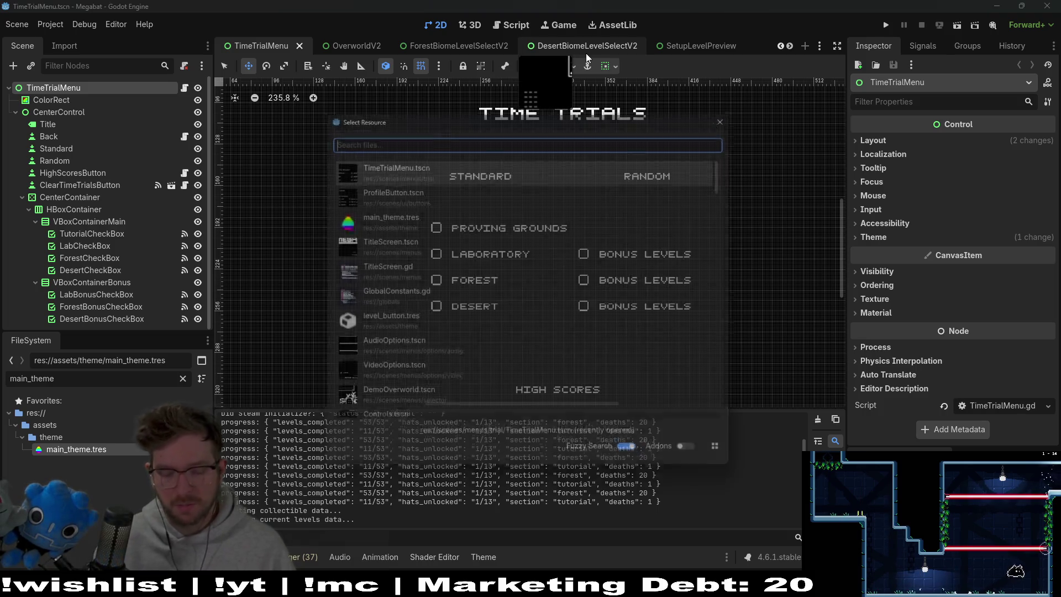
type("main_")
key("Return")
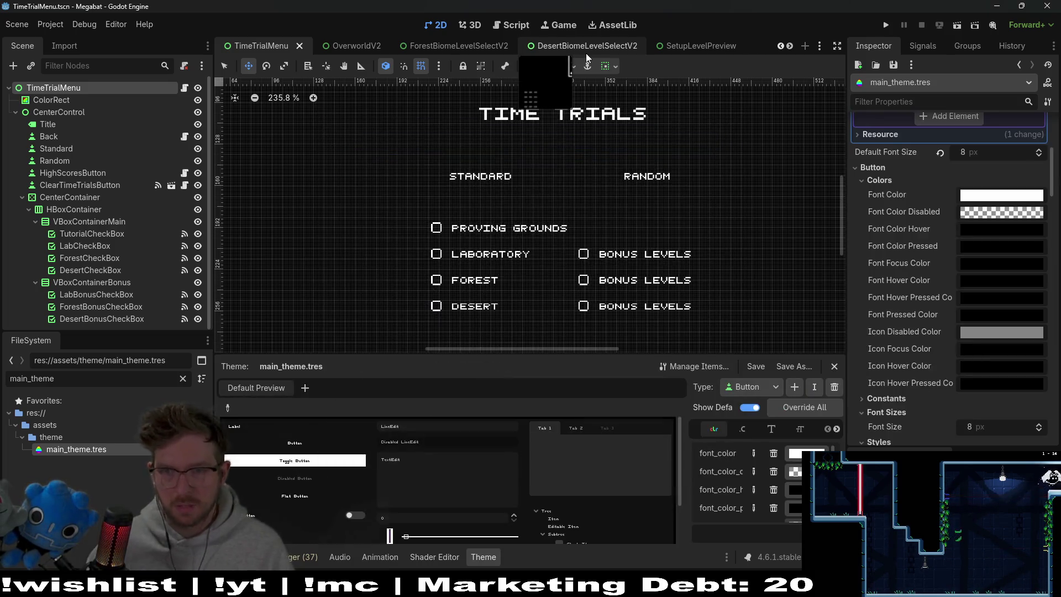
left_click(1000, 160)
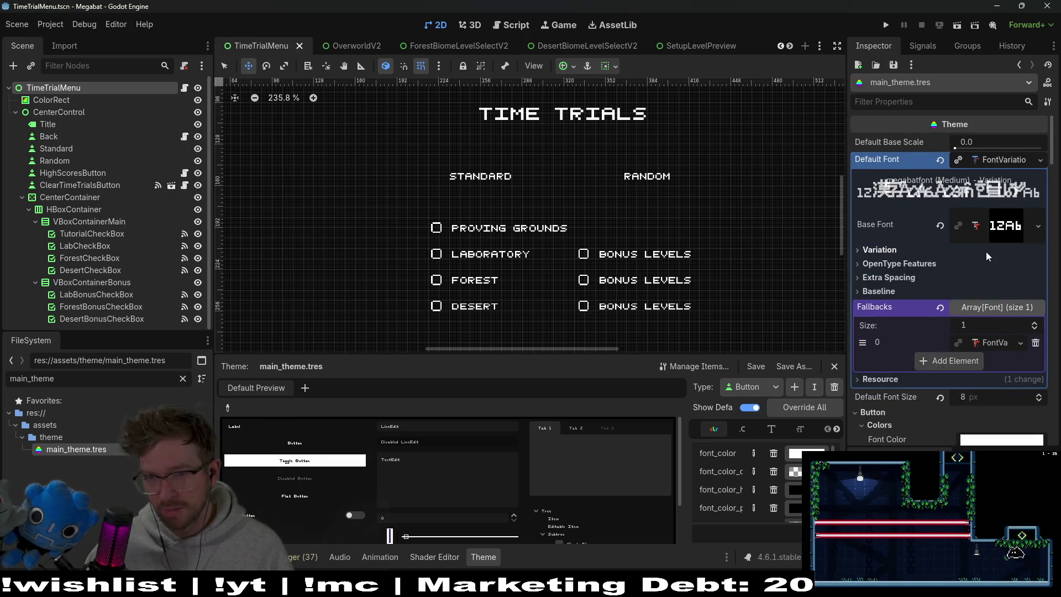
scroll(1005, 296, "down", 5)
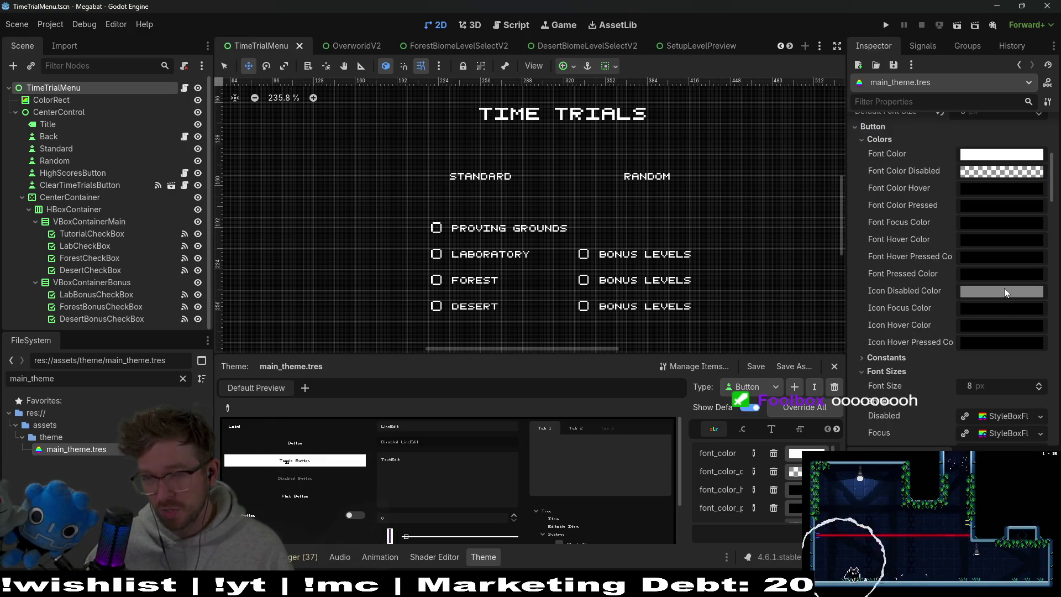
scroll(1006, 293, "down", 2)
scroll(1006, 292, "up", 8)
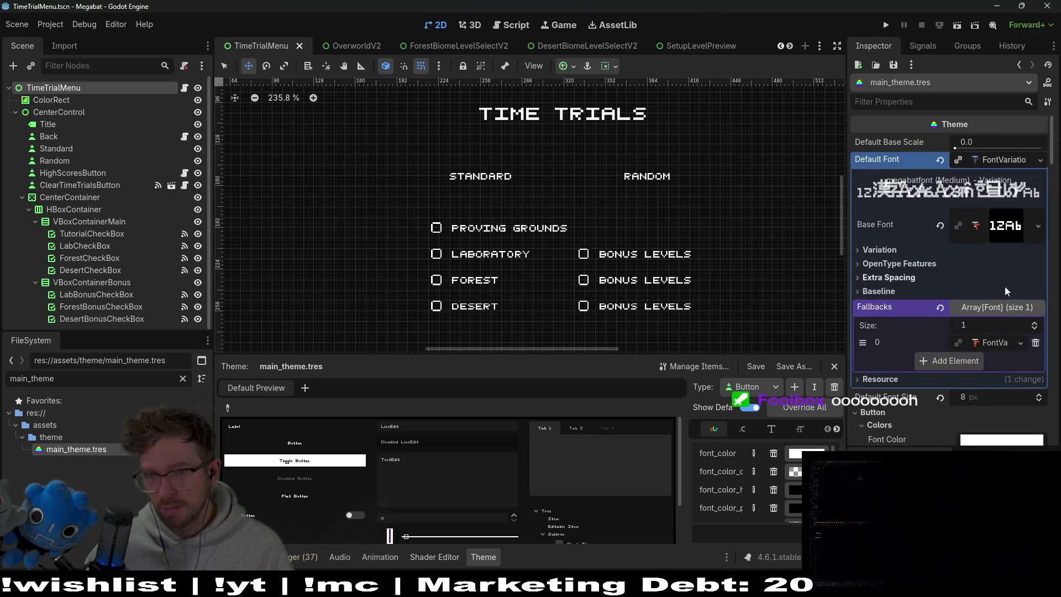
Expand fallback font 0 and lower its Embolden value to 0.3
left_click(992, 343)
scroll(940, 277, "down", 3)
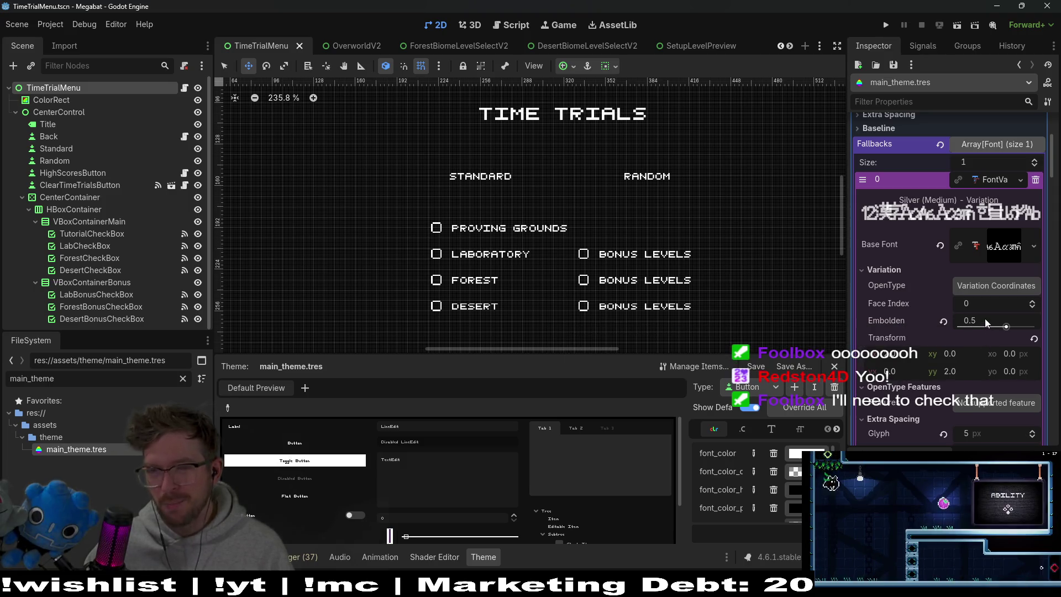
left_click(986, 322)
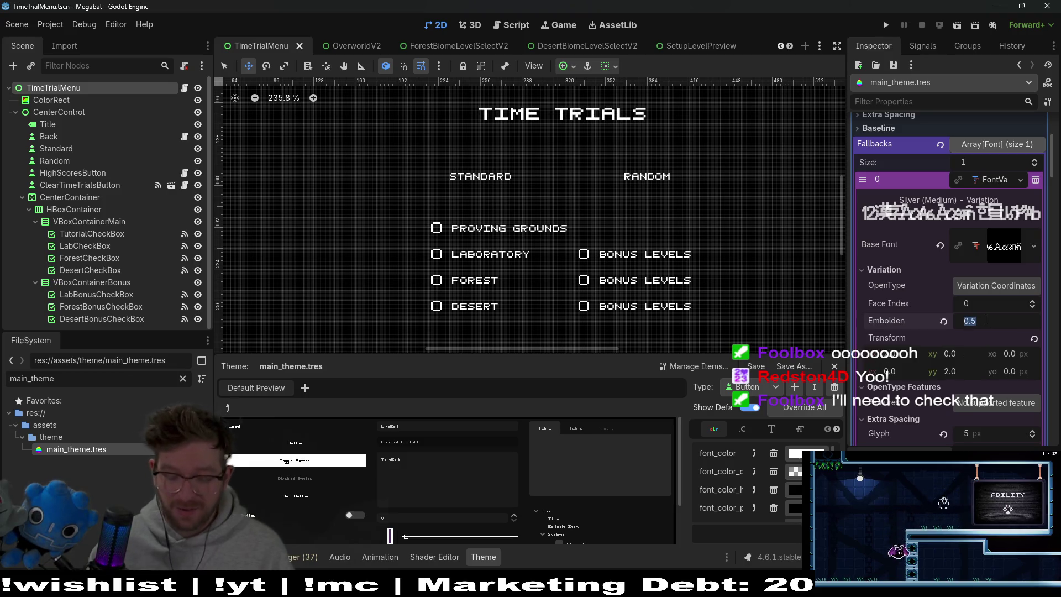
type("0.3")
key("Return")
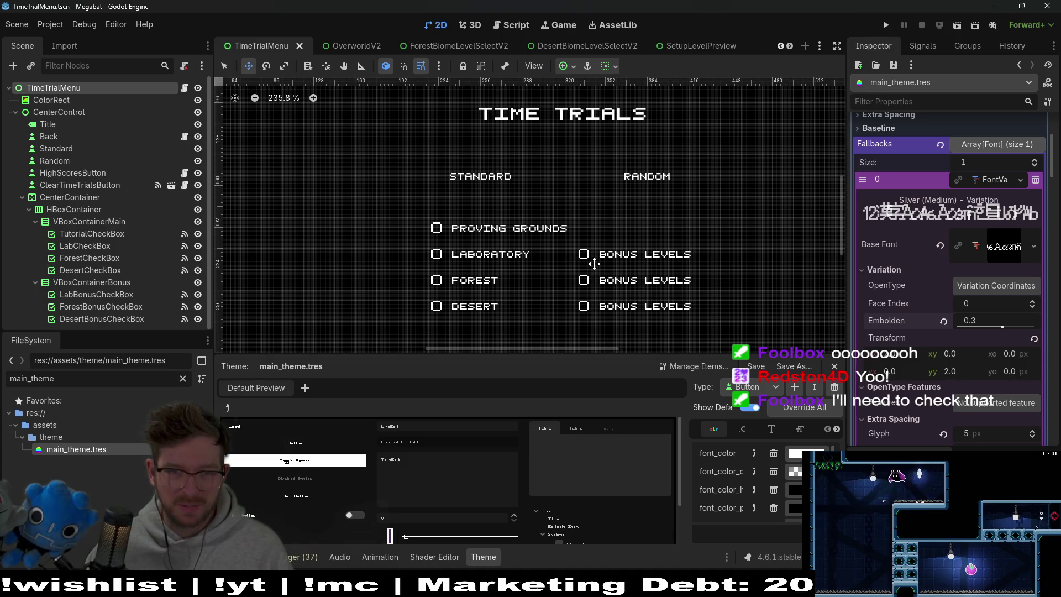
left_click(106, 234)
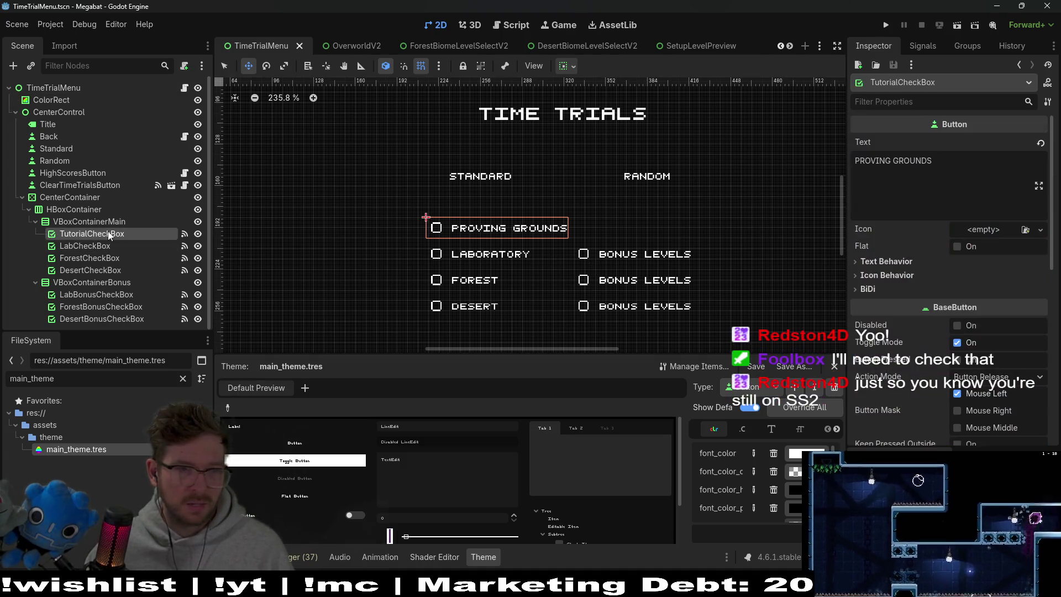
Attach the existing scenes/menus/MenuCheckbox.gd script to TutorialCheckBox
right_click(109, 236)
left_click(166, 255)
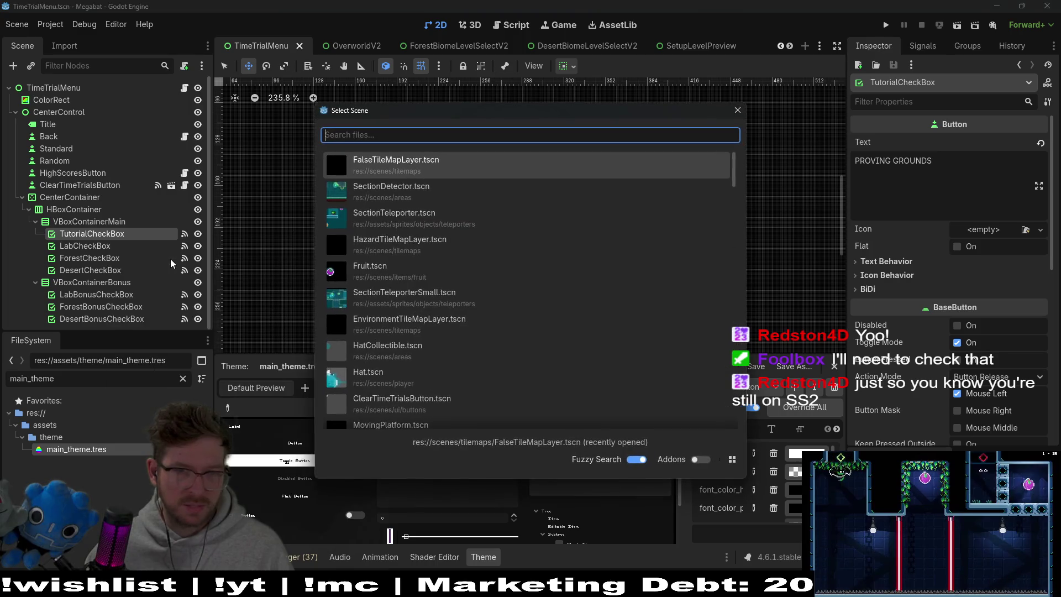
key("Escape")
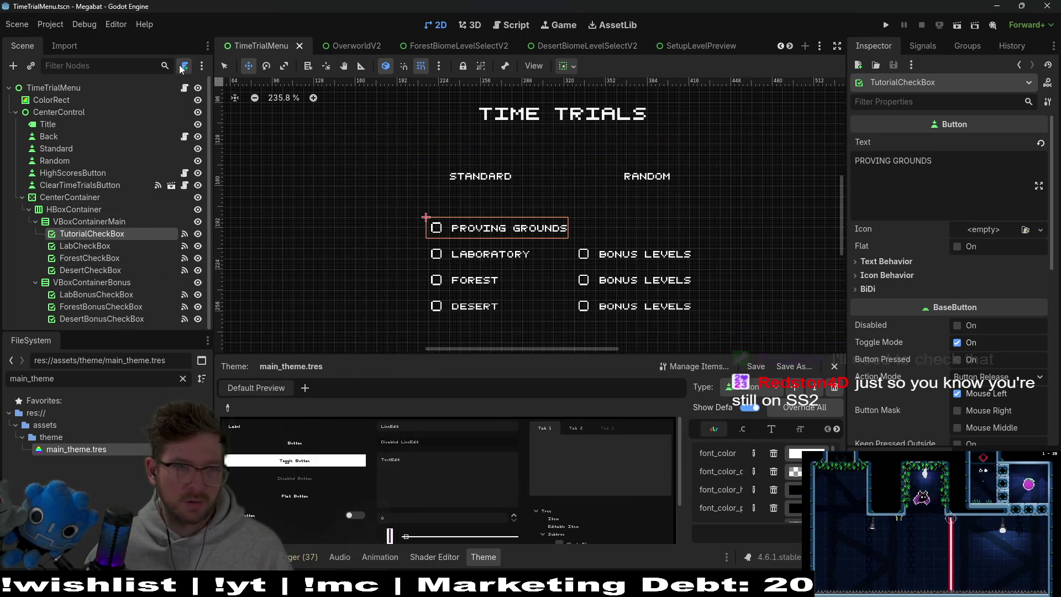
left_click(184, 65)
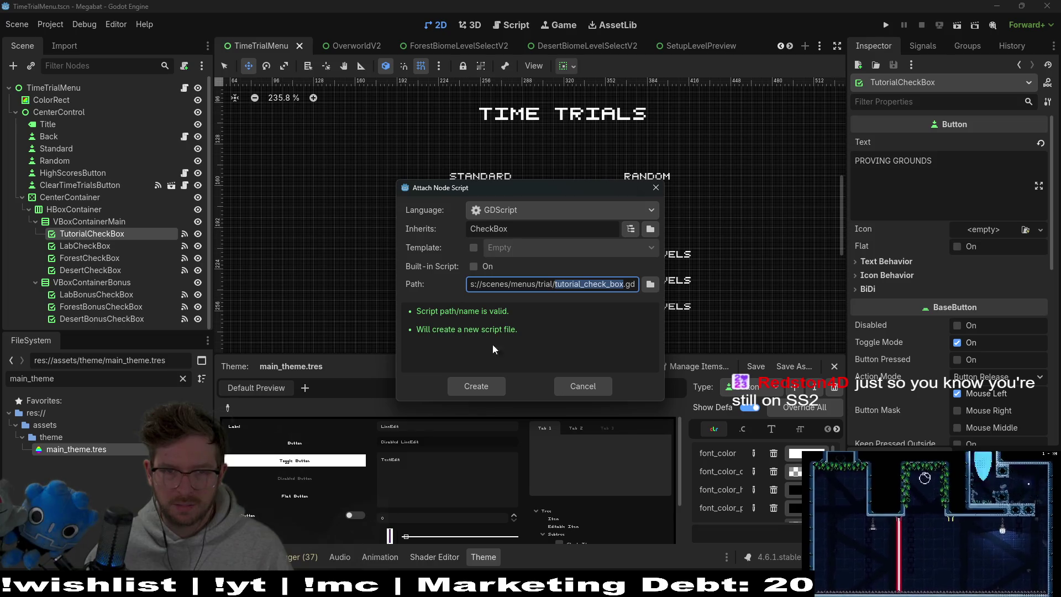
left_click(650, 283)
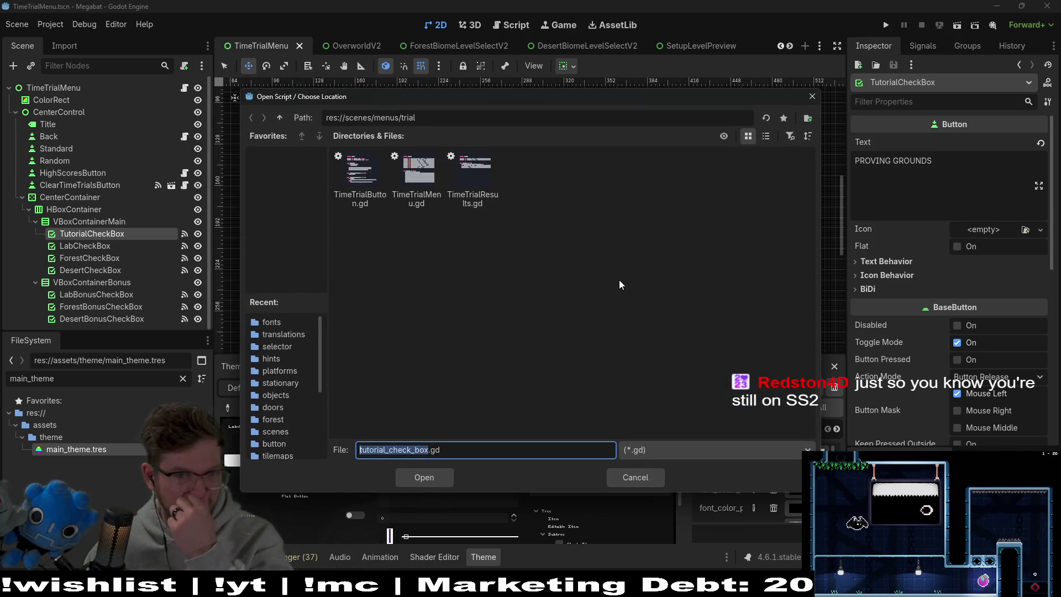
left_click(287, 125)
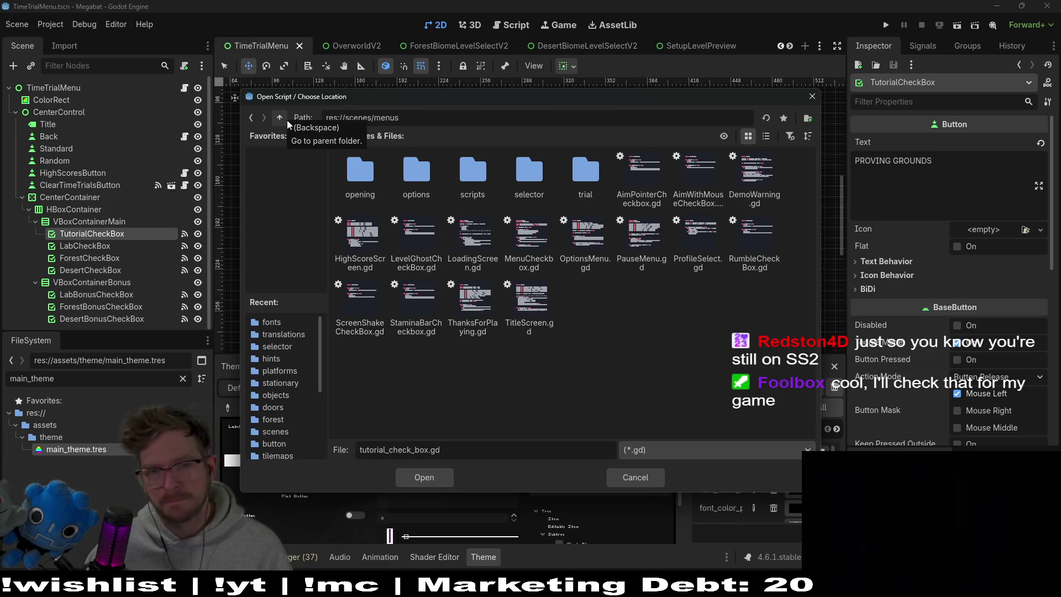
double_click(530, 248)
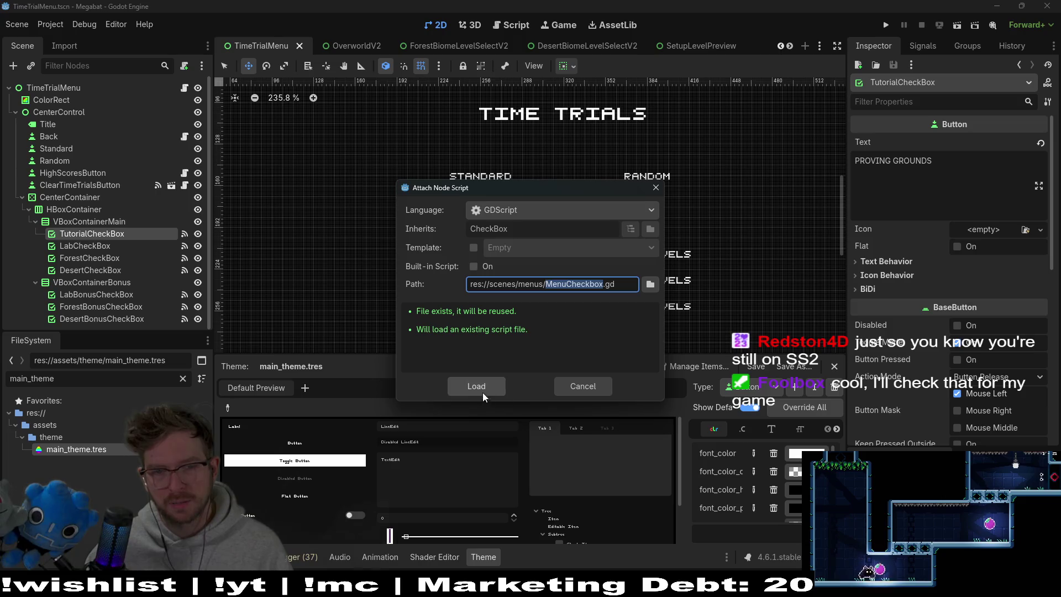
left_click(477, 386)
Attach the same MenuCheckbox.gd script to LabCheckBox
left_click(85, 245)
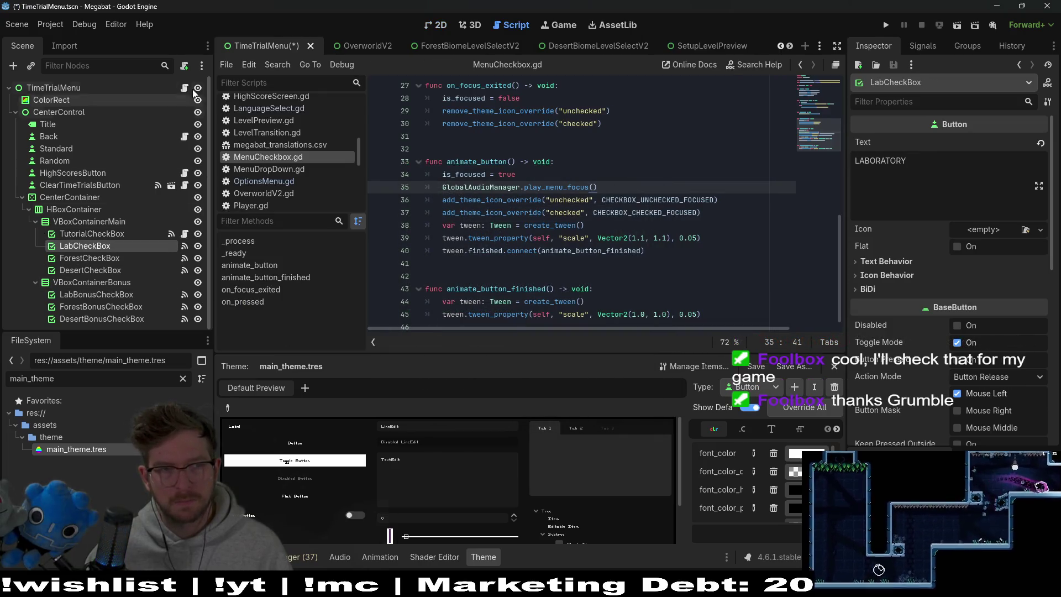
left_click(184, 66)
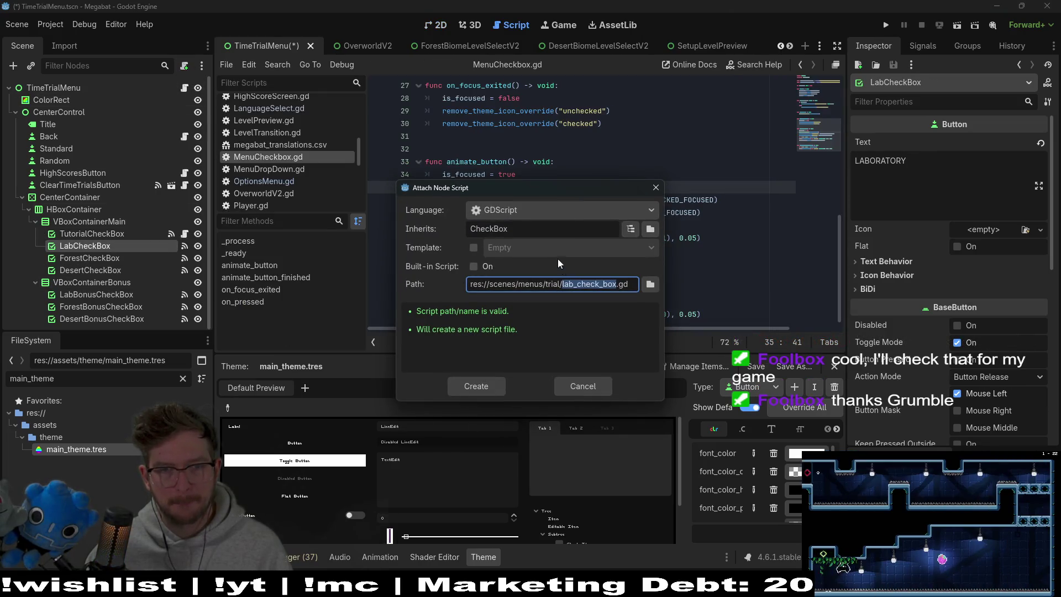
left_click(650, 284)
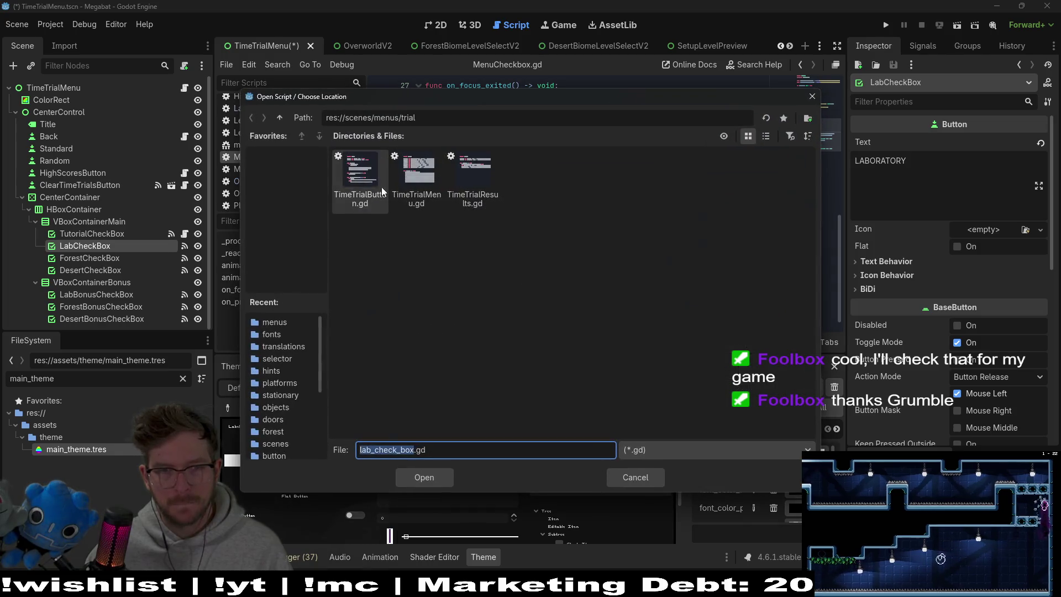
left_click(281, 117)
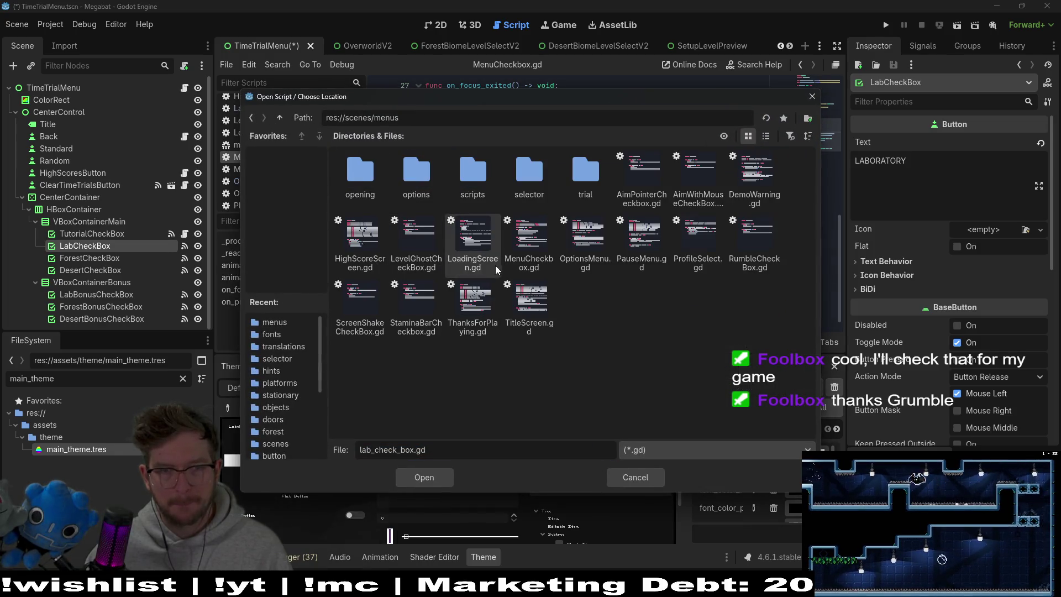
double_click(533, 268)
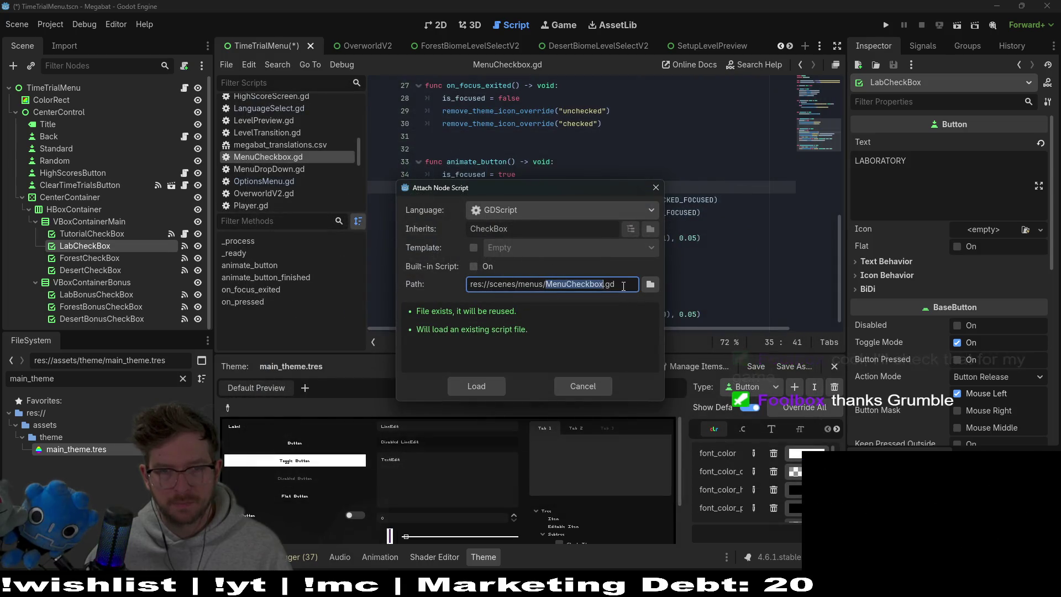
left_click(477, 385)
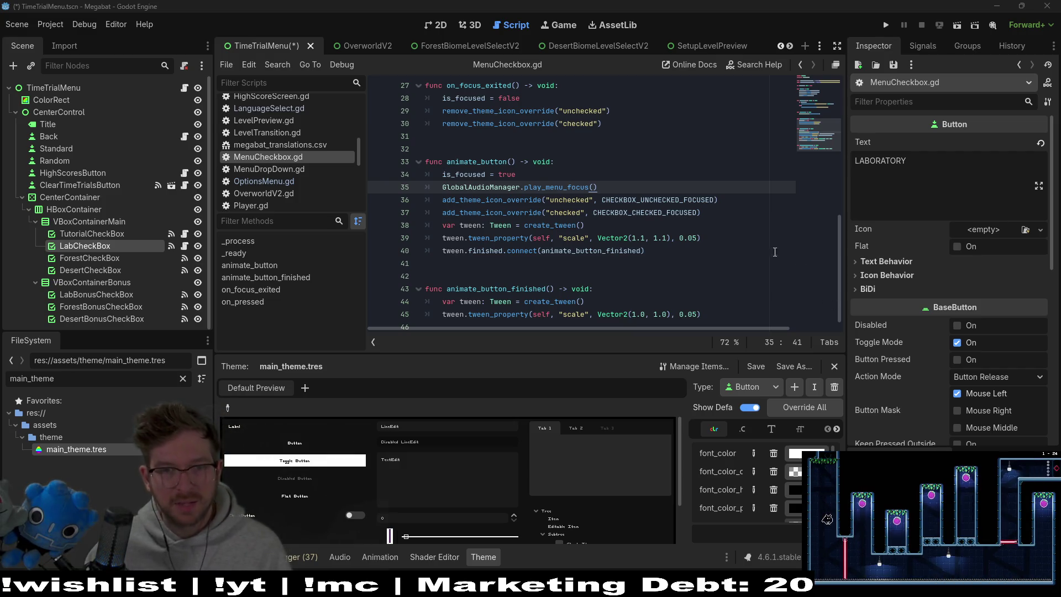
left_click(141, 270)
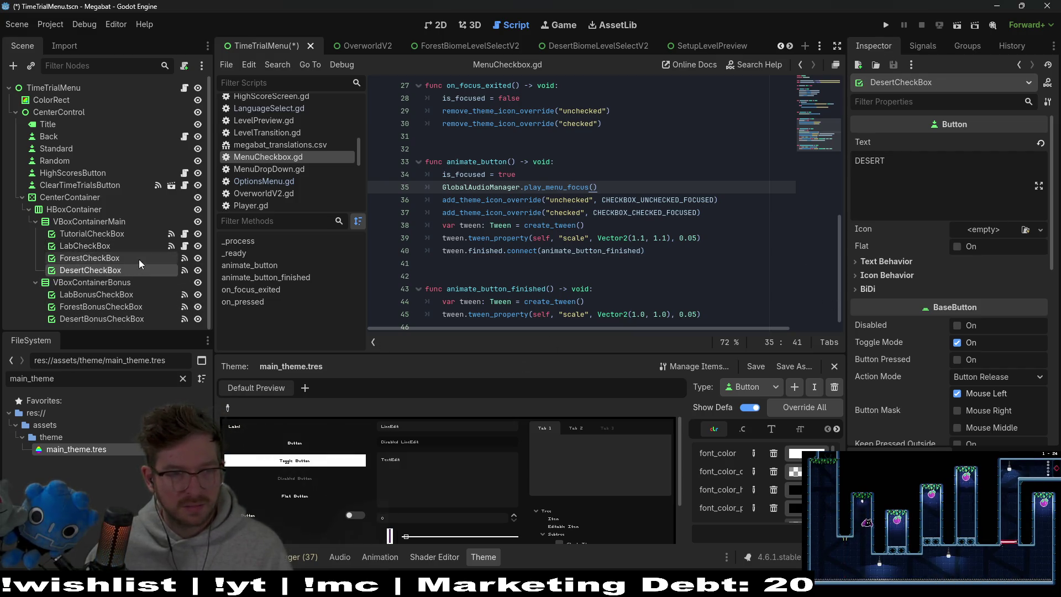
Abandon an invalid ForestCheckBox script attachment, then load MenuCheckbox.gd onto DesertCheckBox
left_click(140, 263)
right_click(140, 260)
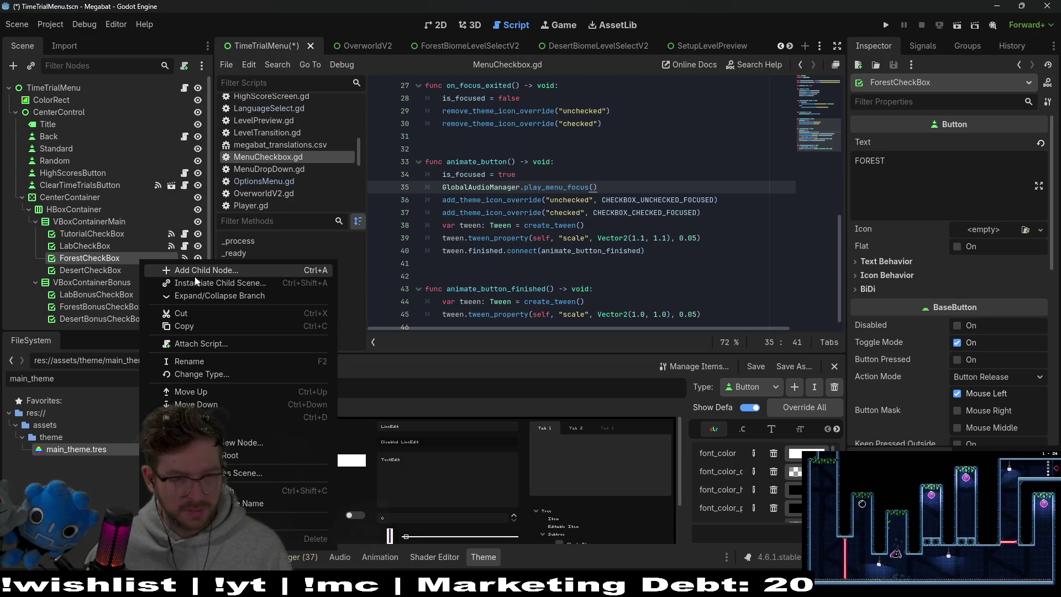
left_click(201, 343)
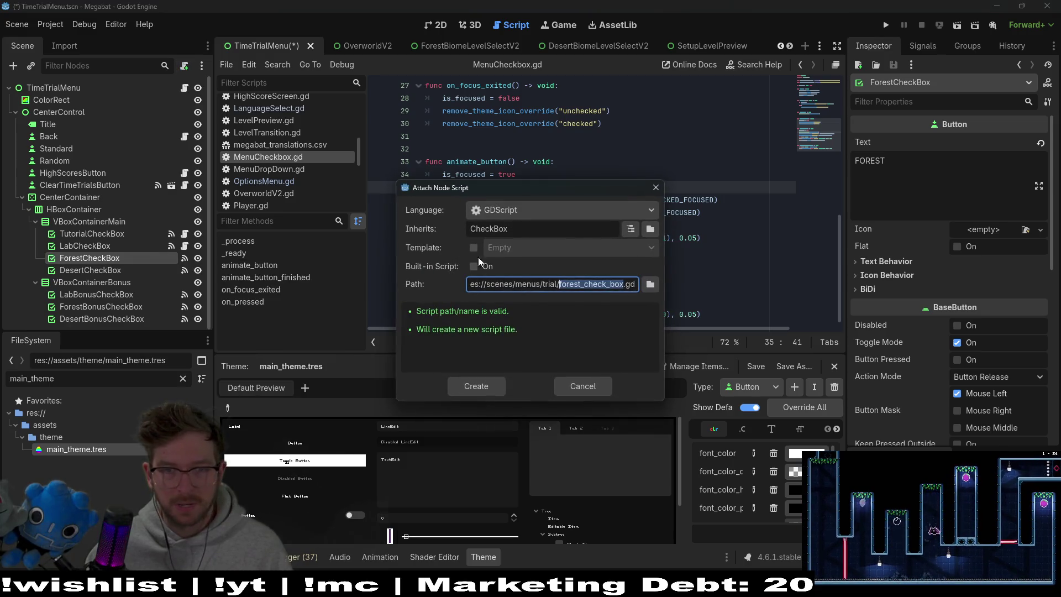
type("res://scenes/menus/MenuCheckbox")
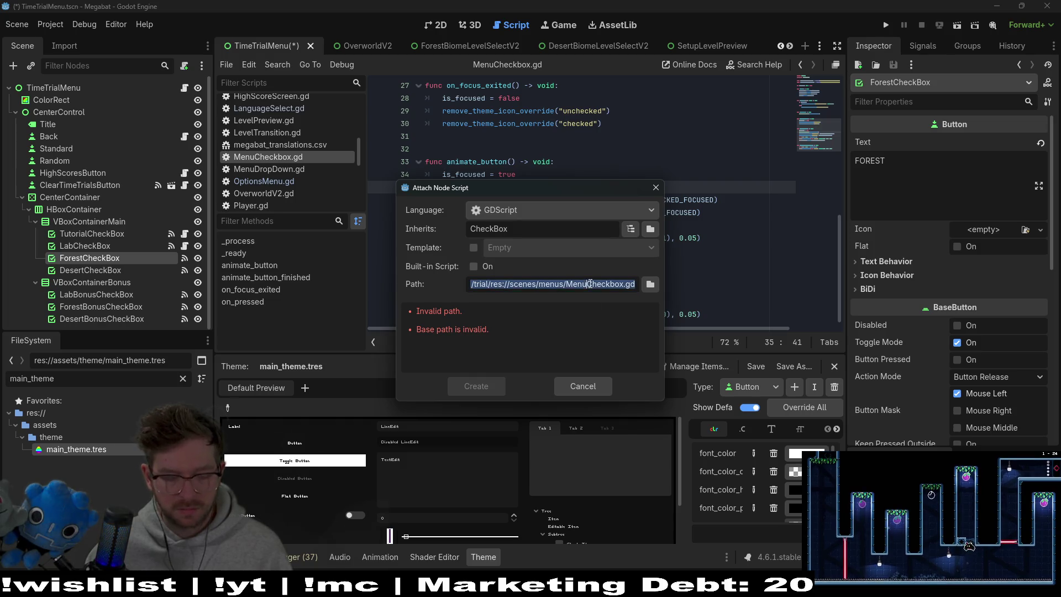
left_click(560, 384)
left_click(90, 270)
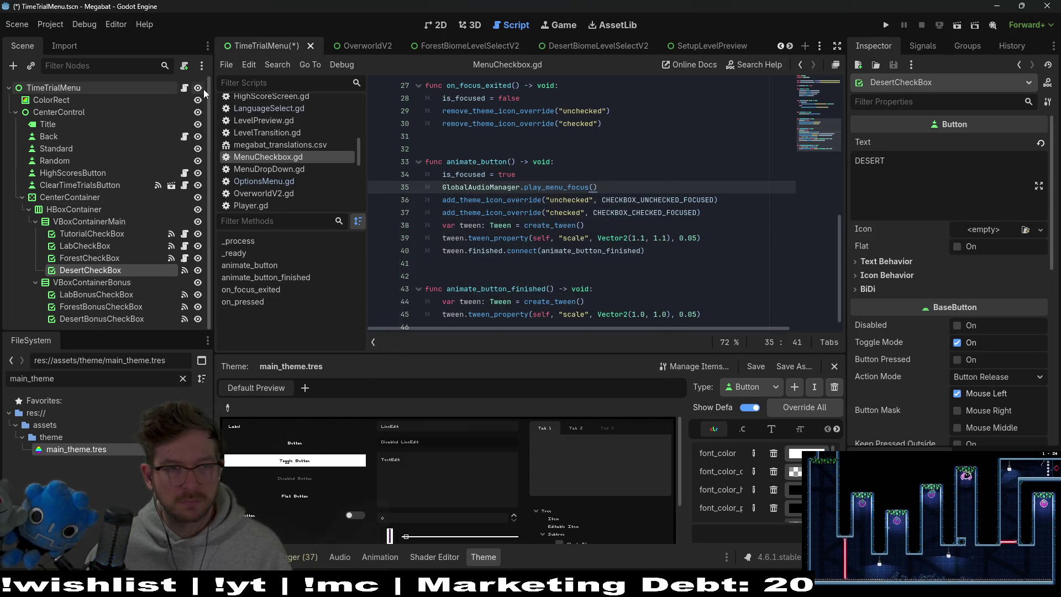
left_click(184, 65)
triple_click(546, 283)
type("res://scenes/menus/MenuCheckbox.gd")
key("Return")
Attach MenuCheckbox.gd to LabBonusCheckBox by pasting its path
left_click(97, 294)
right_click(134, 296)
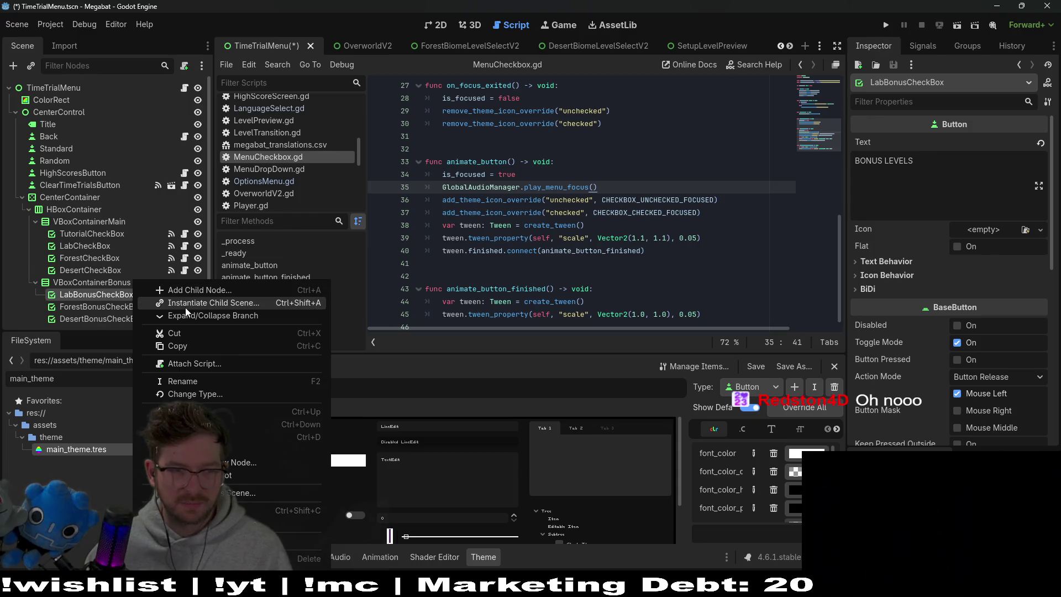
left_click(210, 303)
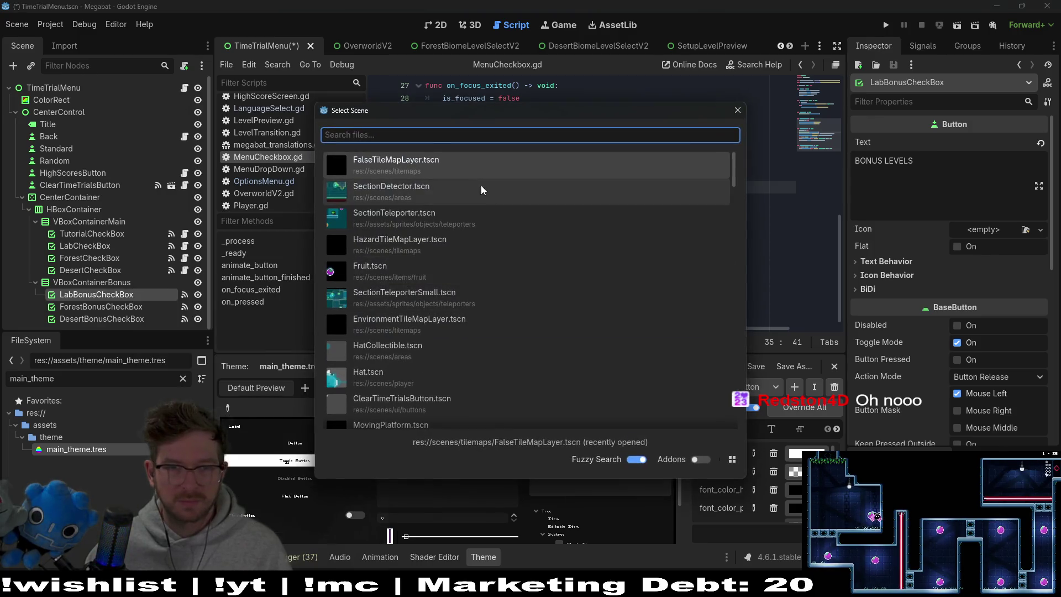
key("Escape")
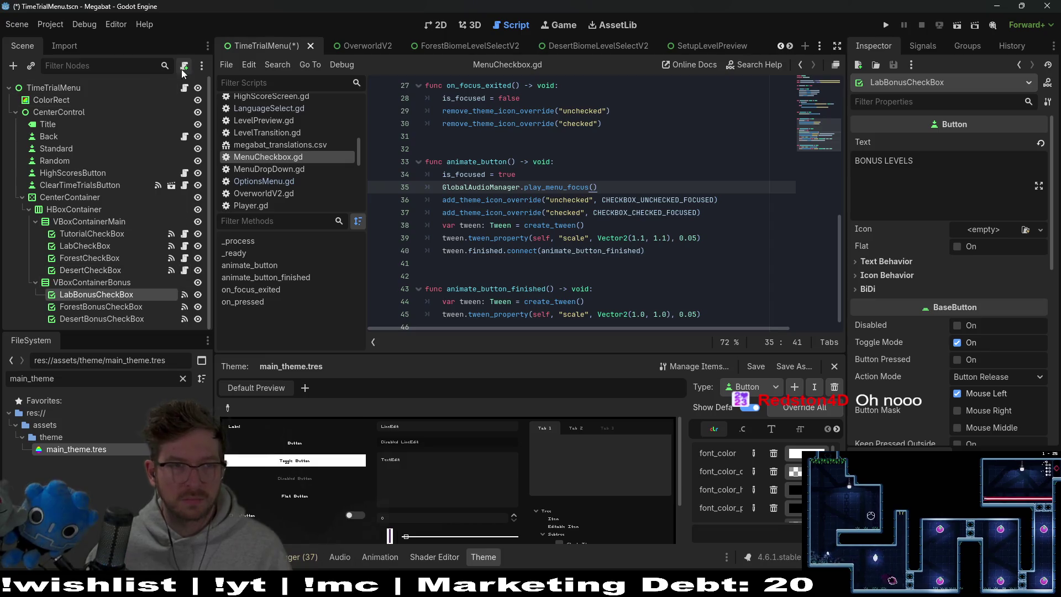
left_click(184, 65)
key("ctrl+a")
type("res://scenes/menus/MenuCheckbox.gd")
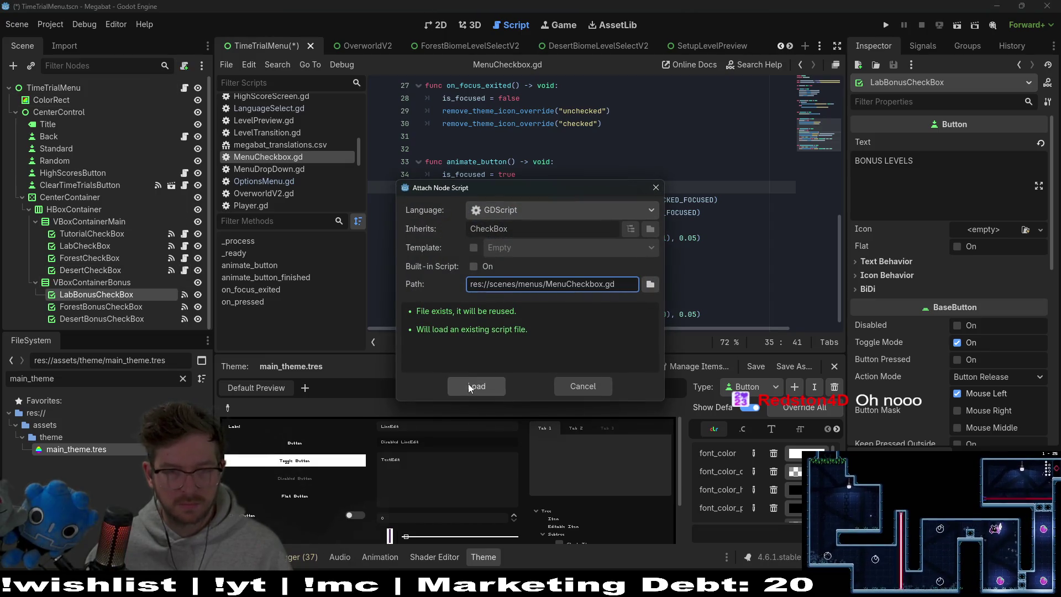
left_click(476, 385)
Attach MenuCheckbox.gd to ForestBonusCheckBox and DesertBonusCheckBox
left_click(101, 306)
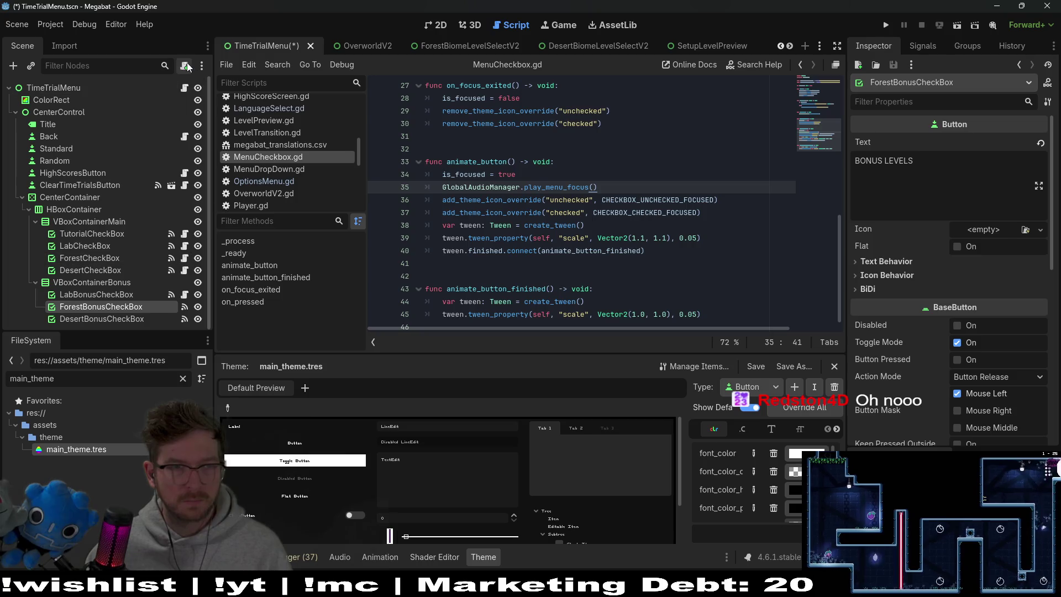
left_click(184, 66)
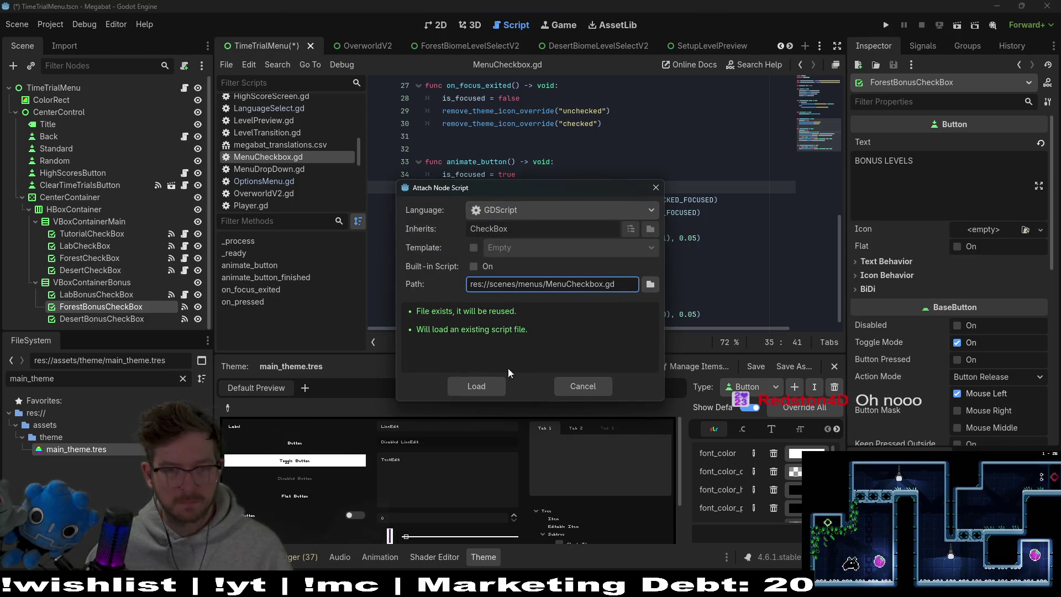
left_click(476, 385)
left_click(102, 319)
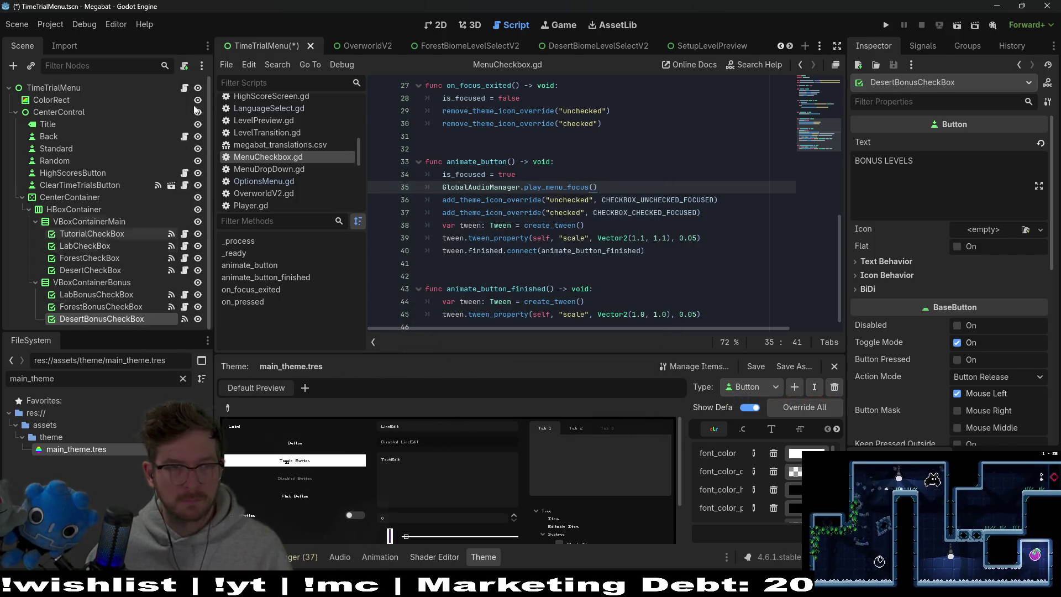
left_click(184, 66)
type("res://scenes/menus/MenuCheckbox.gd")
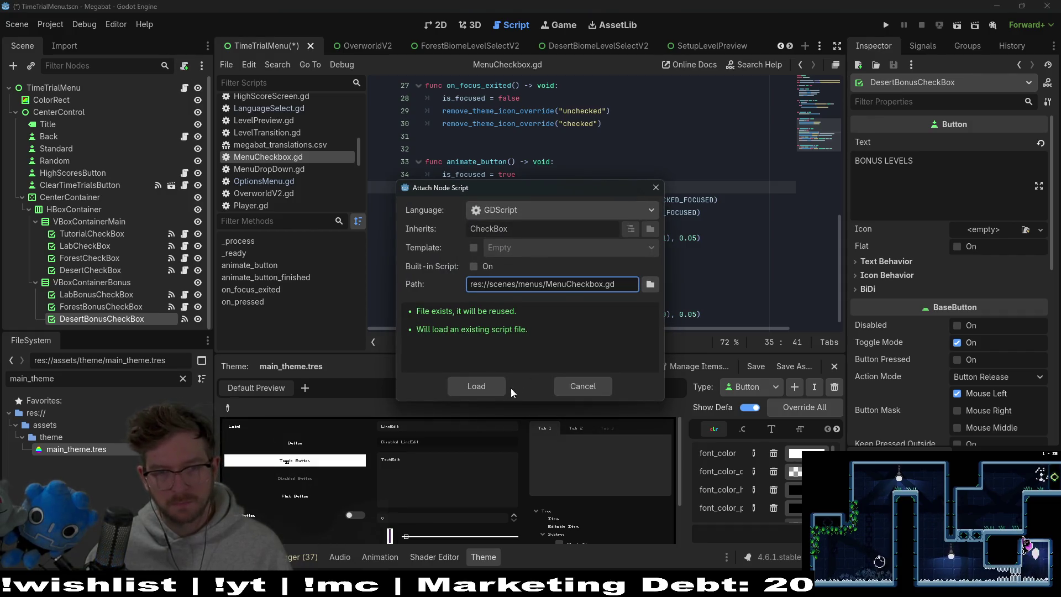
left_click(471, 389)
scroll(631, 264, "down", 1)
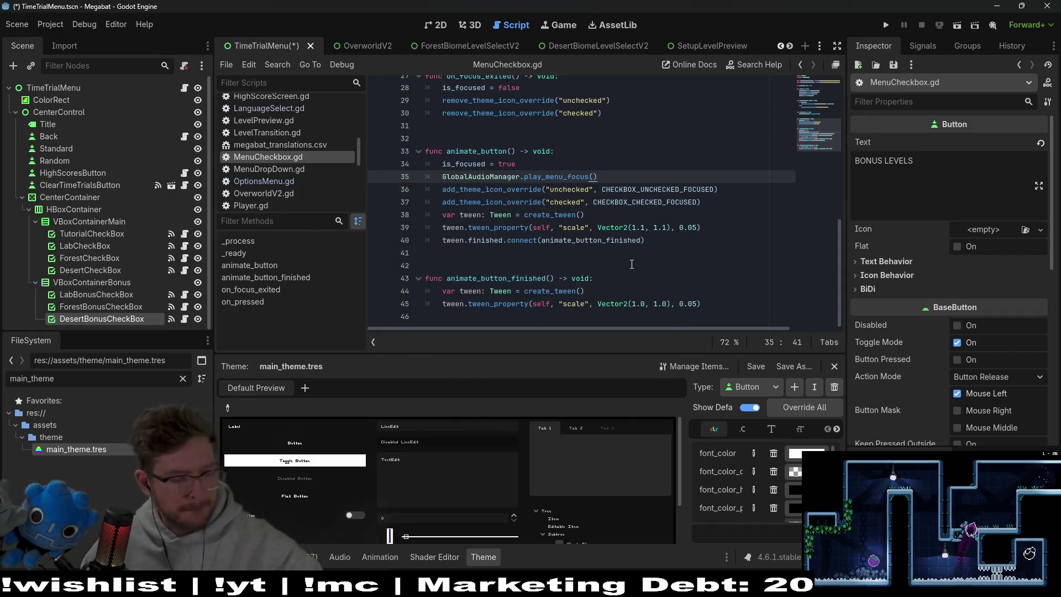
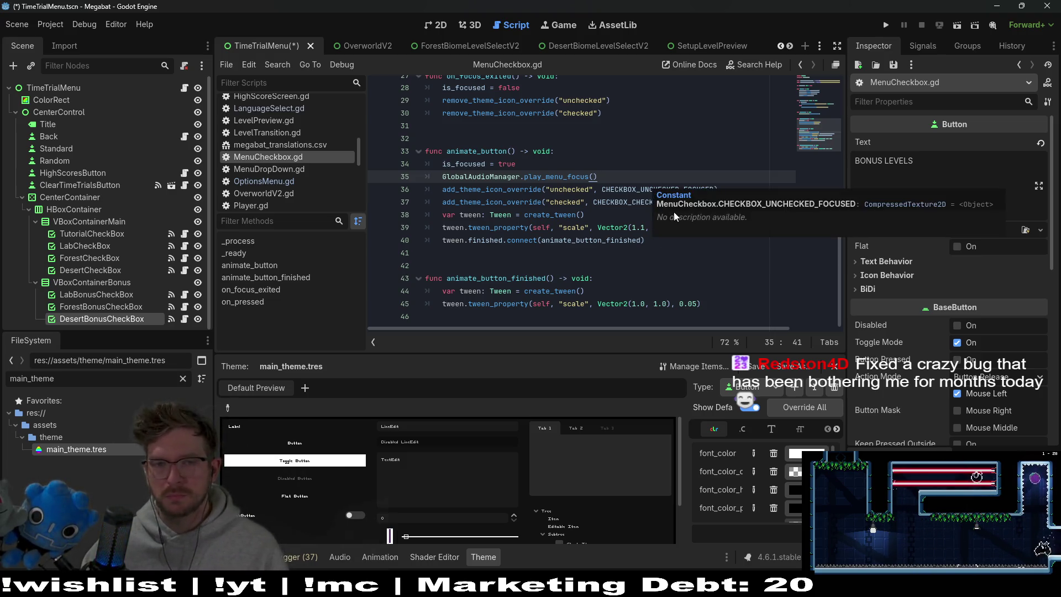
Save the TimeTrialMenu scene, view its Time Trials layout in 2D, and run the project
left_click(611, 251)
key("ctrl+s")
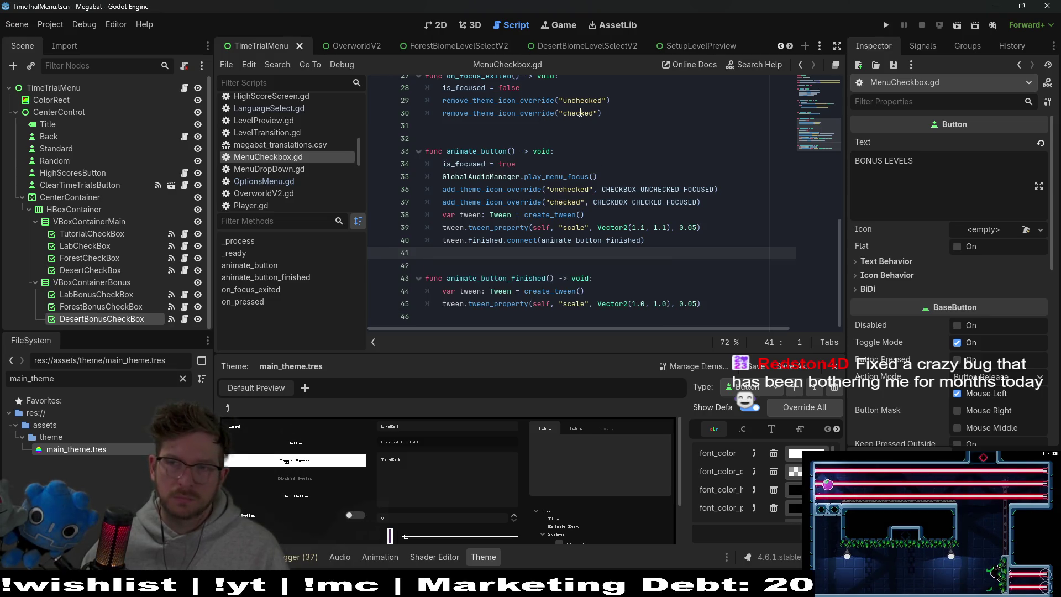
left_click(436, 25)
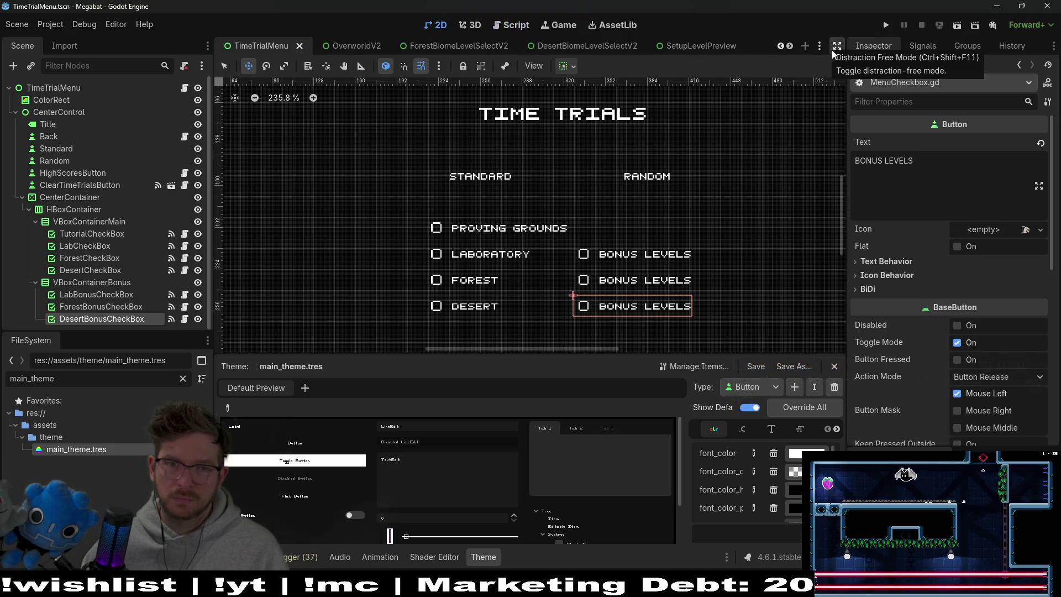
left_click(886, 25)
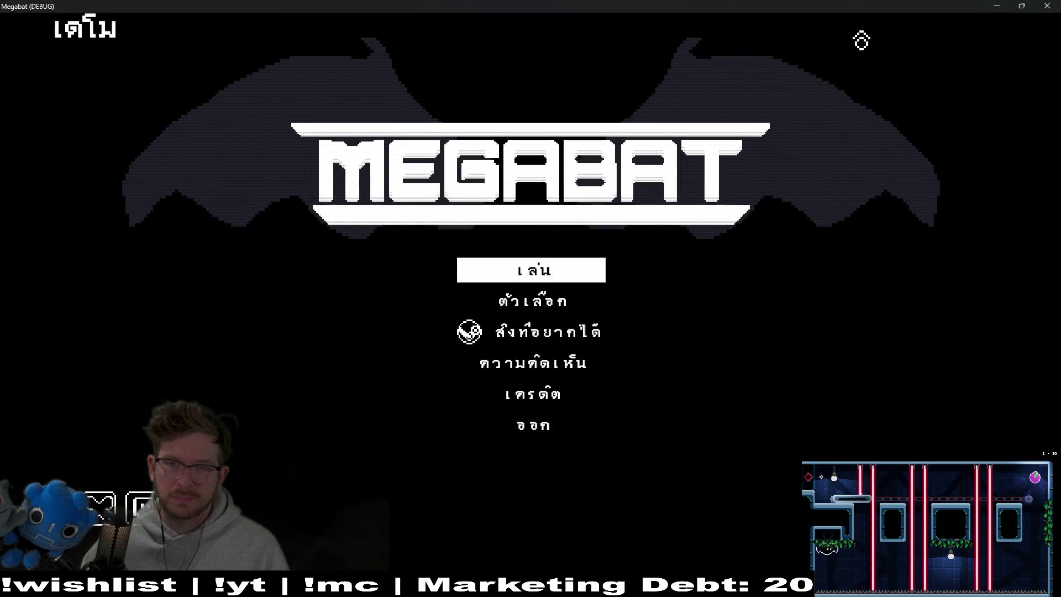
Go from the Thai Options menu to the Time Trial screen, then switch to the Thai-to-English translator
left_click(578, 298)
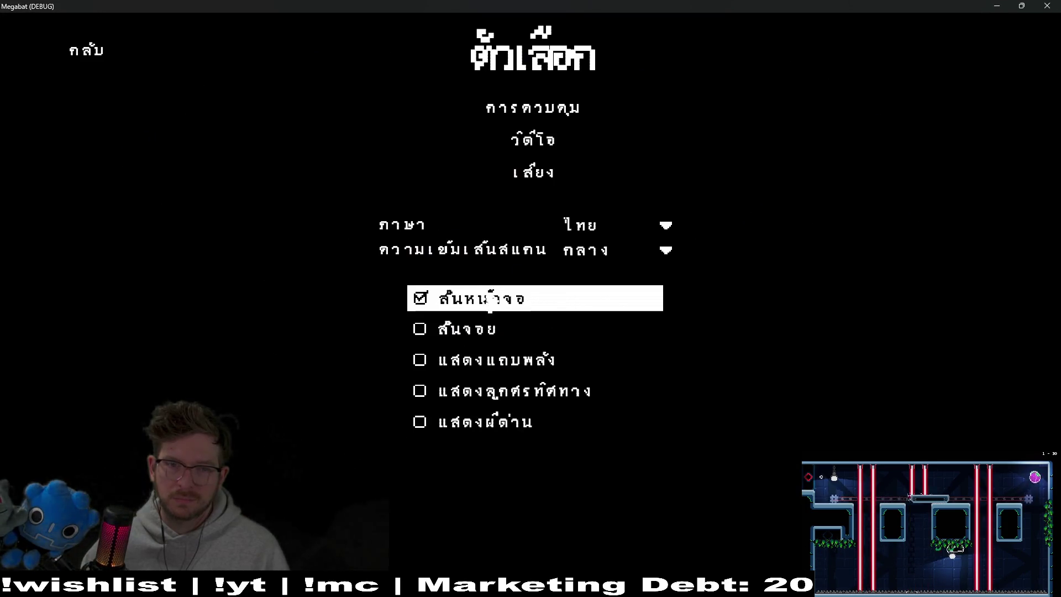
key("Escape")
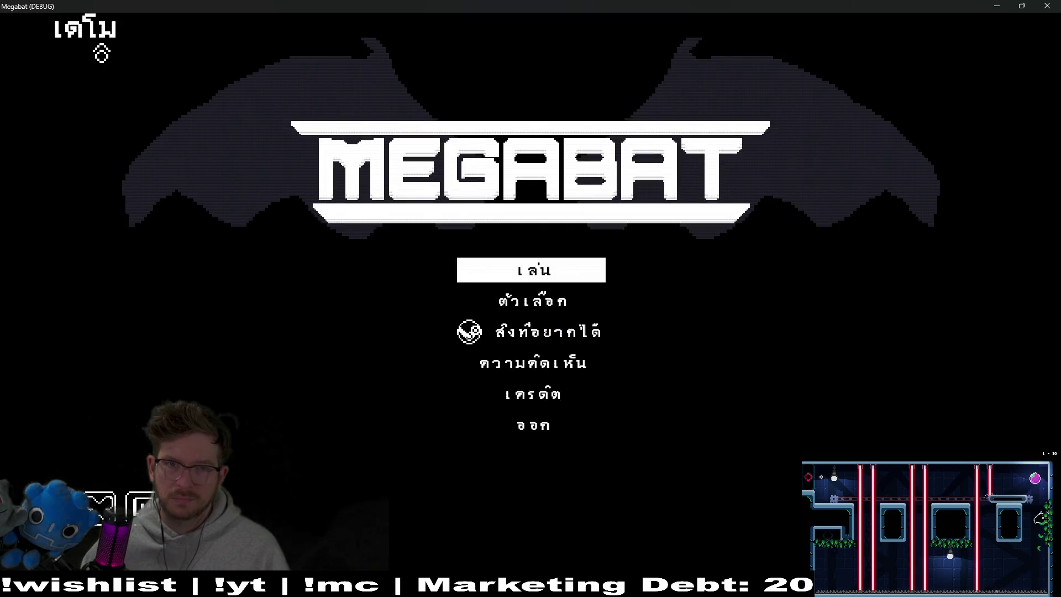
key("Return")
key("Return")
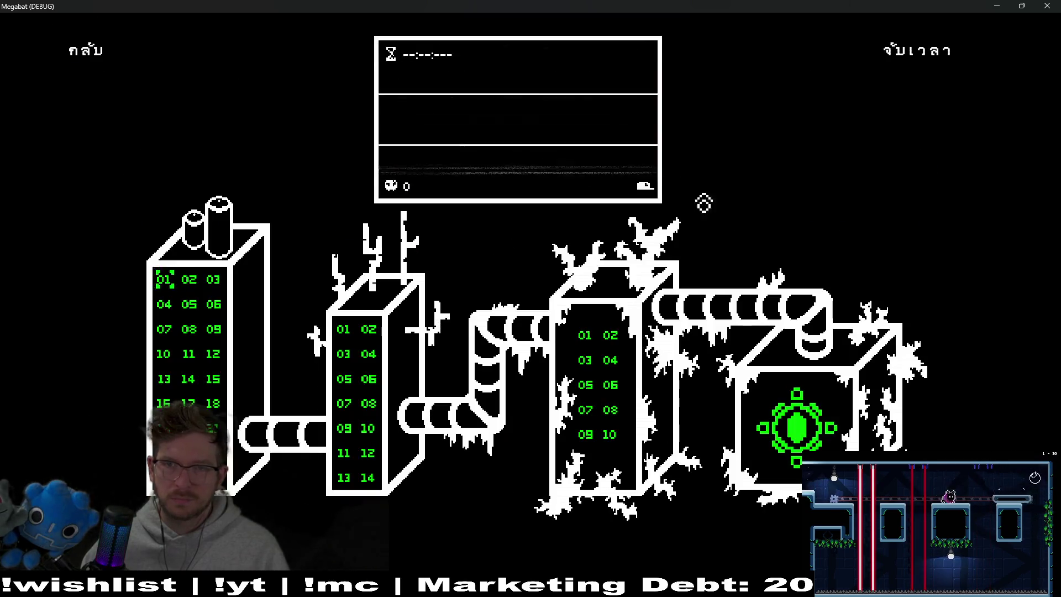
left_click(934, 62)
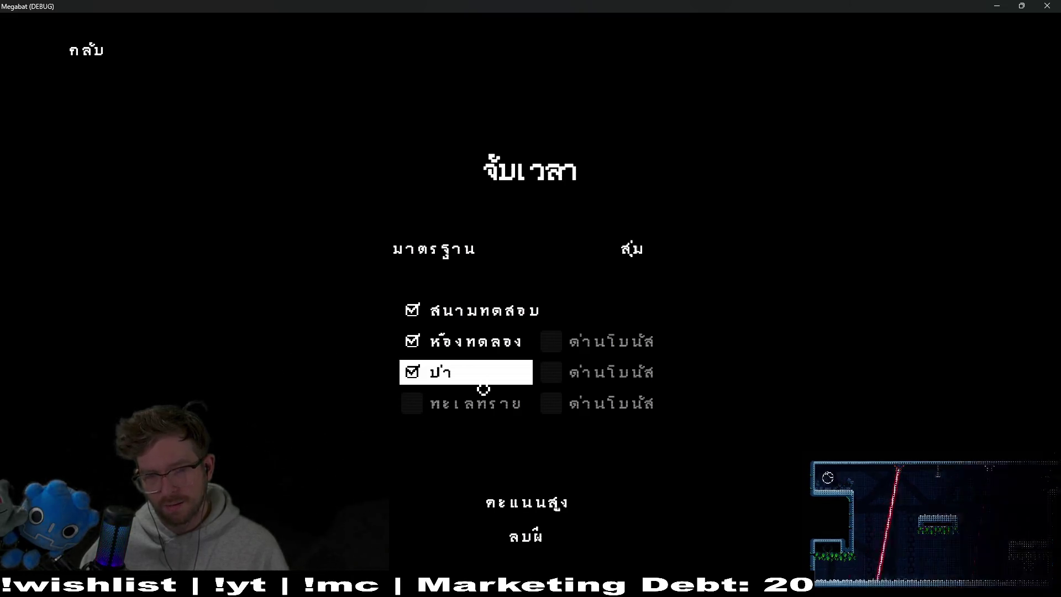
key("Down")
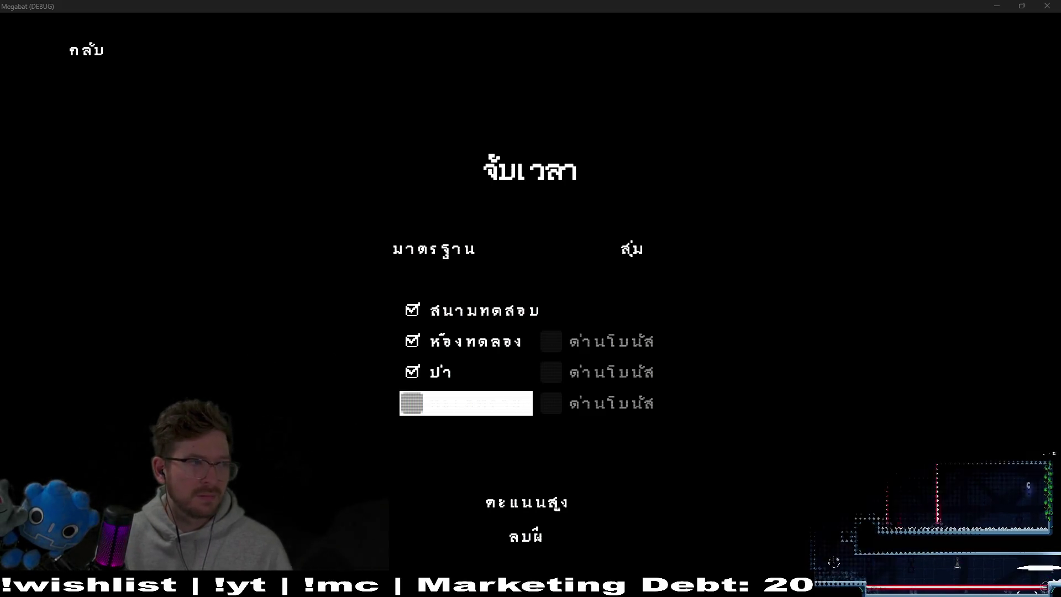
key("alt+Tab")
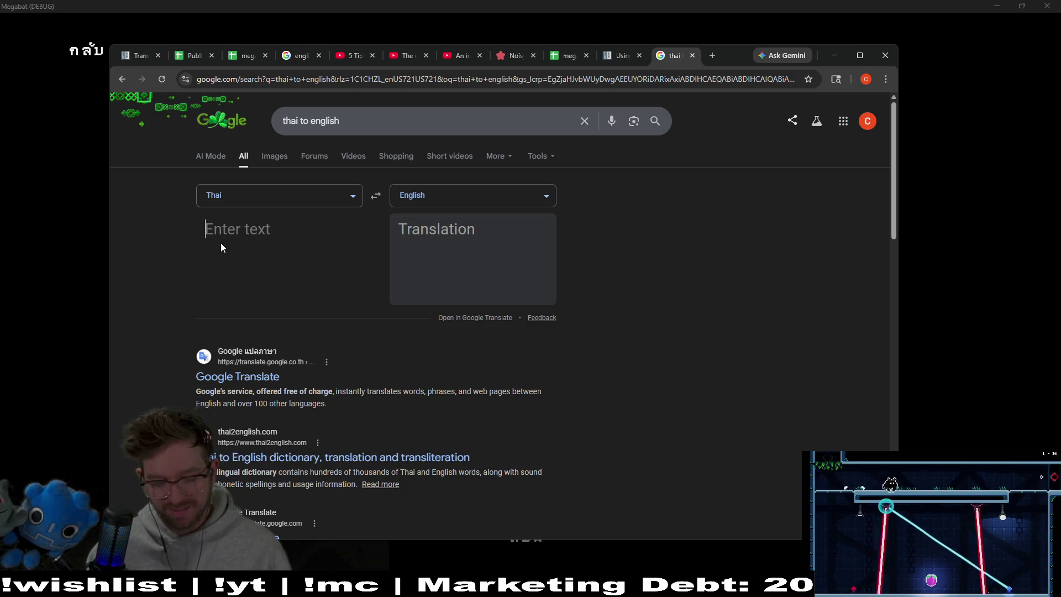
key("super+Tab")
key("Escape")
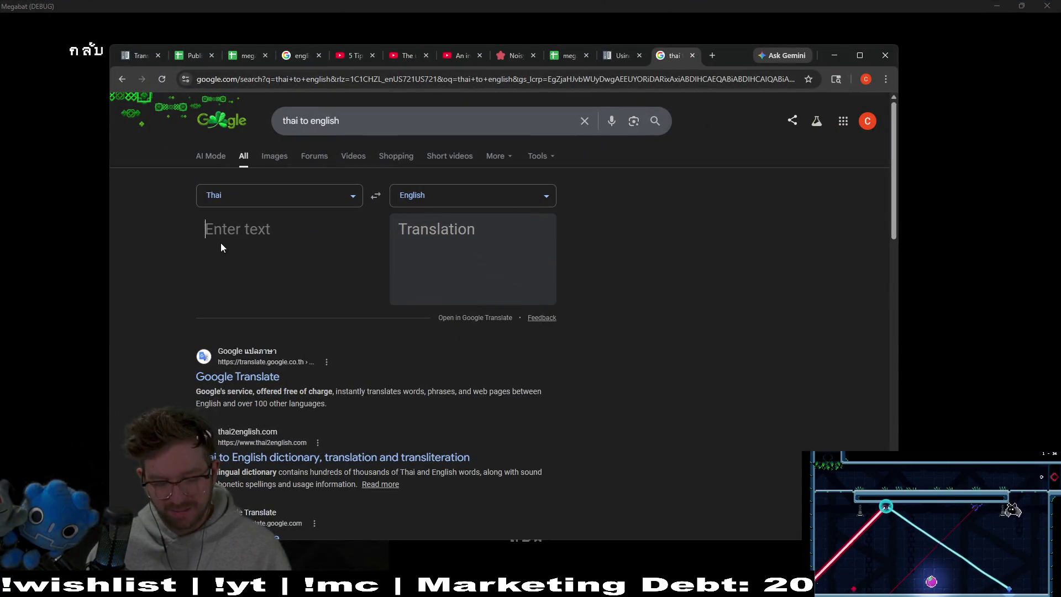
key("alt+Tab")
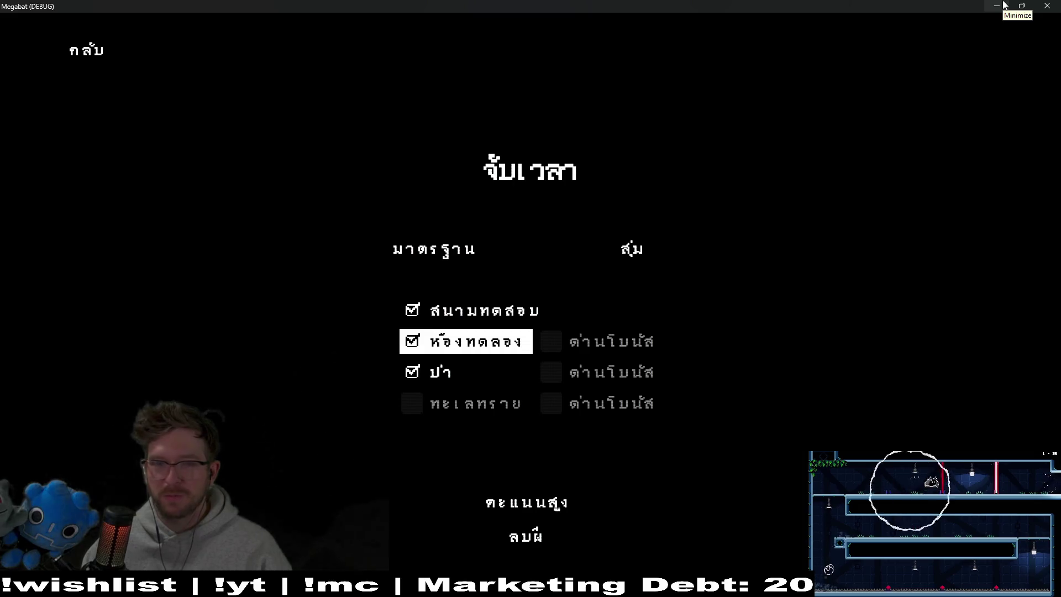
left_click(999, 6)
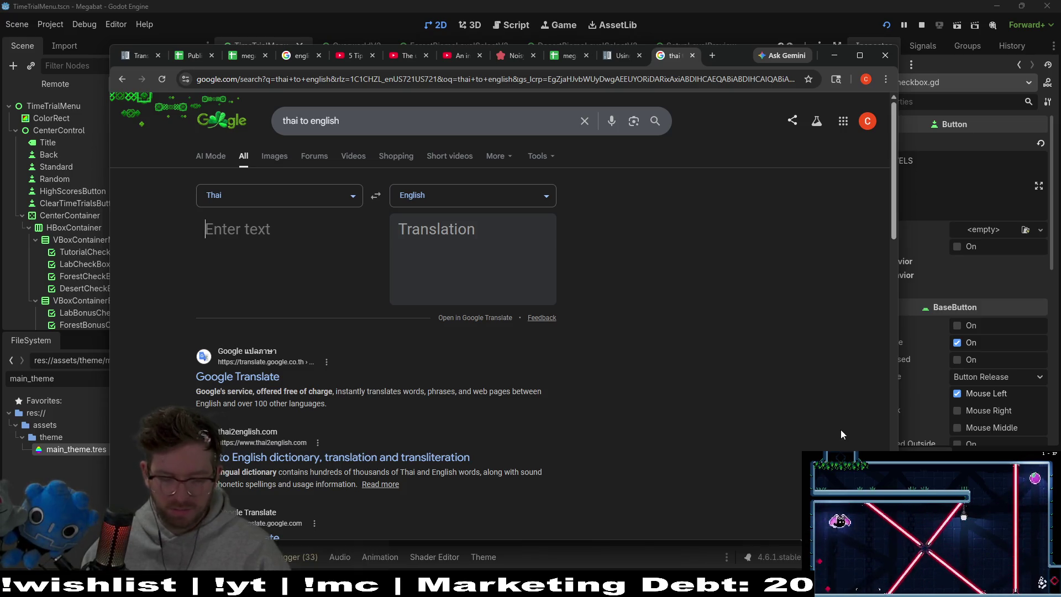
key("super+Tab")
key("Escape")
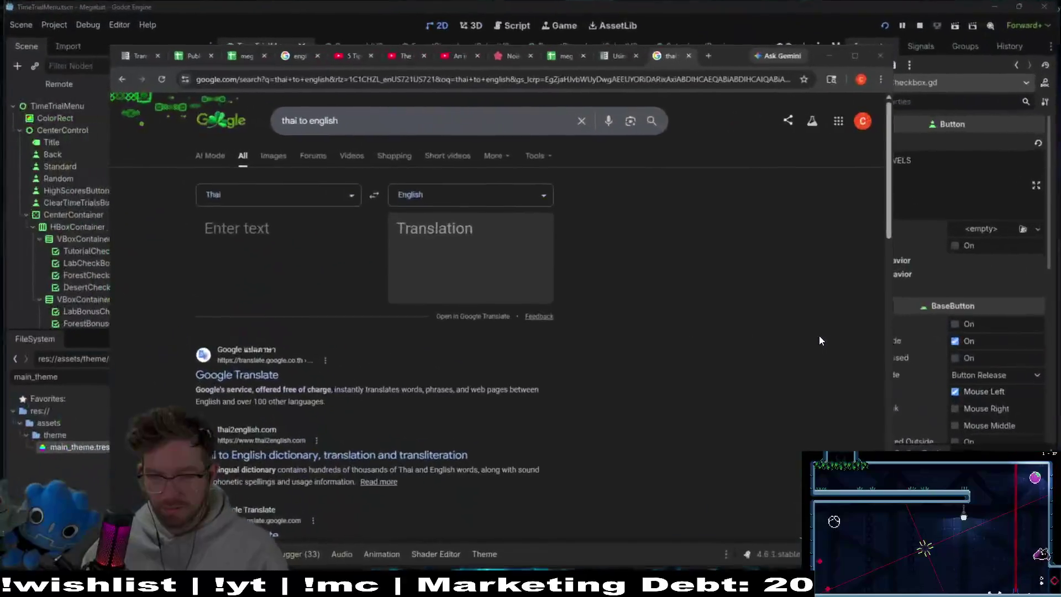
key("Tab")
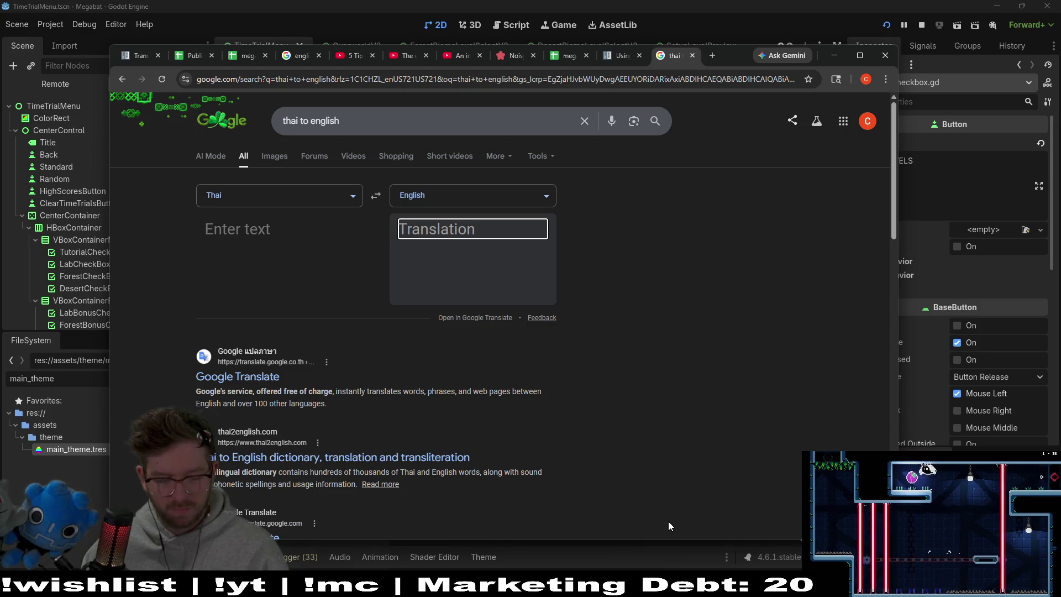
key("alt+Tab")
key("alt+Tab")
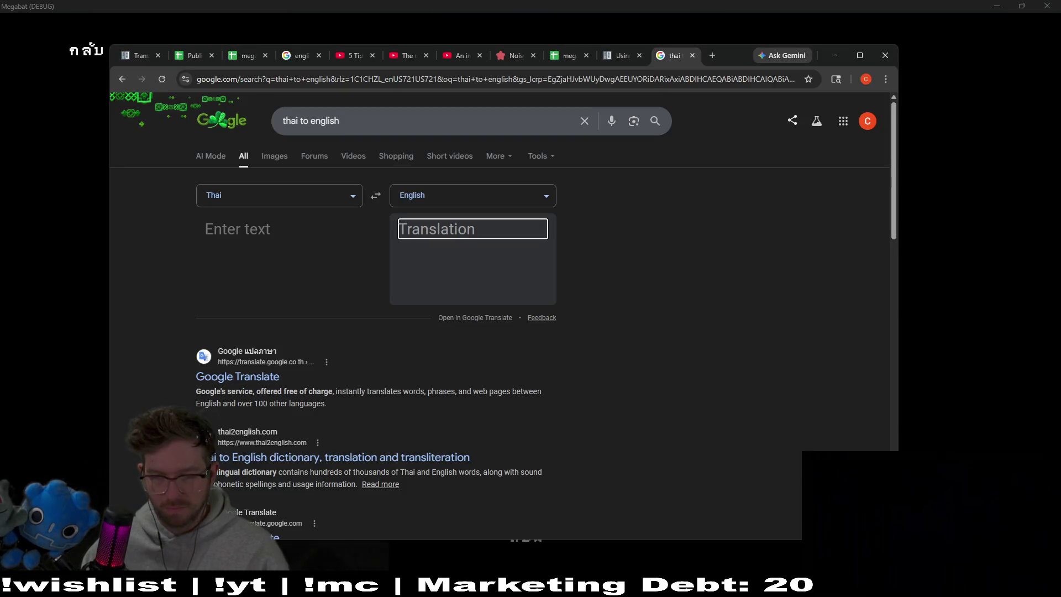
key("super+space")
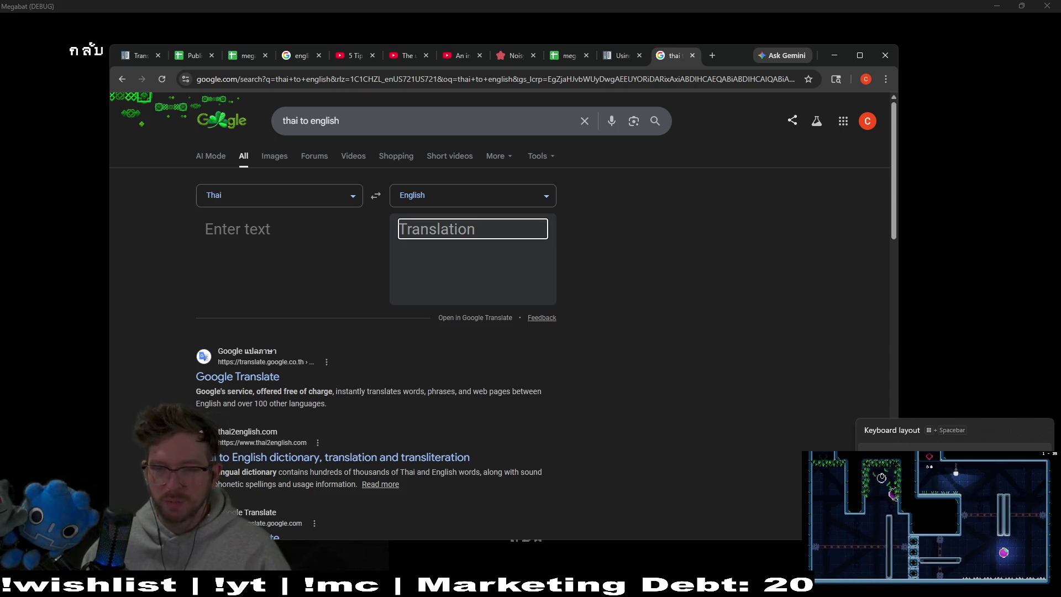
left_click(290, 238)
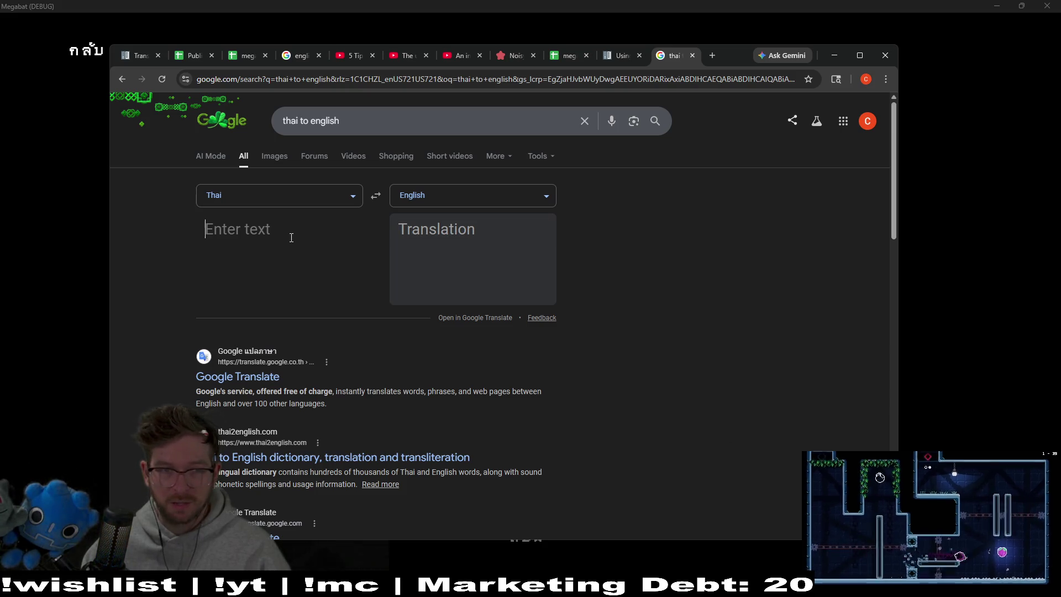
Trim the Thai gibberish to the word ป่า, translated as 'forest', and play its pronunciation
type("ฟหกดำไพะๆไ")
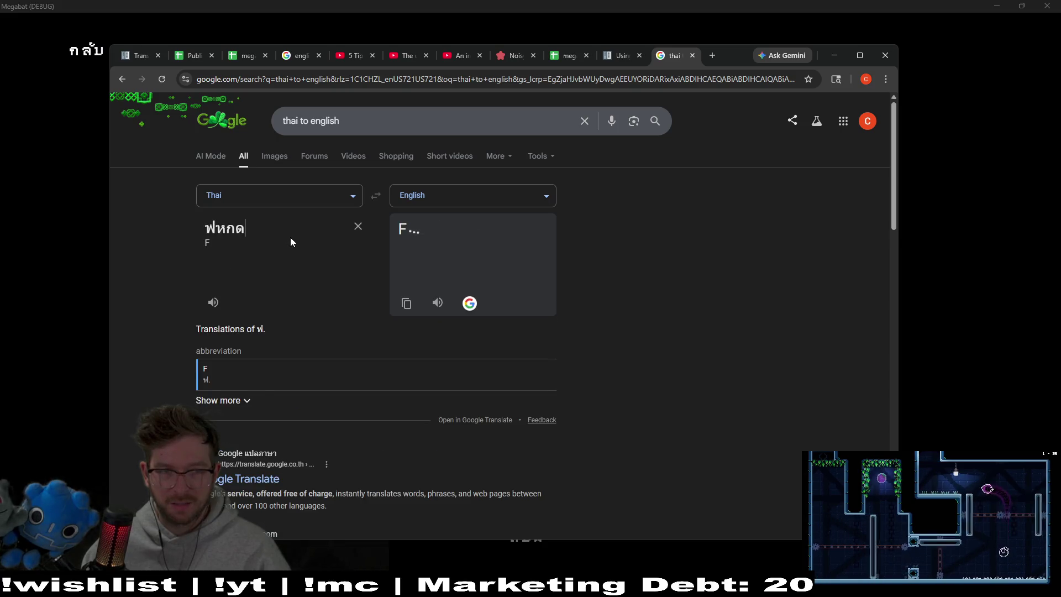
type("้รีรน")
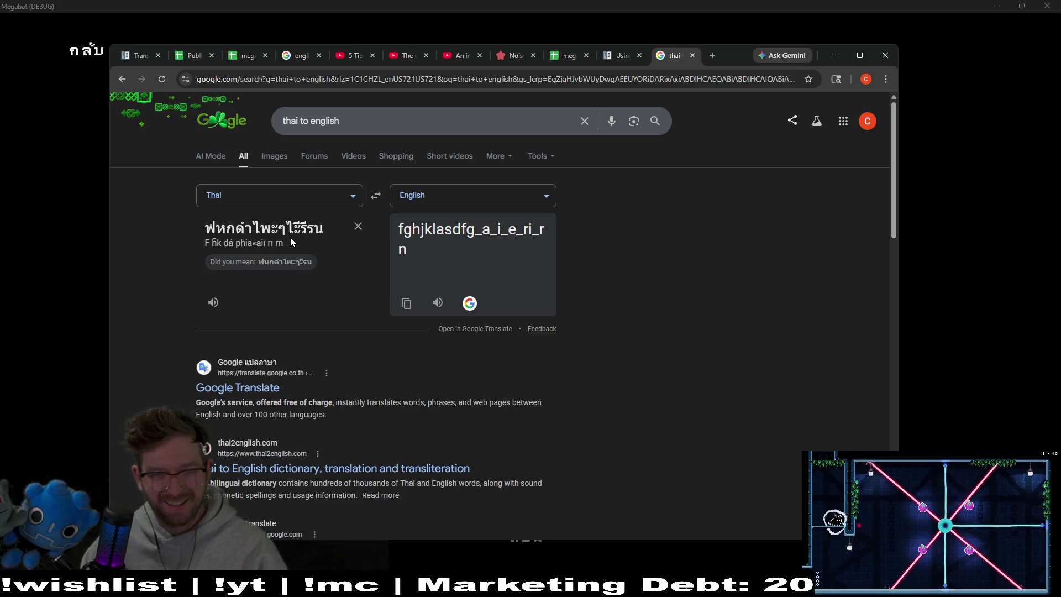
type("วสา่")
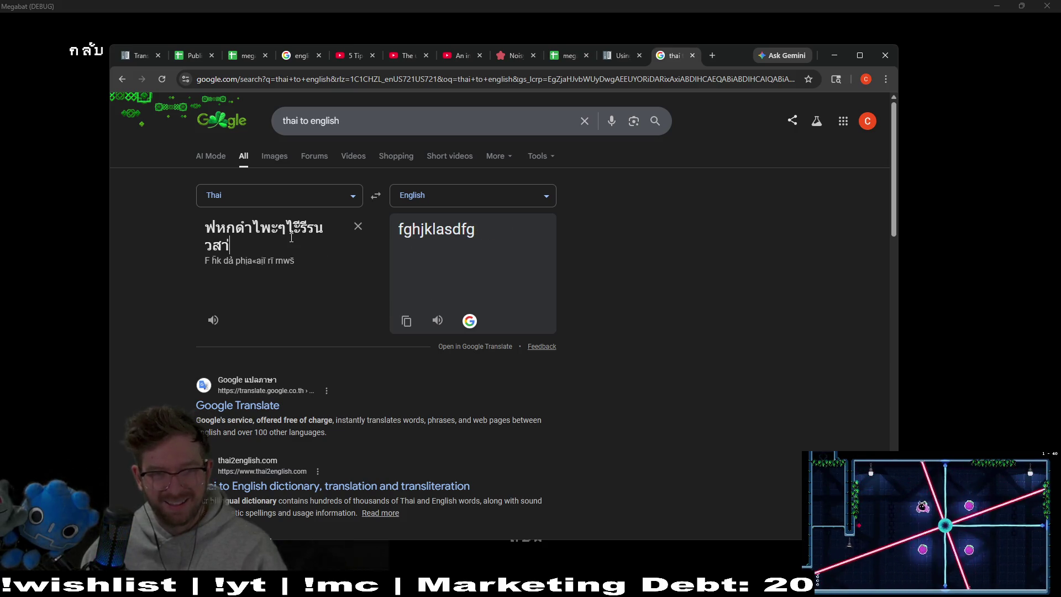
type("เดกหฟผปป")
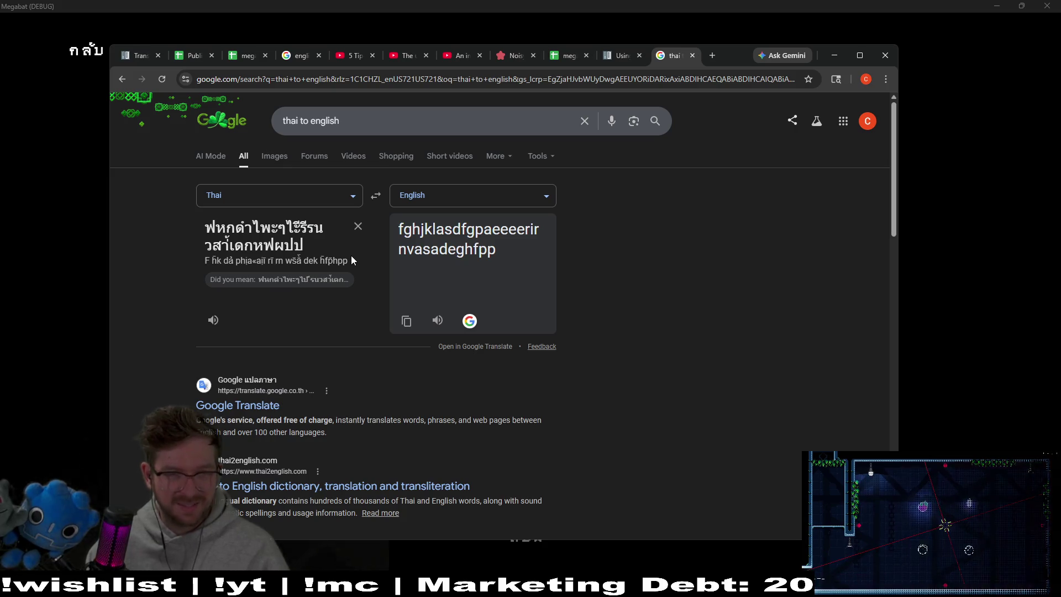
key("BackSpace")
key("BackSpace")
key("BackSpace")
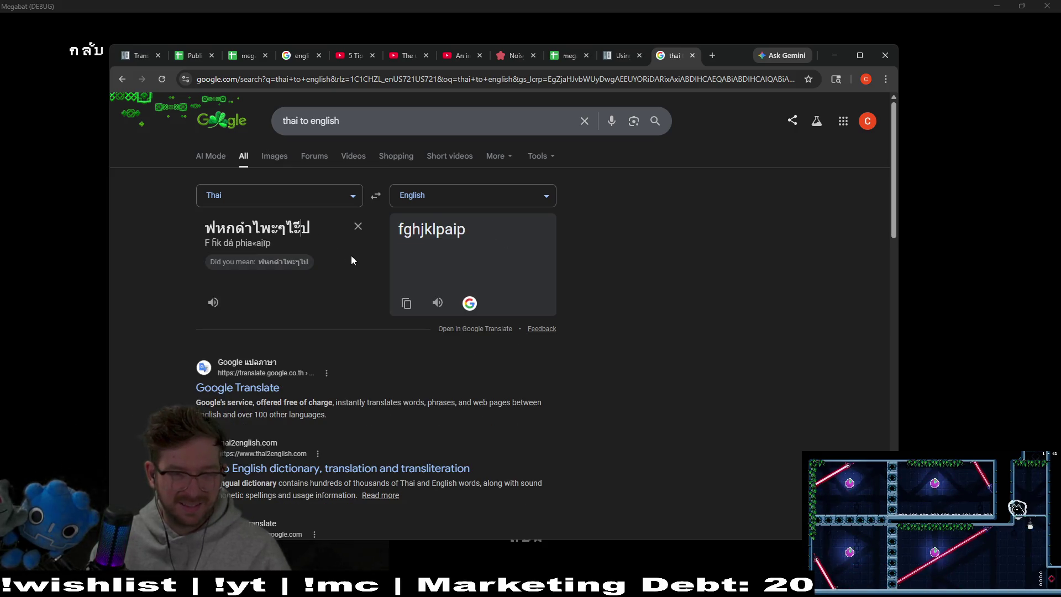
key("BackSpace")
key("BackSpace")
key("BackSpace")
type("ป")
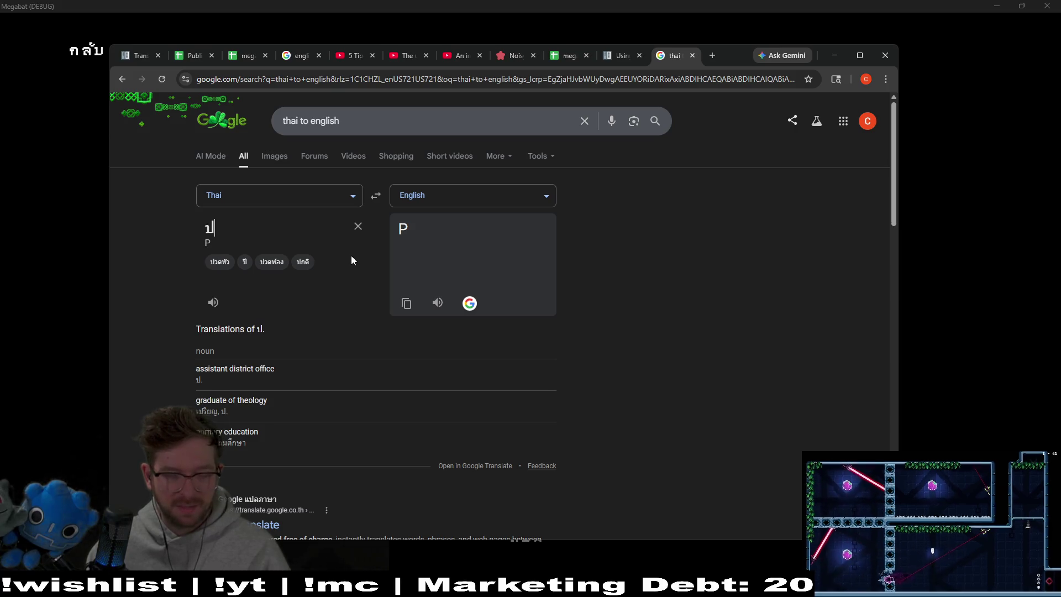
type("ล")
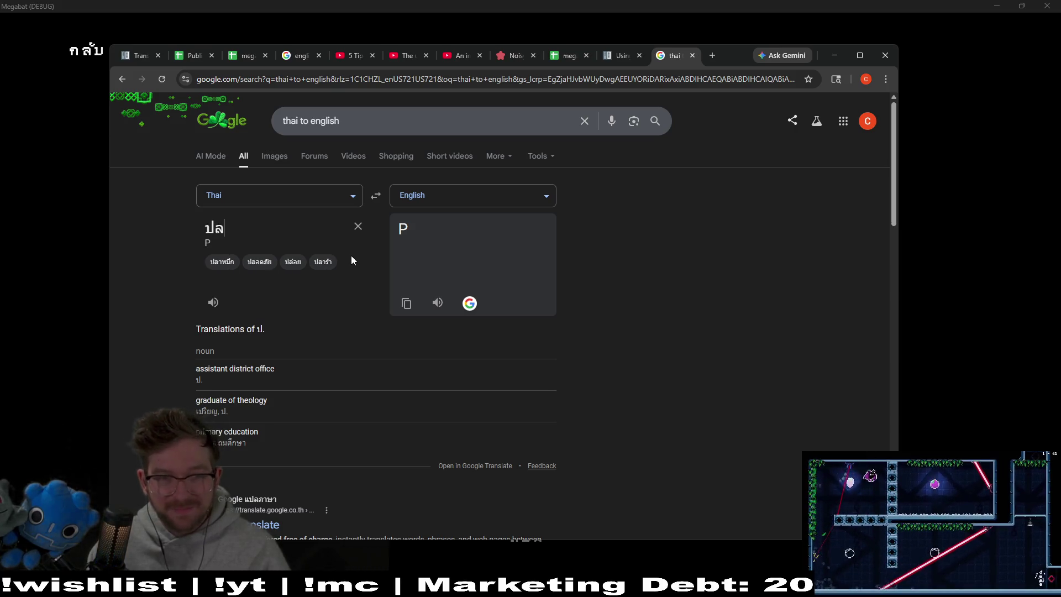
key("BackSpace")
type("จ")
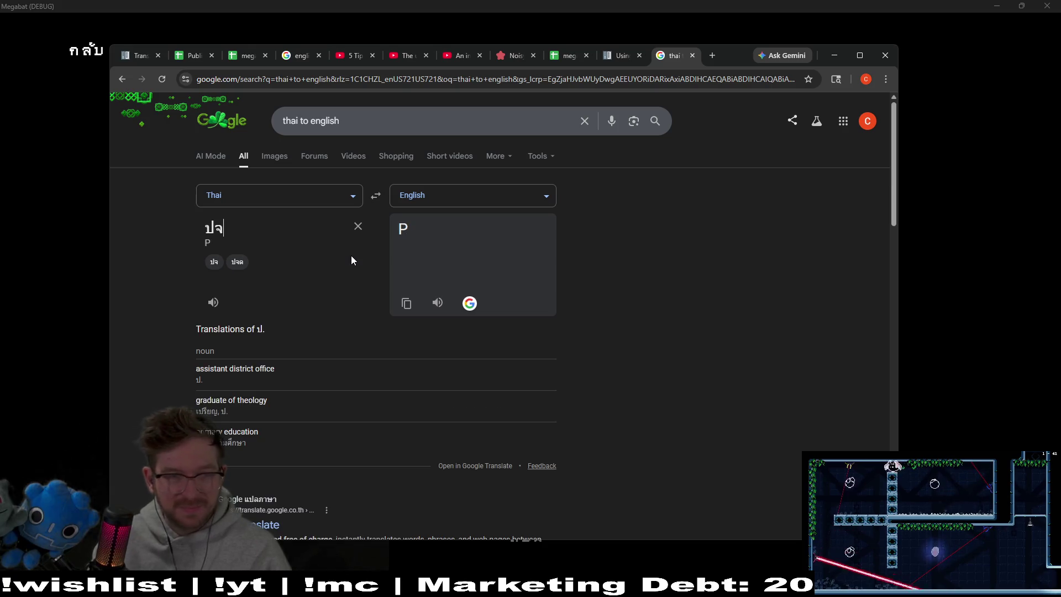
type("ดคื")
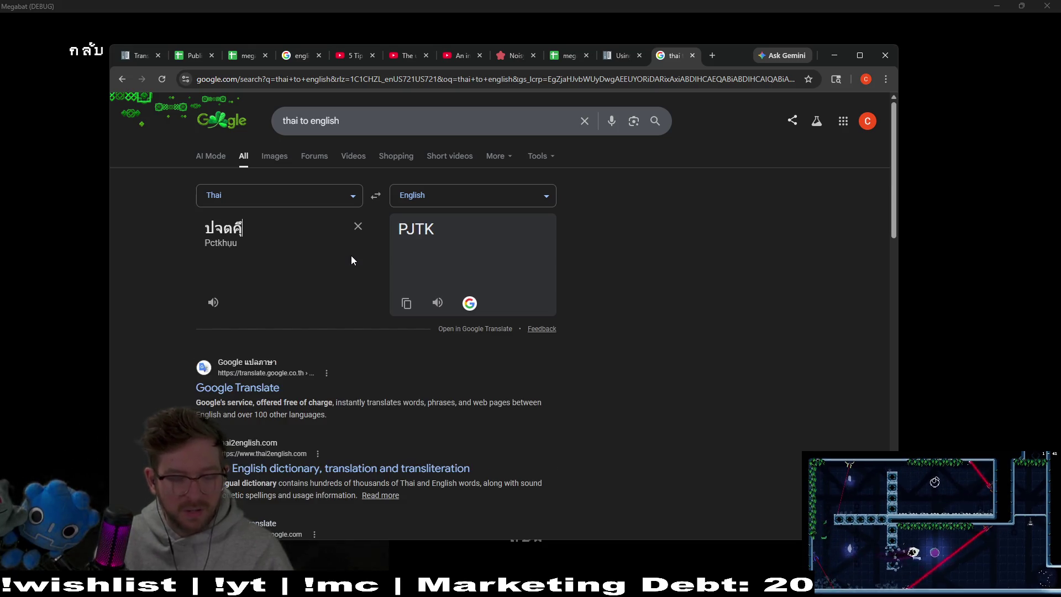
type("ๅ/-ภถุึคตจ")
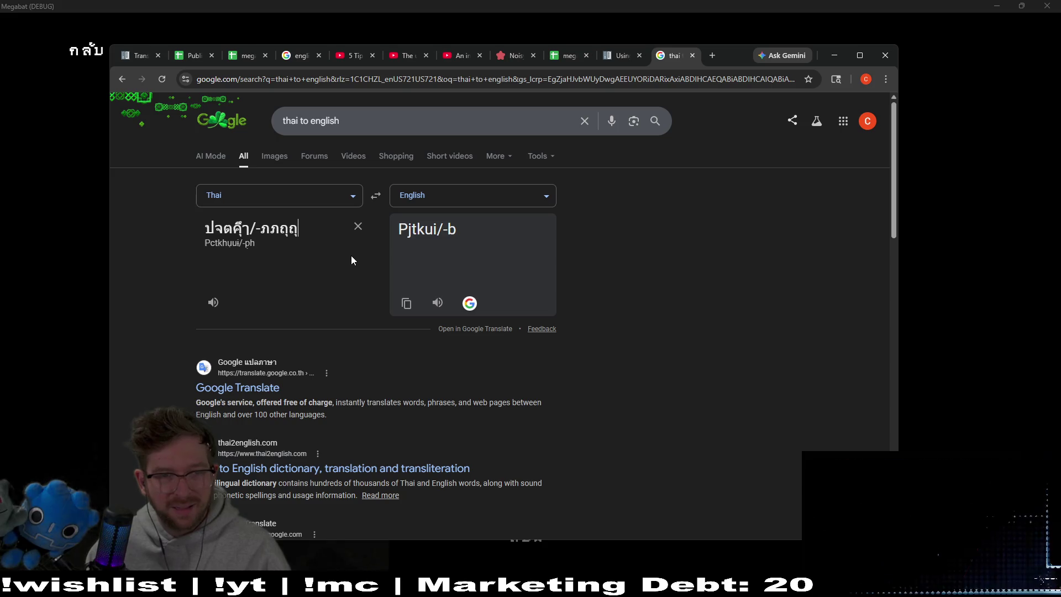
type("จขช")
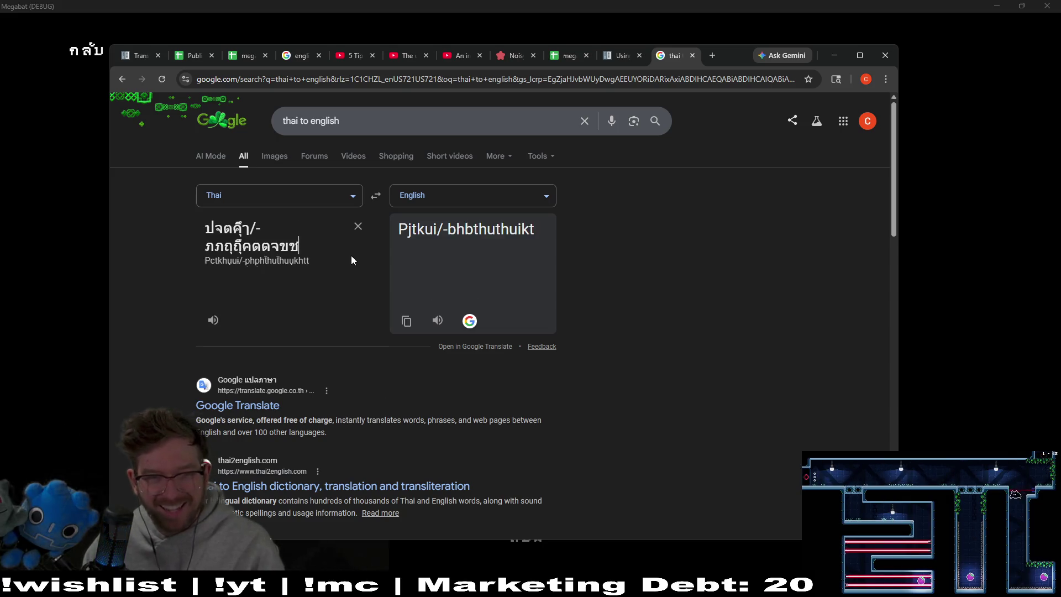
type("ฟๆไำ")
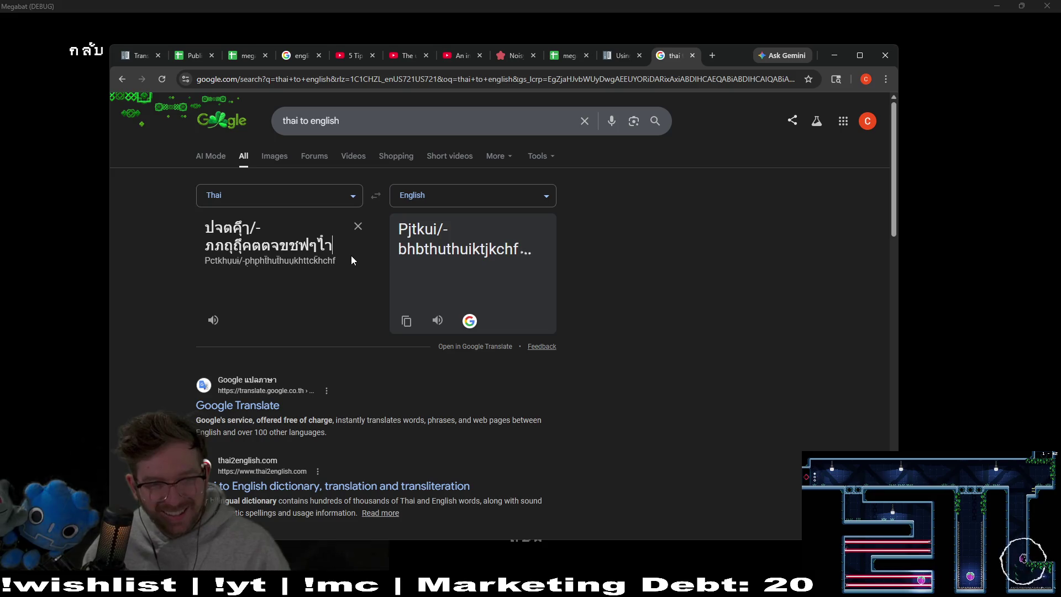
type("พะรีรี")
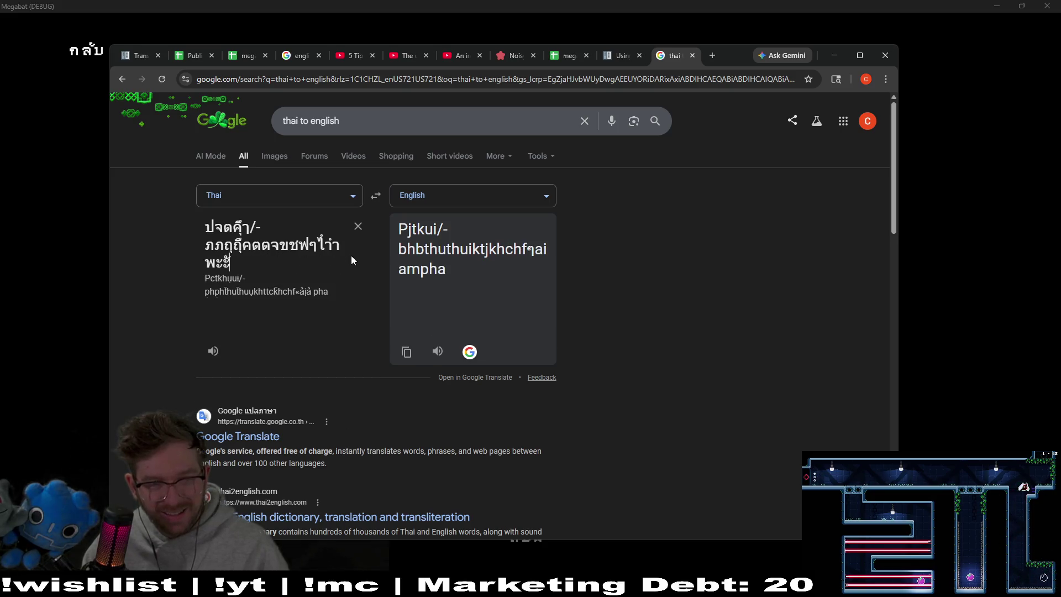
type("รน")
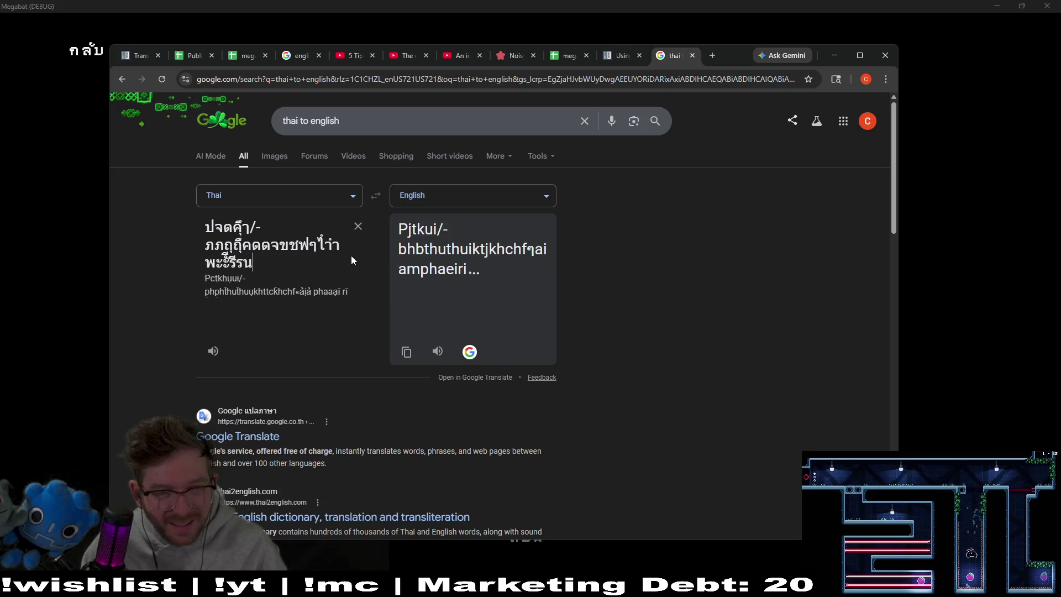
type("นยบล")
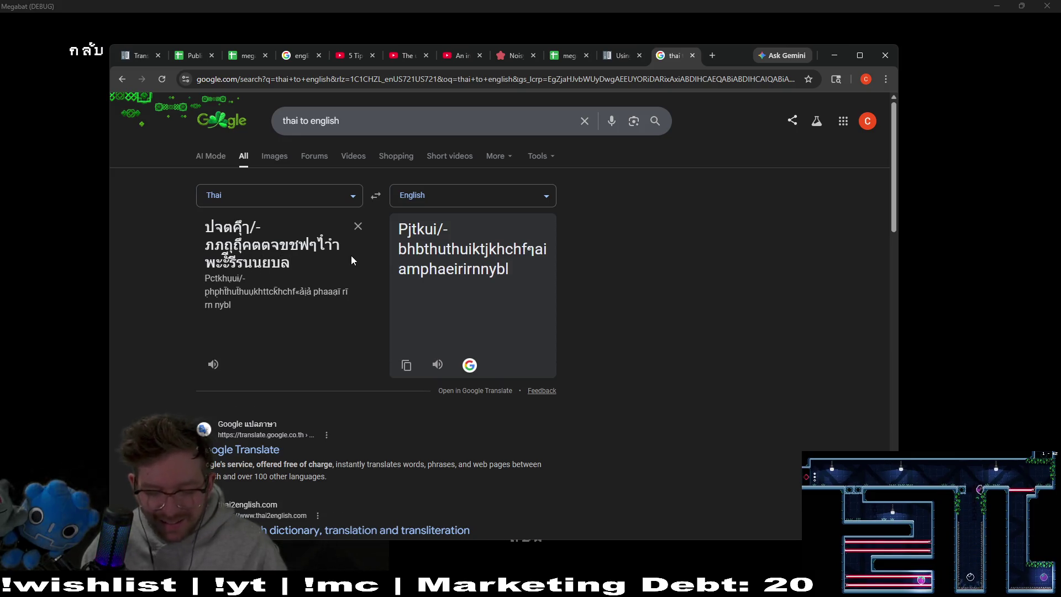
type("งวสวสา้")
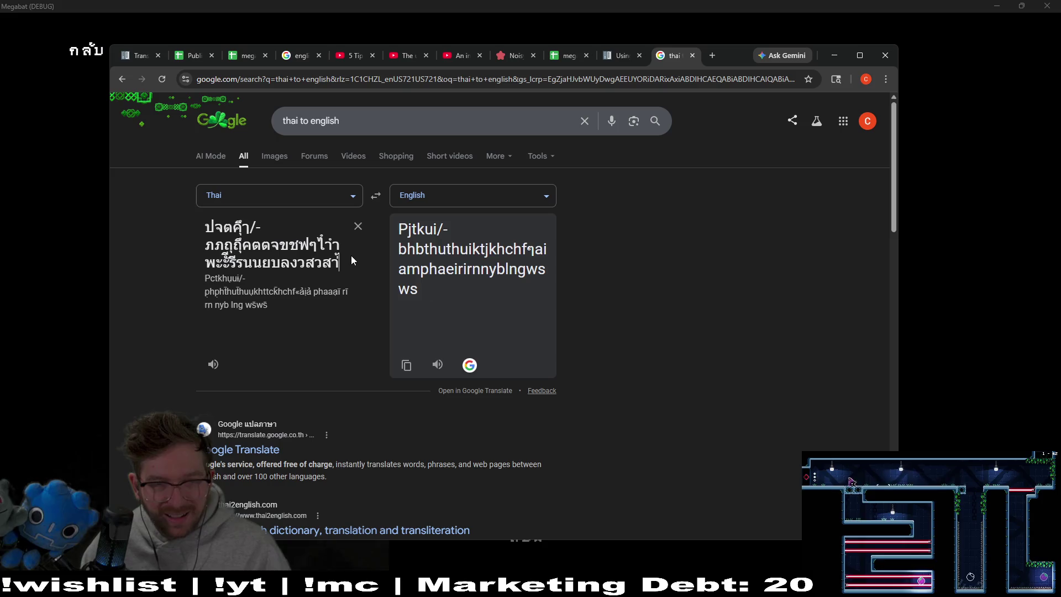
type("าาส")
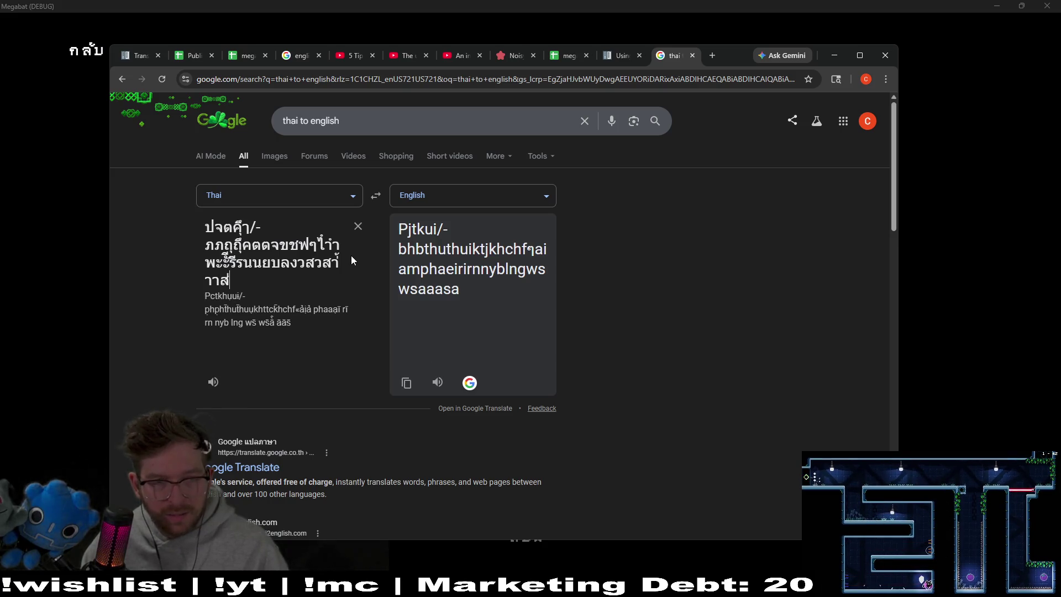
key("BackSpace")
key("BackSpace")
key("BackSpace")
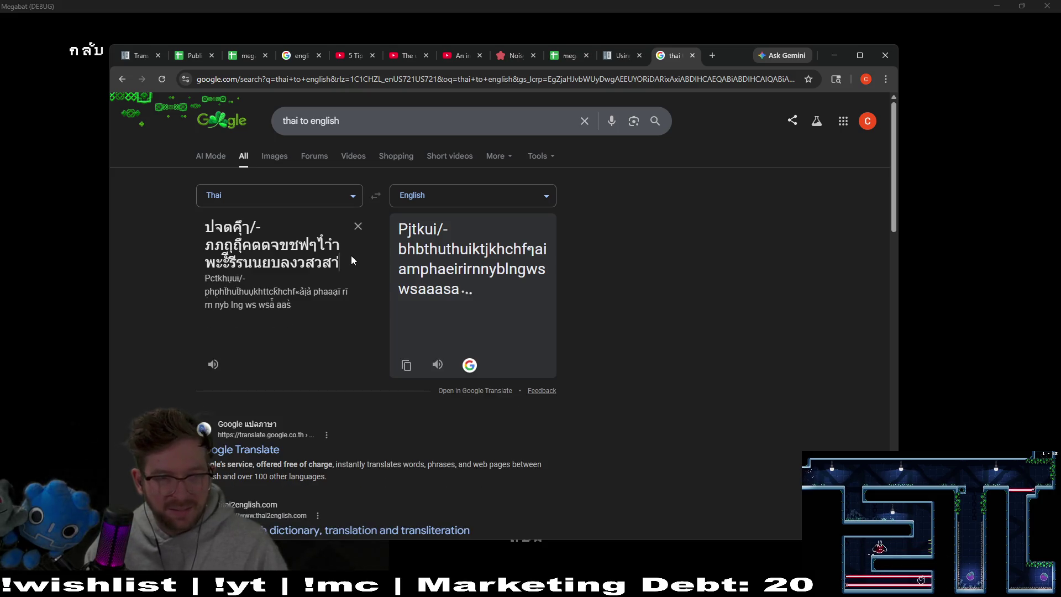
key("BackSpace")
key("BackSpace")
key("BackSpace")
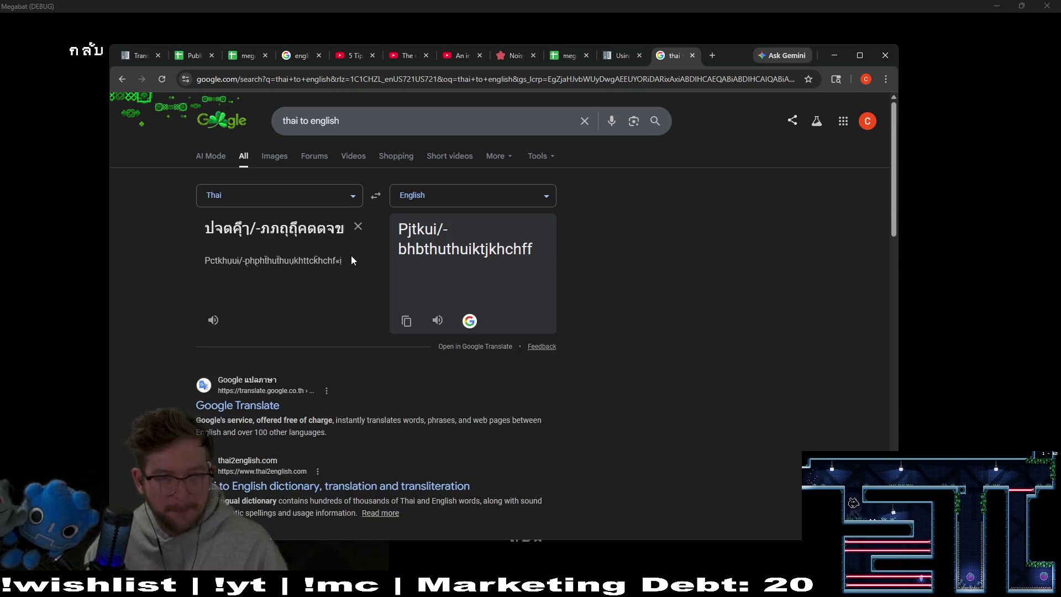
key("BackSpace")
key("BackSpace")
key("BackSpace")
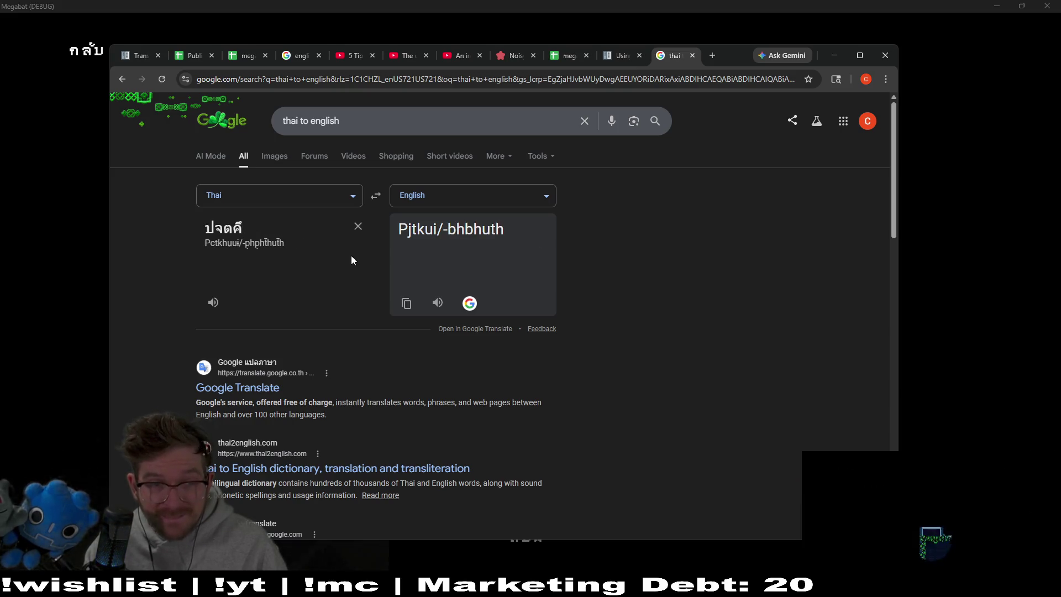
type("่")
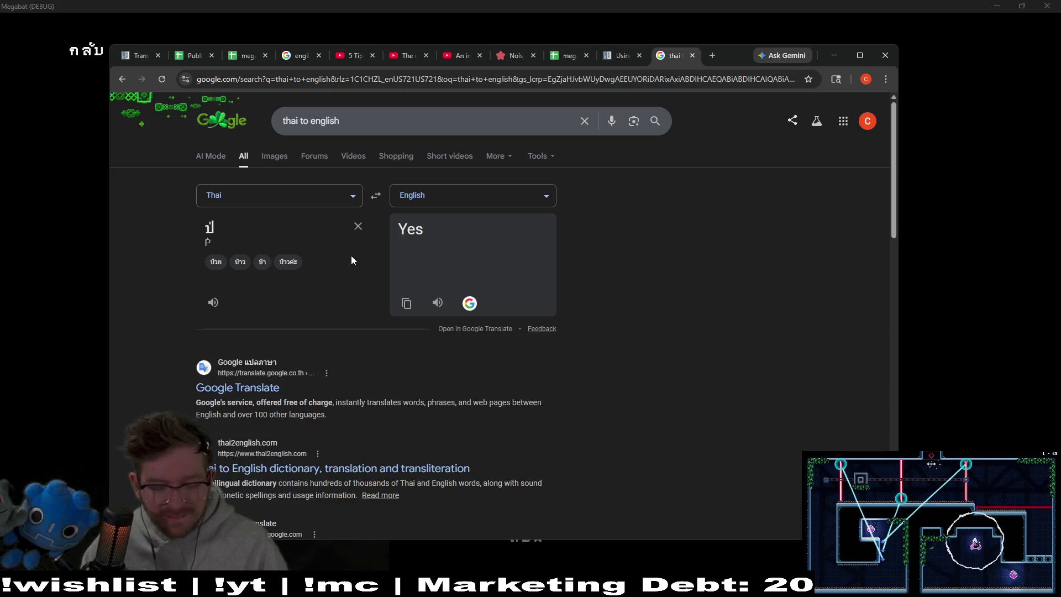
type("า")
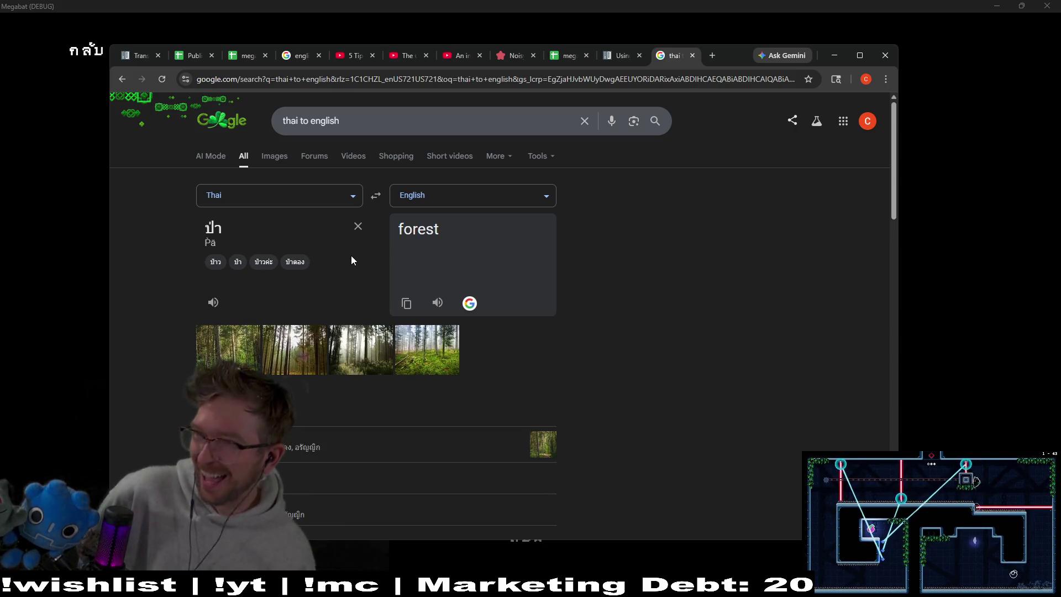
left_click(214, 305)
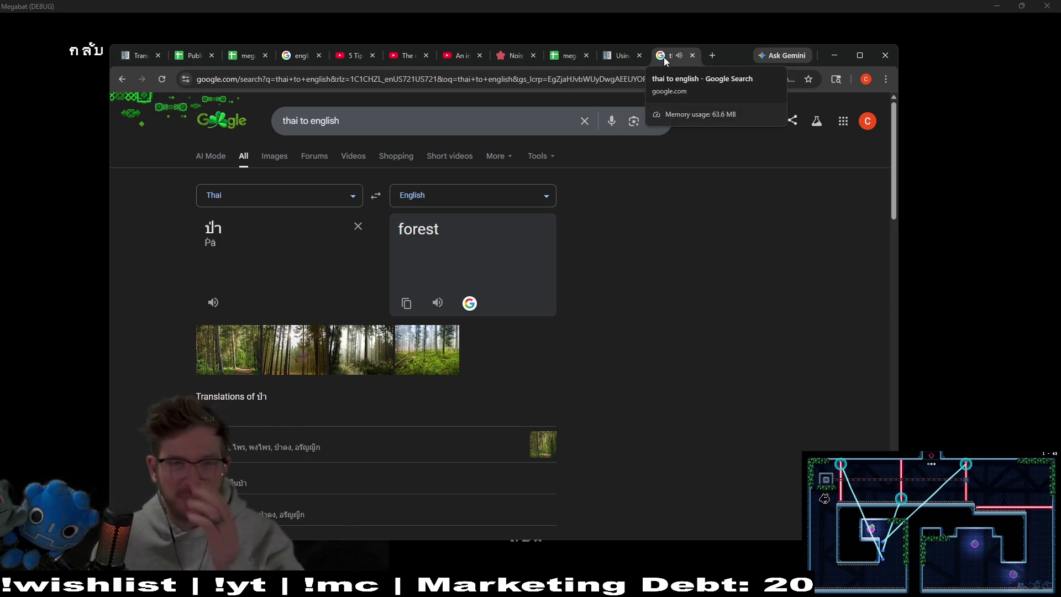
Return to the game and start Standard time-trial level 01 of the first tower
left_click(835, 55)
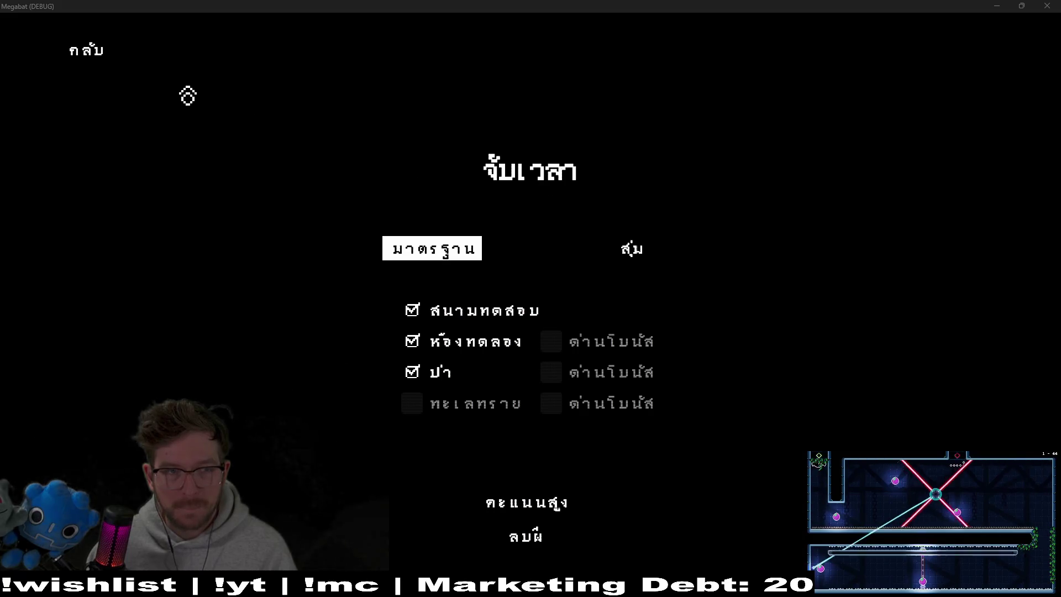
left_click(88, 64)
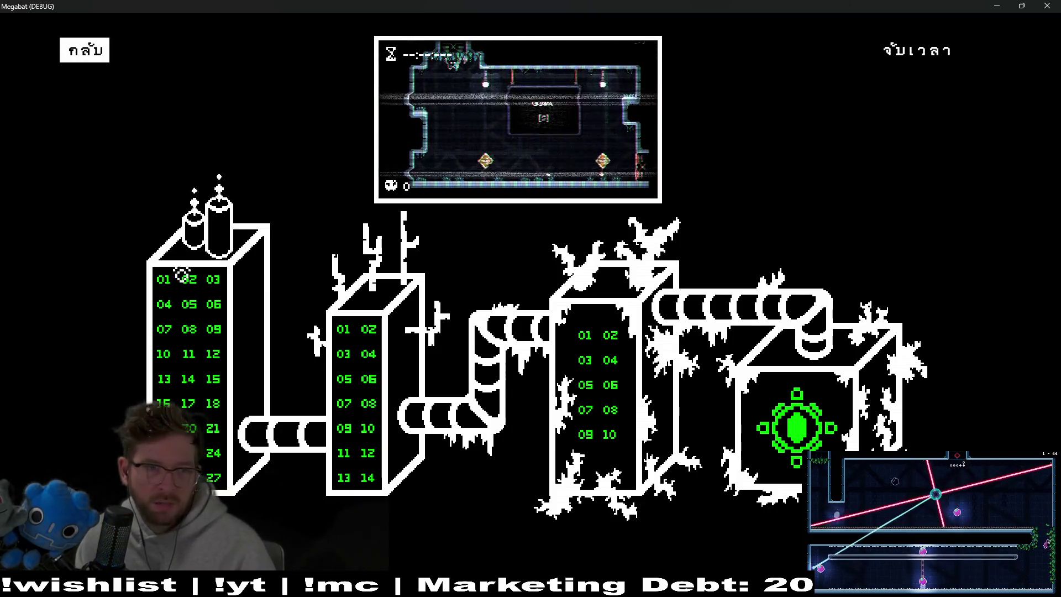
left_click(163, 279)
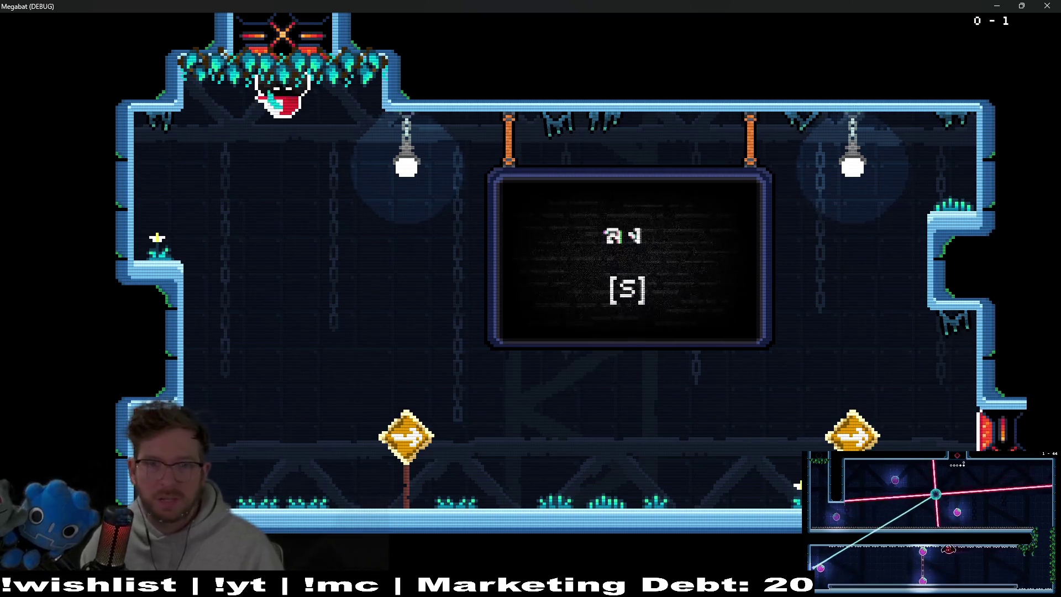
Guide the bat around the first room's sign and along the ceiling to the exit
key("d")
key("d")
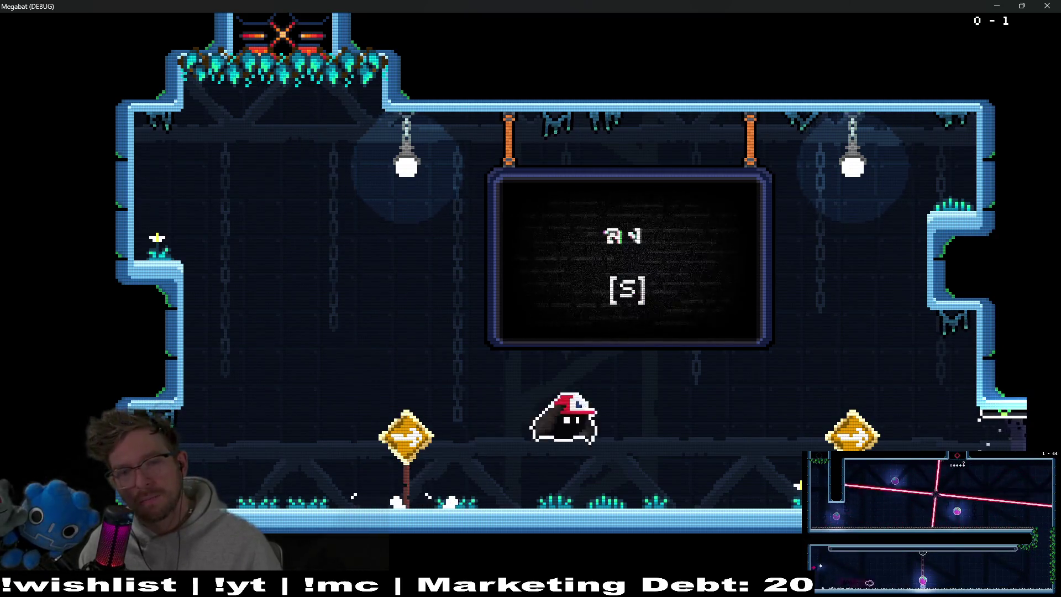
key("a")
key("w")
key("a")
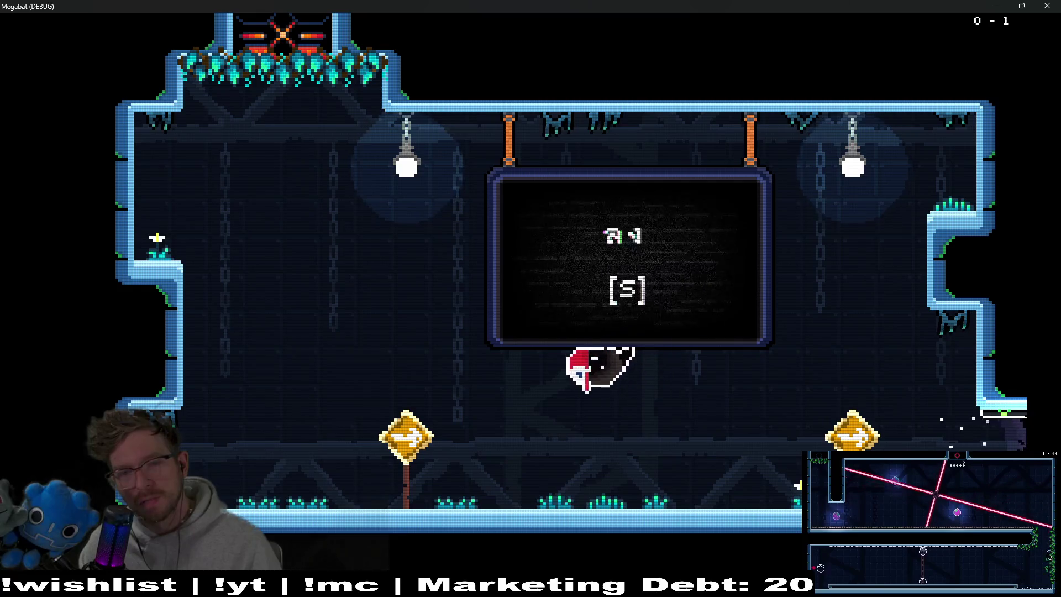
key("w")
key("d")
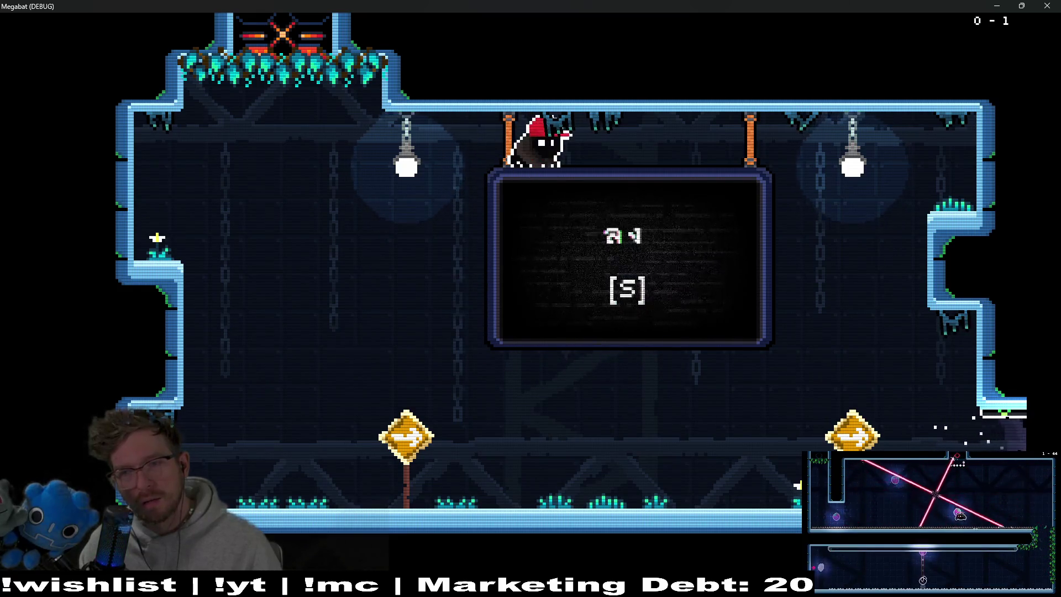
key("a")
key("s")
key("space")
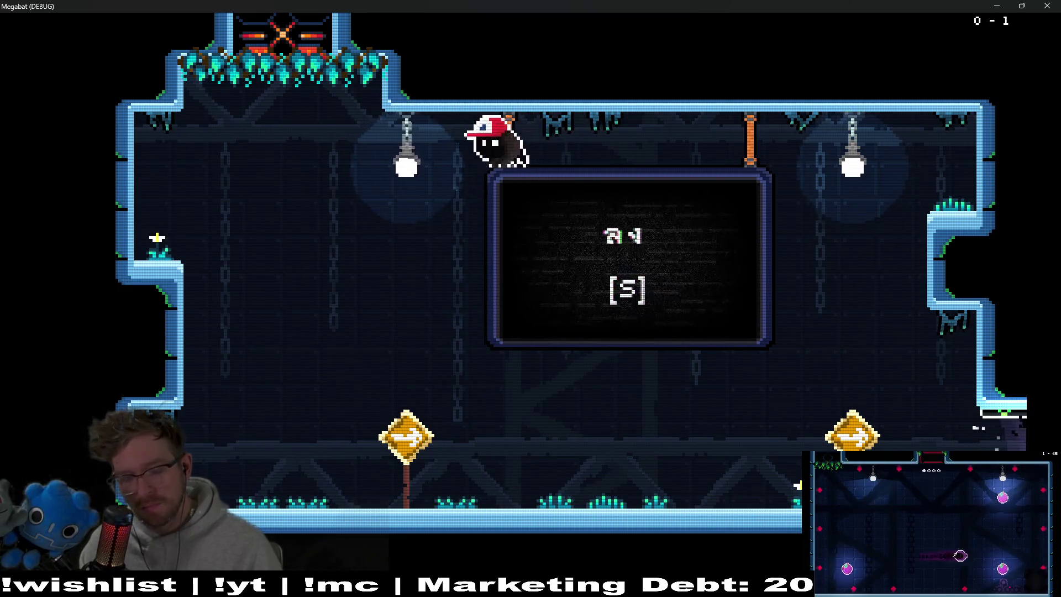
key("space")
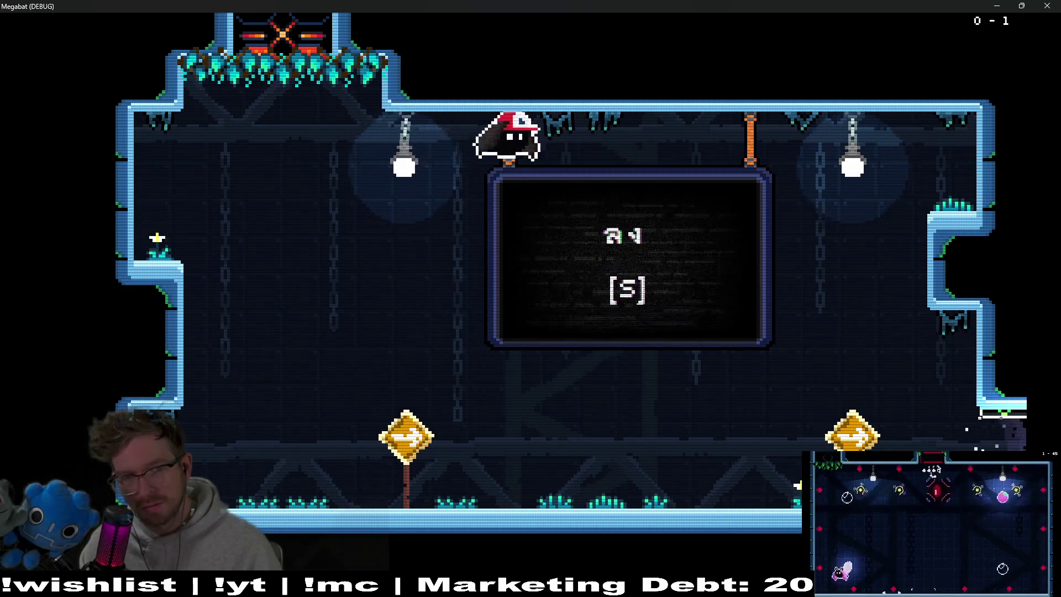
key("d")
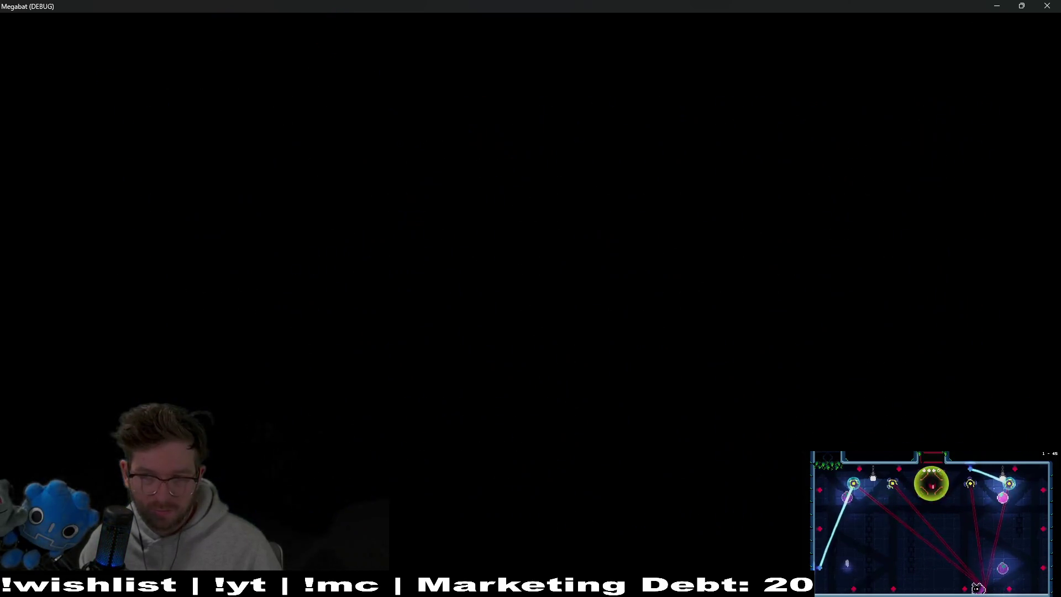
key("d")
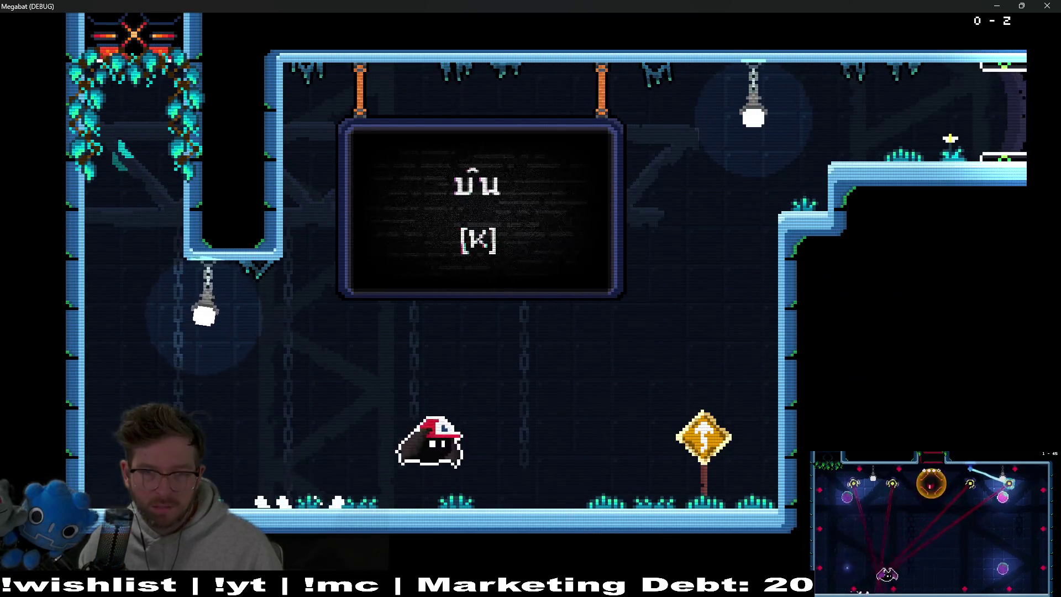
key("k")
key("k")
key("a")
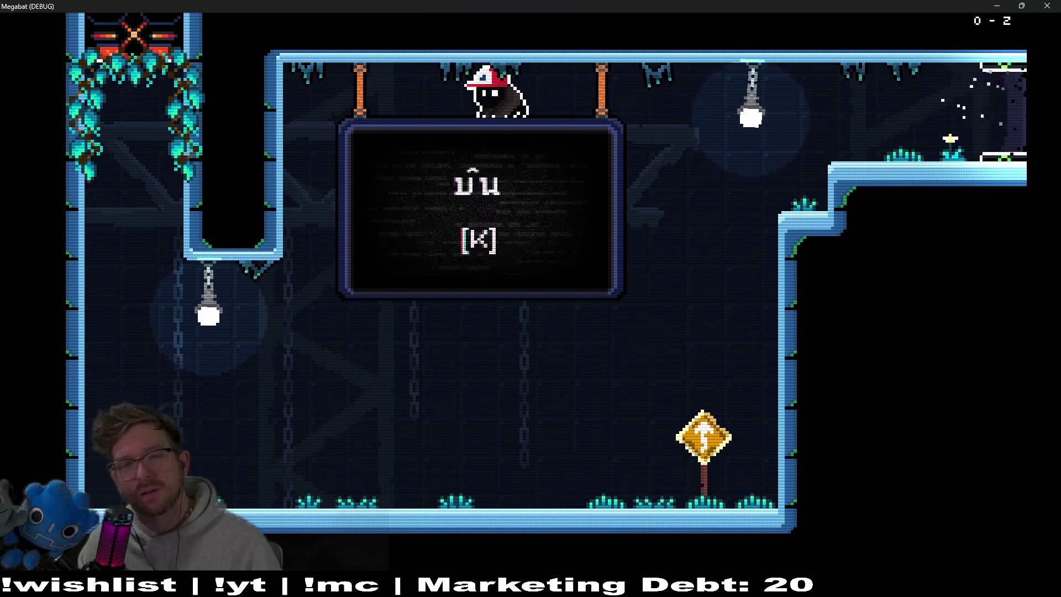
key("d")
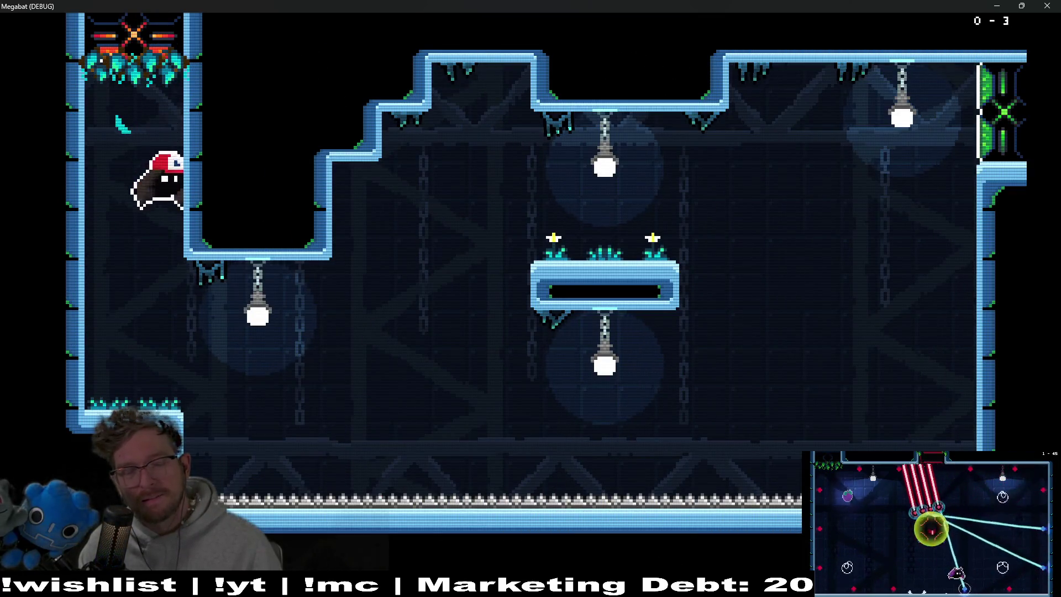
Fly the bat through the next rooms and lower corridor, then close the game window
key("d")
key("d")
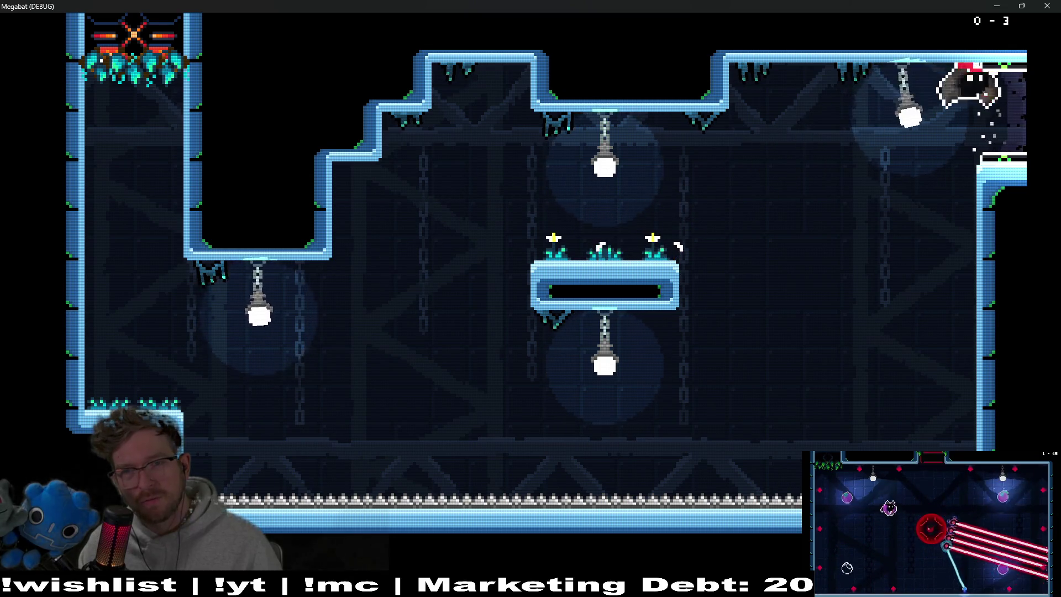
key("d")
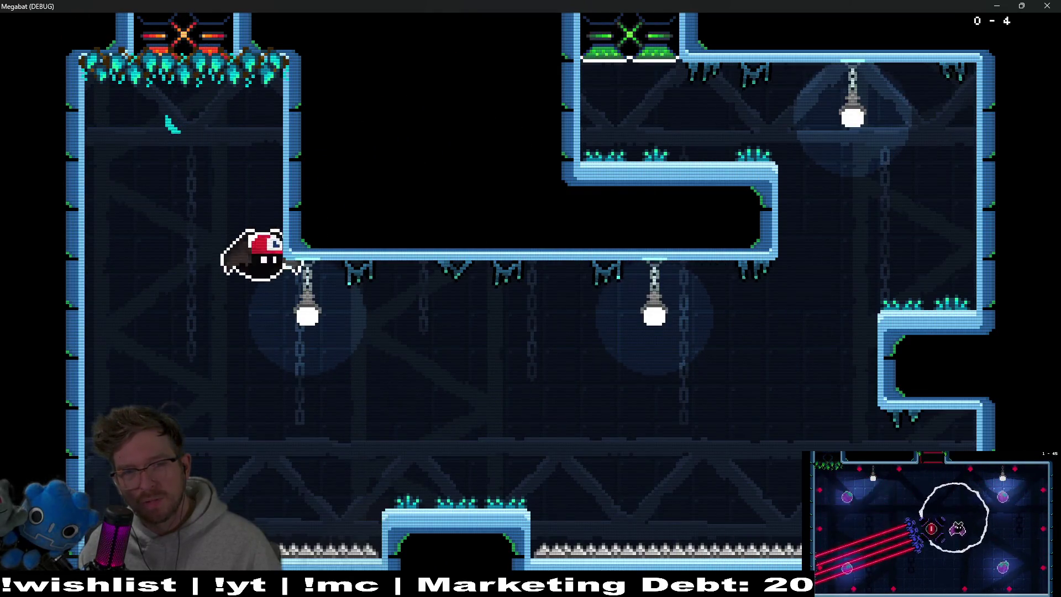
key("d")
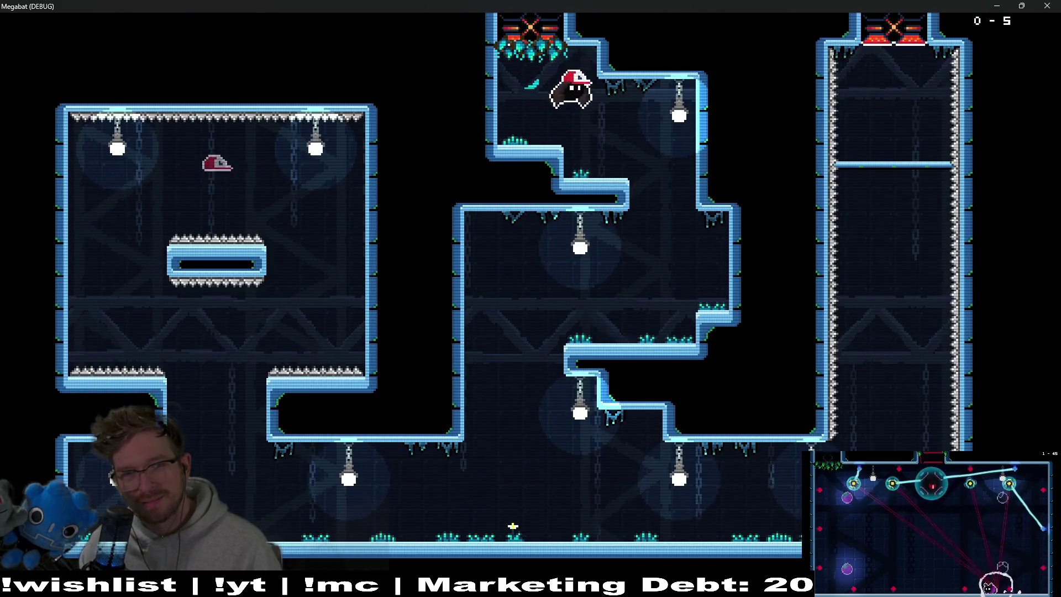
key("a")
key("d")
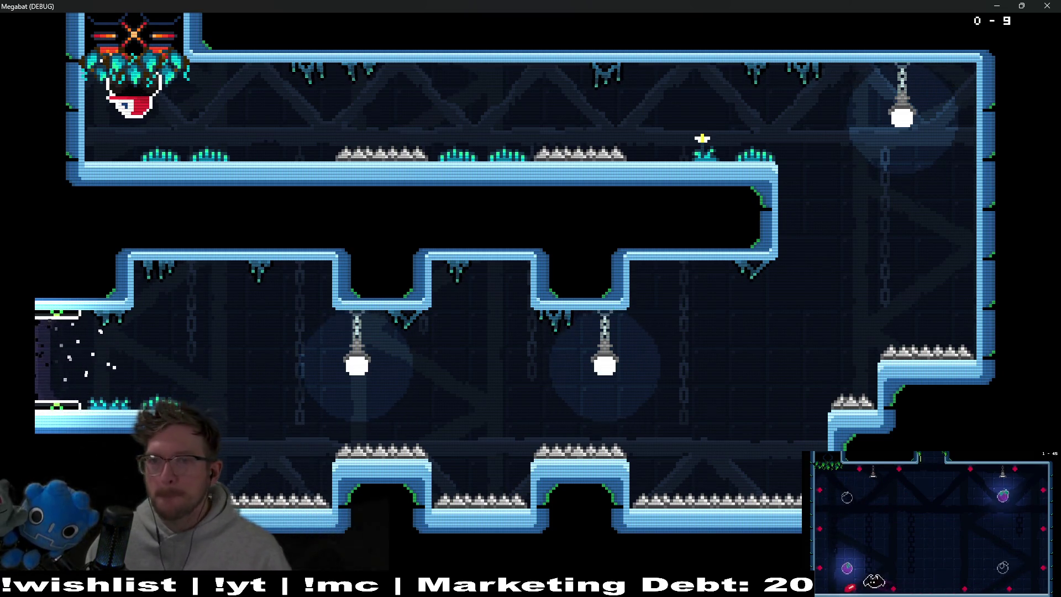
left_click(1042, 6)
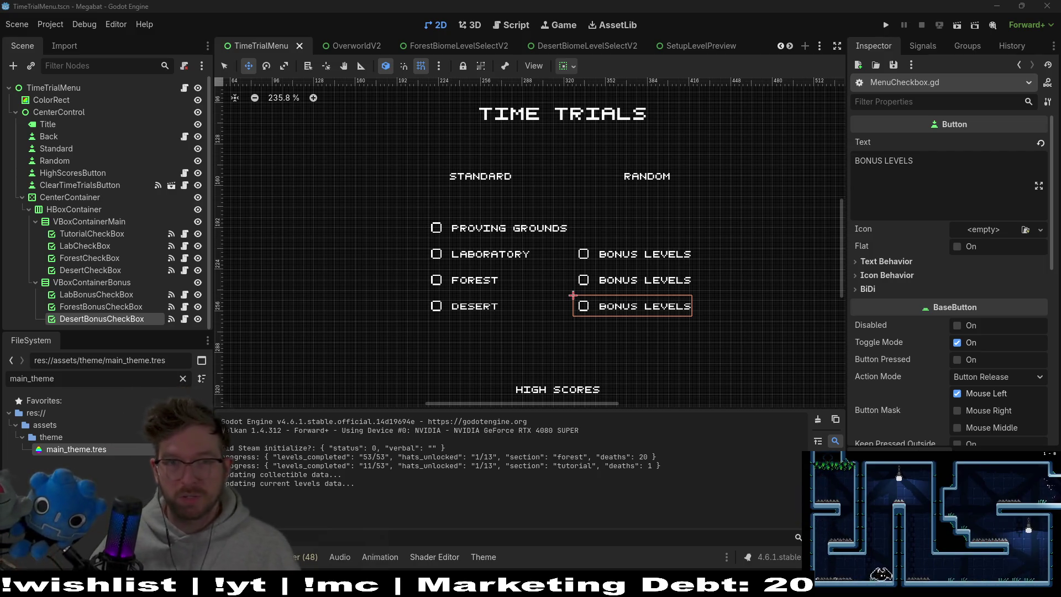
Quick-open the ThanksForPlaying script by searching 'thanks'
key("shift+alt+o")
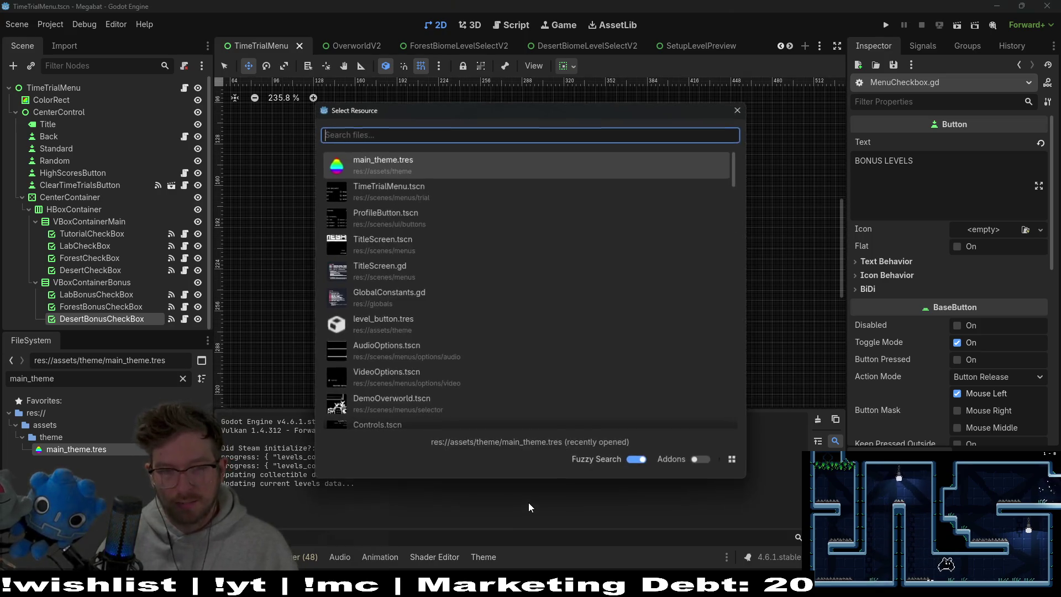
type("thanks")
key("Return")
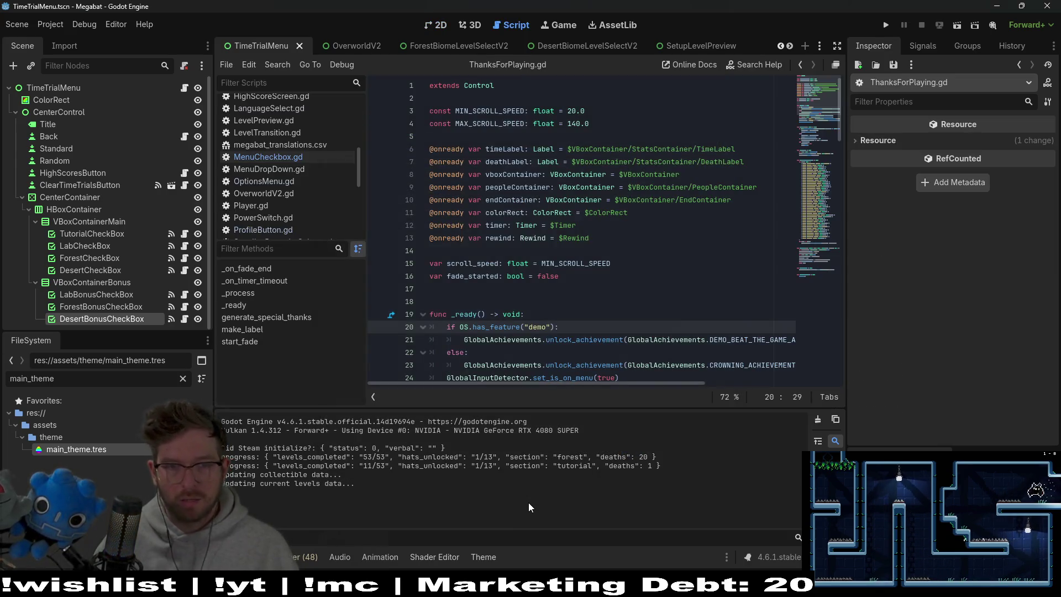
In the 2D view, search 'thanksforplay' and open the ThanksForPlaying.tscn scene
left_click(440, 26)
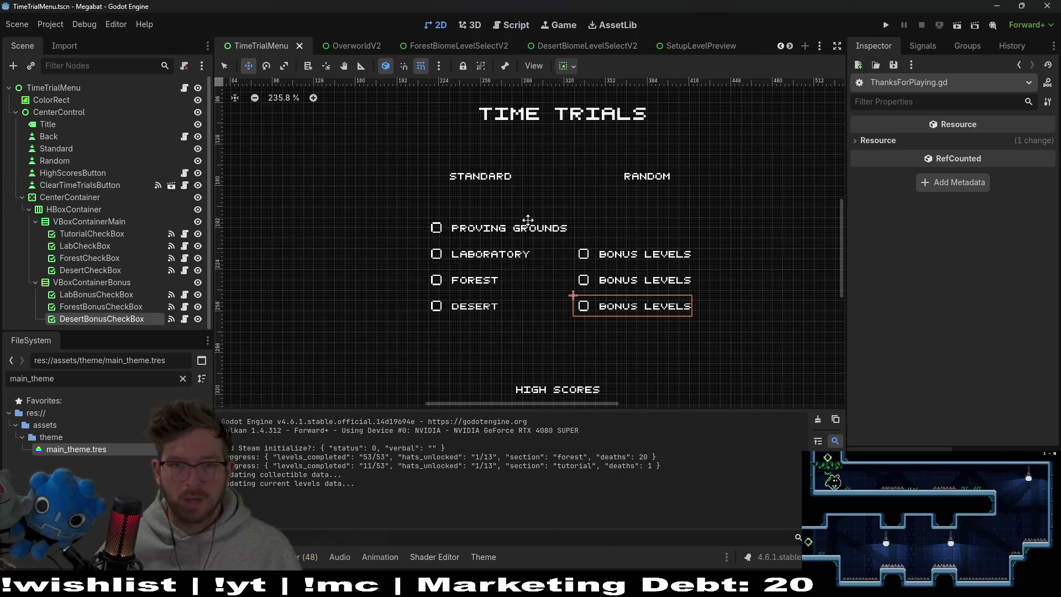
key("shift+alt+o")
type("thanksforplay")
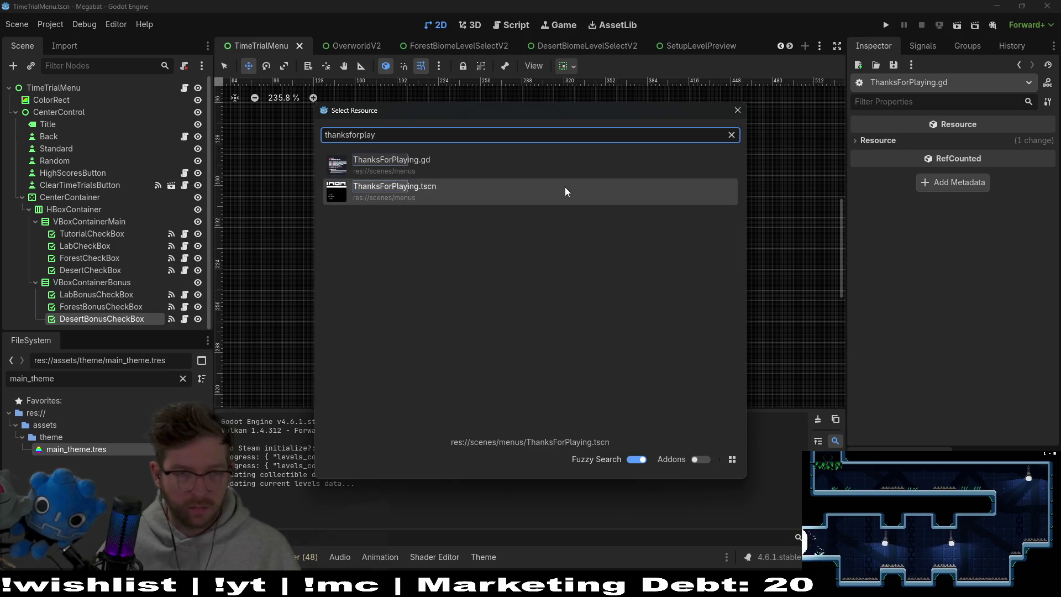
double_click(565, 192)
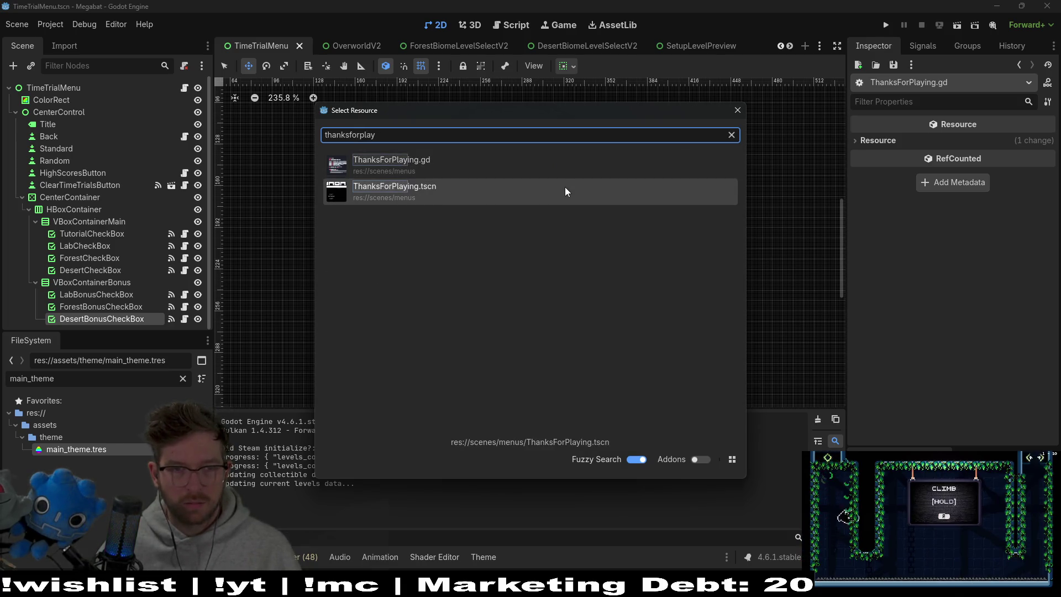
Inspect the credits tree, then collapse StatsContainer, DeveloperContainer and PeopleContainer
scroll(531, 221, "down", 5)
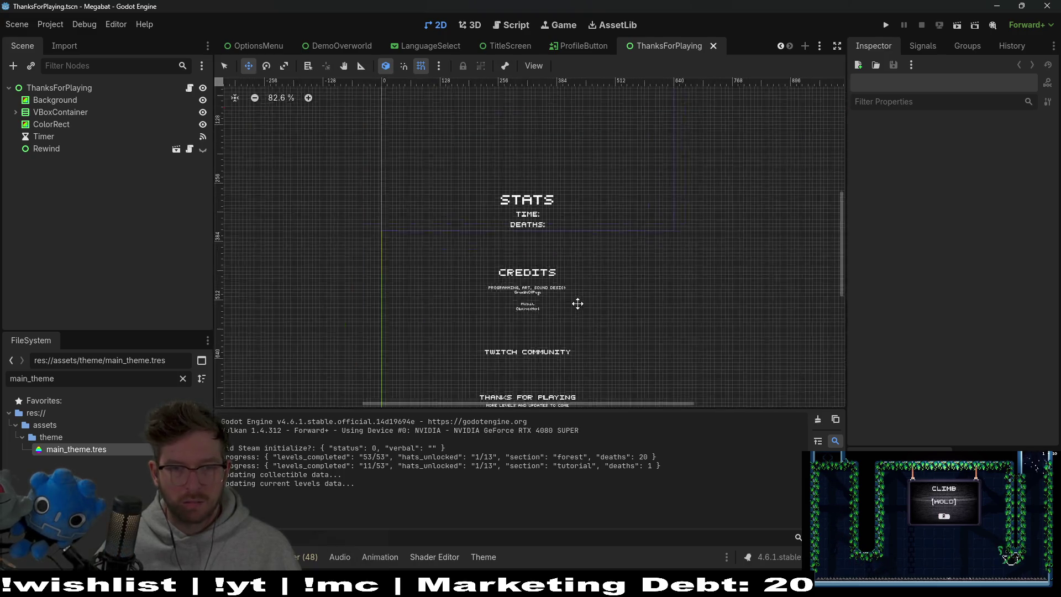
scroll(590, 220, "up", 4)
scroll(536, 291, "up", 3)
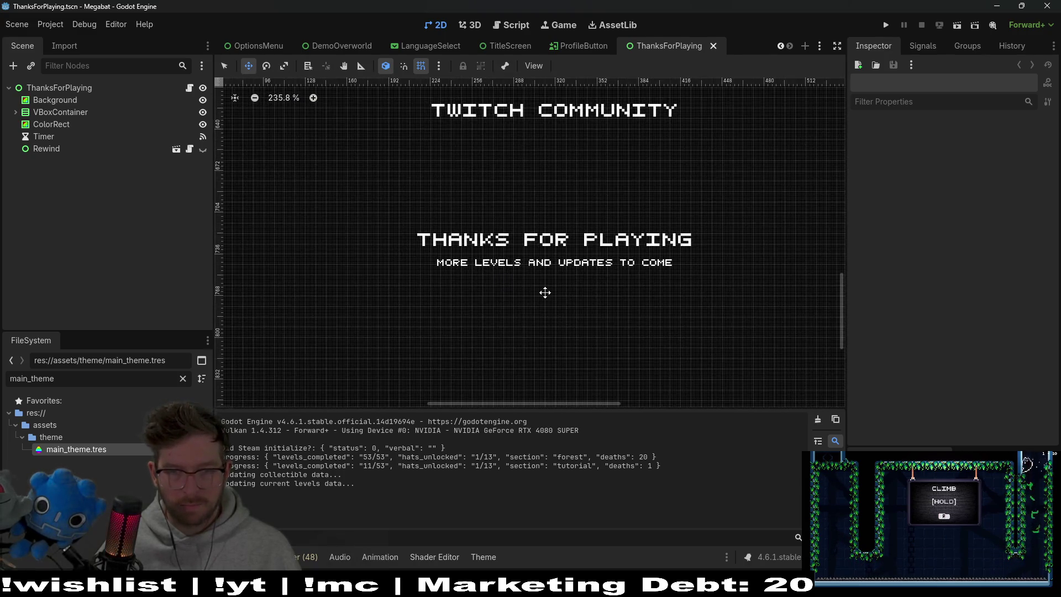
scroll(538, 270, "up", 1)
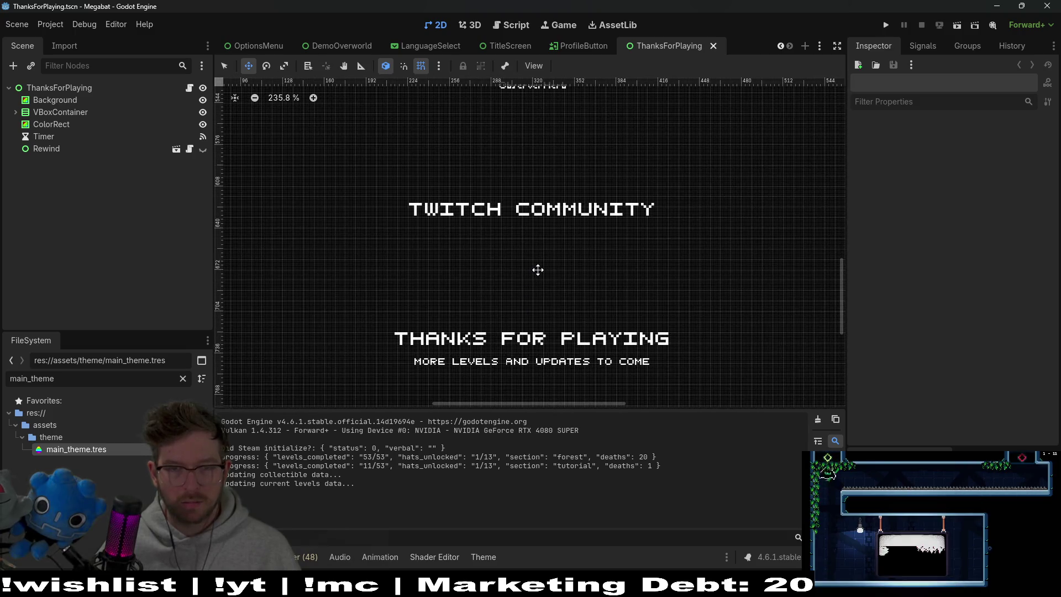
scroll(551, 220, "up", 5)
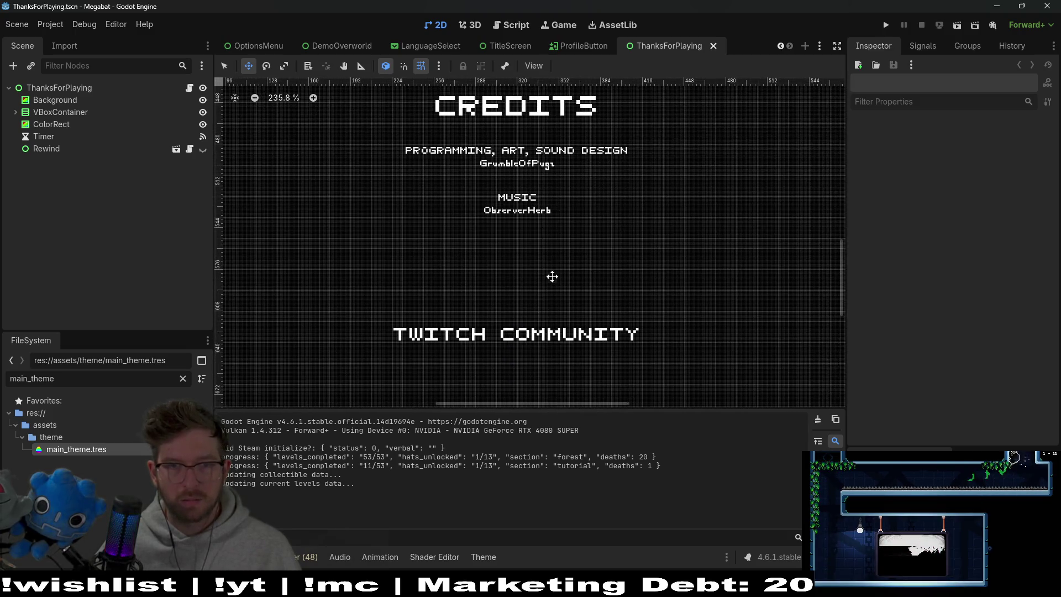
scroll(554, 300, "down", 2)
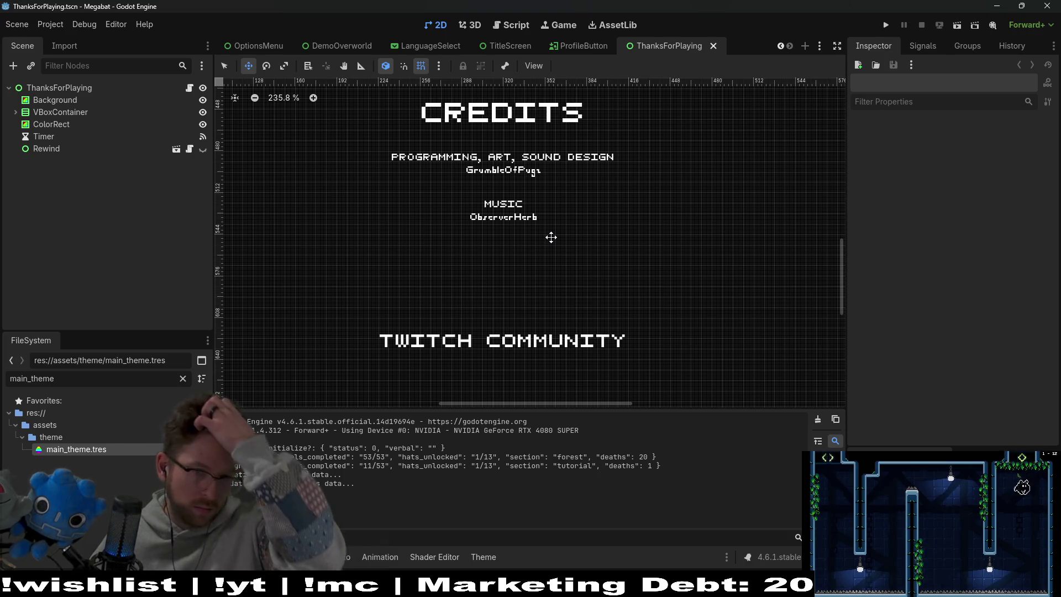
left_click(16, 113)
left_click(50, 124)
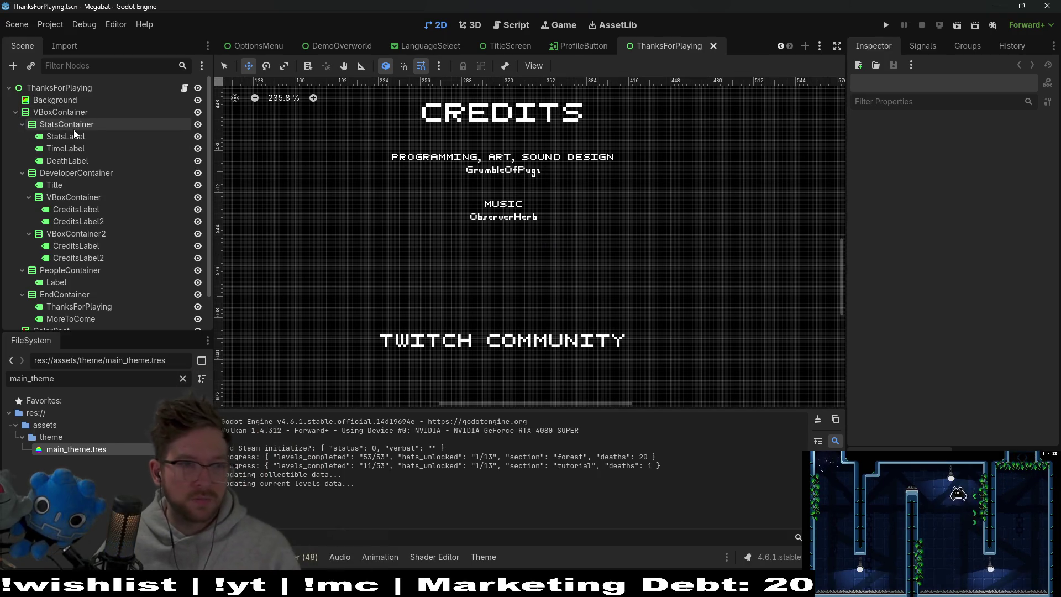
left_click(22, 125)
left_click(51, 136)
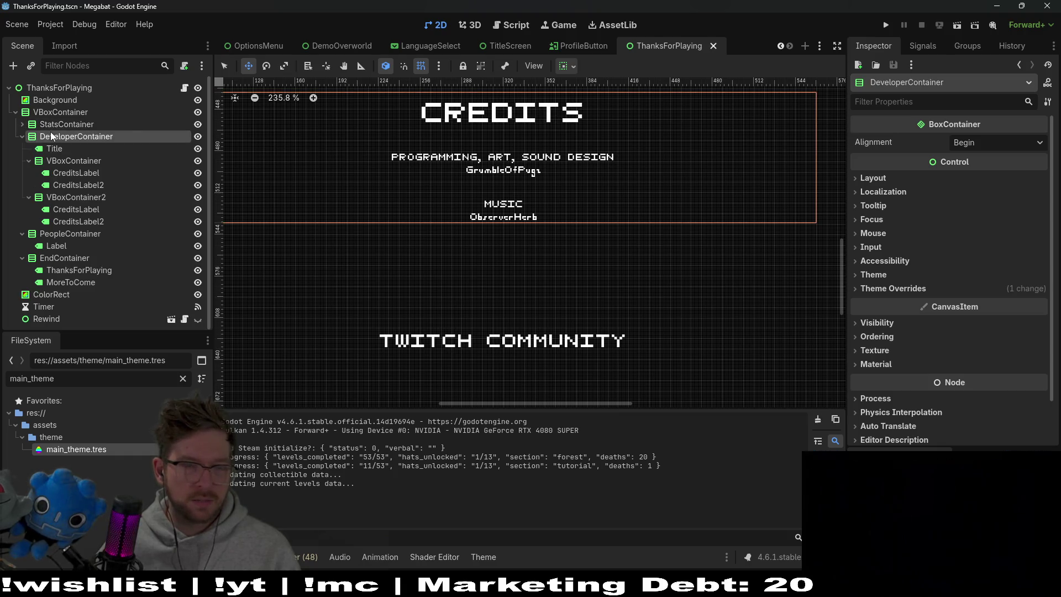
left_click(22, 137)
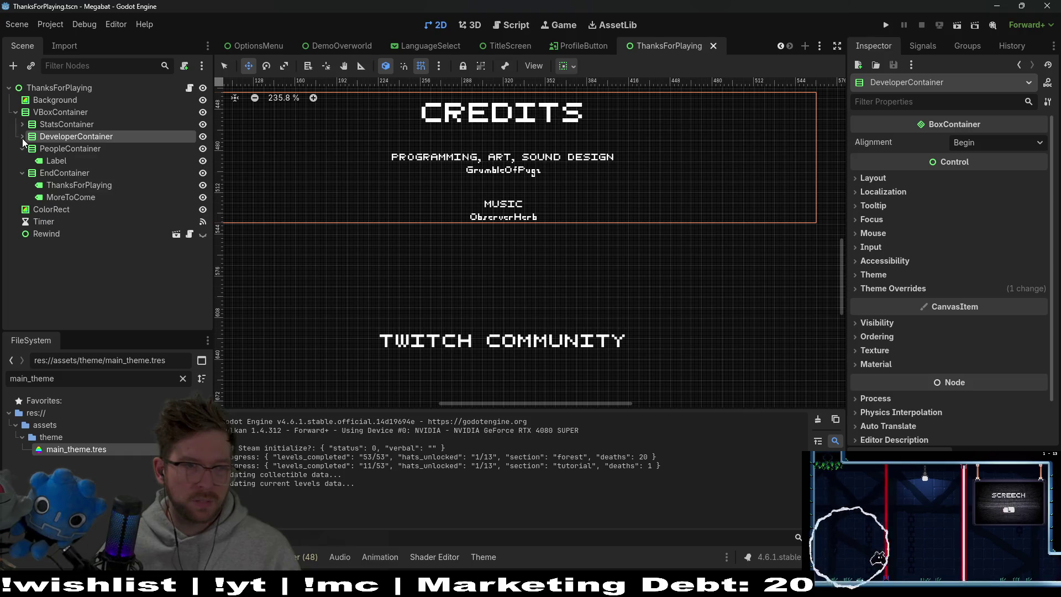
left_click(22, 149)
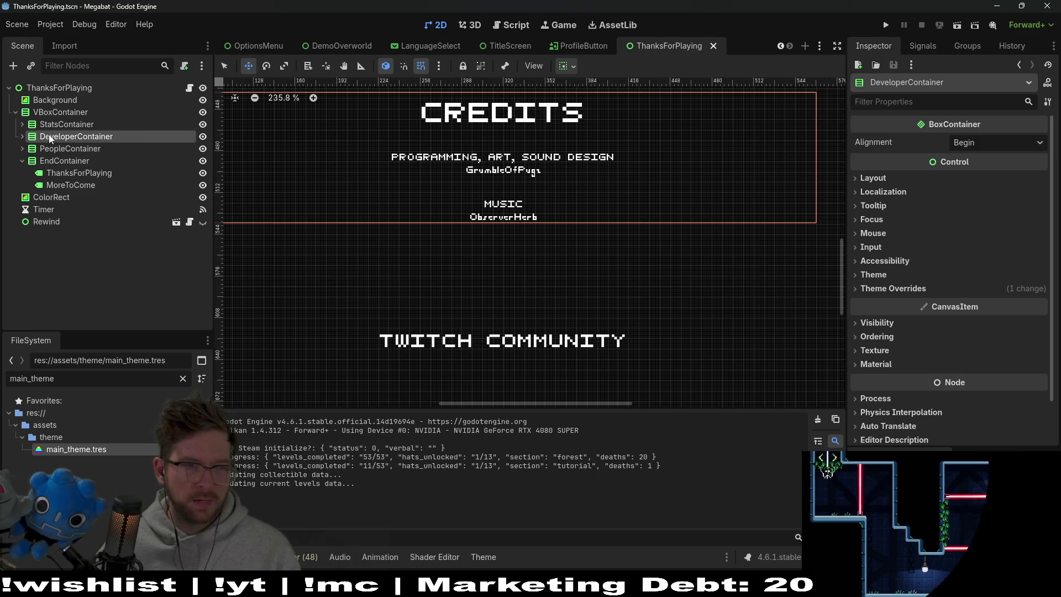
Add a child VBoxContainer to the main VBoxContainer and move it between DeveloperContainer and PeopleContainer
left_click(49, 116)
right_click(50, 116)
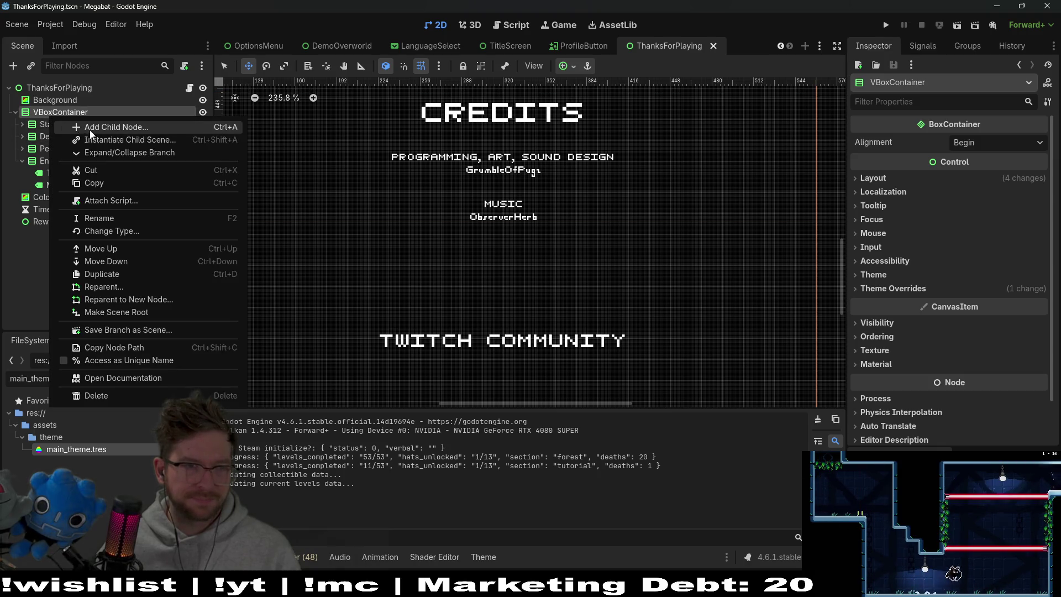
left_click(92, 130)
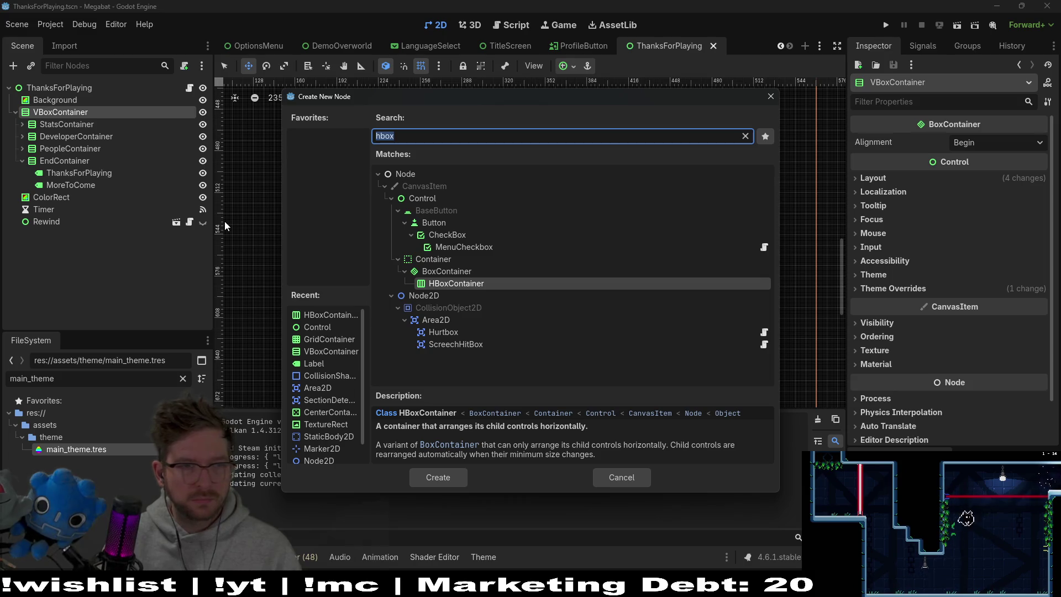
type("vbox")
key("Return")
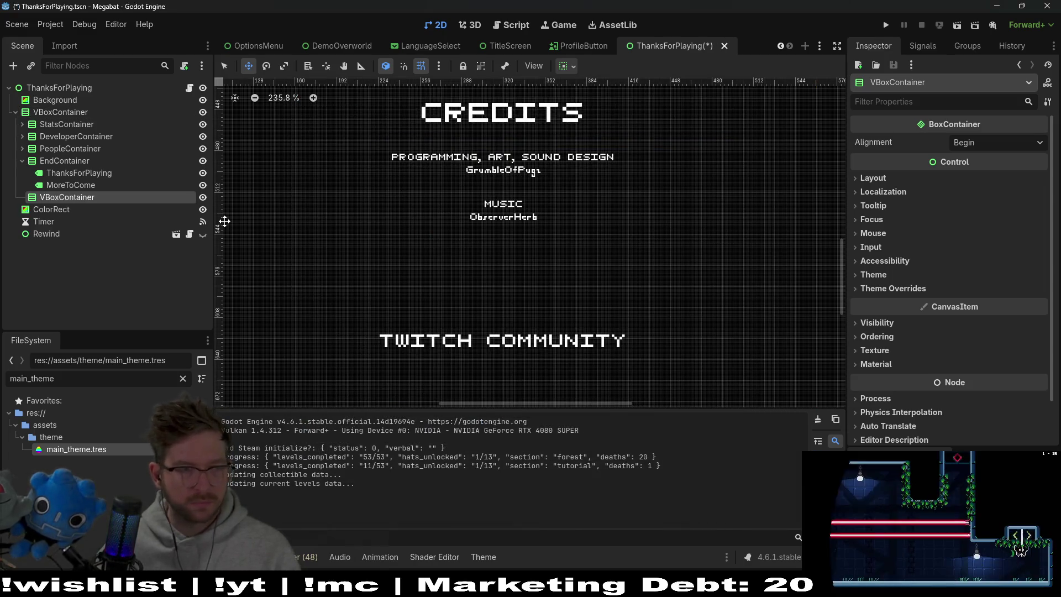
left_click_drag(63, 144, 63, 145)
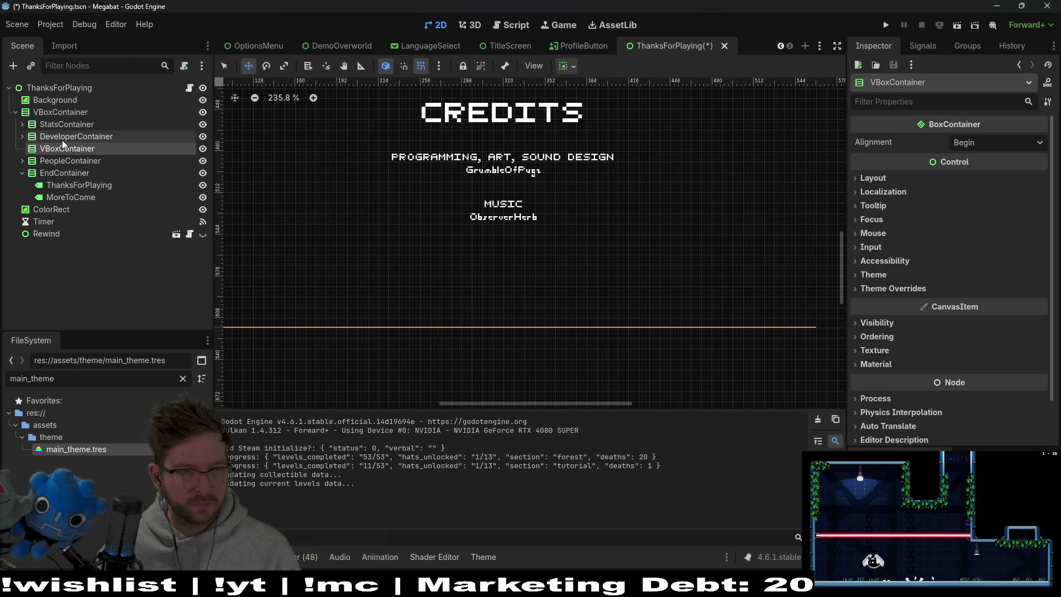
double_click(71, 150)
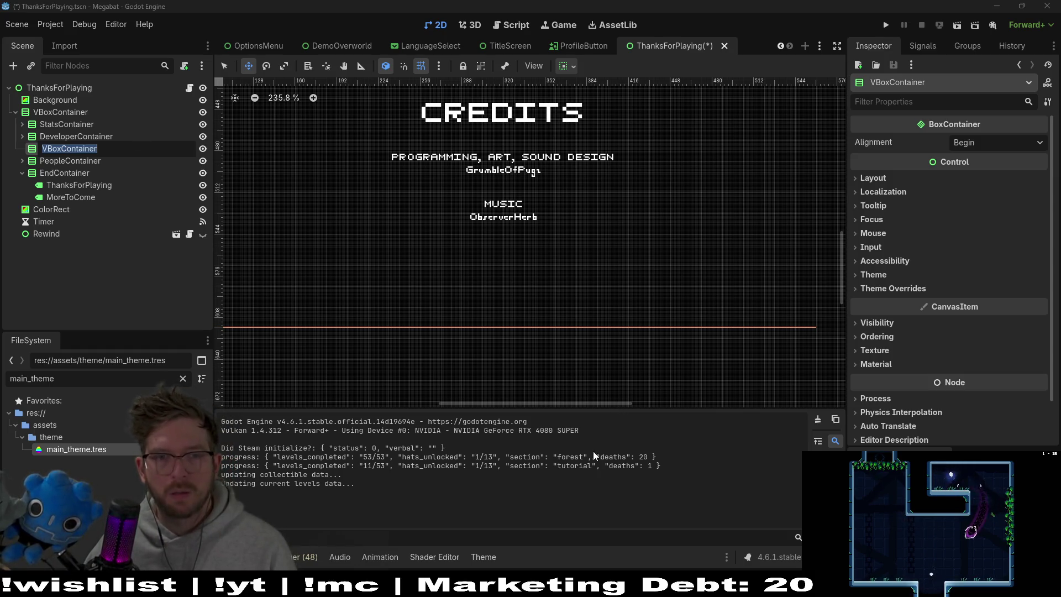
Read the Silver font's credits and license on its itch.io page, then return to Godot
mouse_move(509, 586)
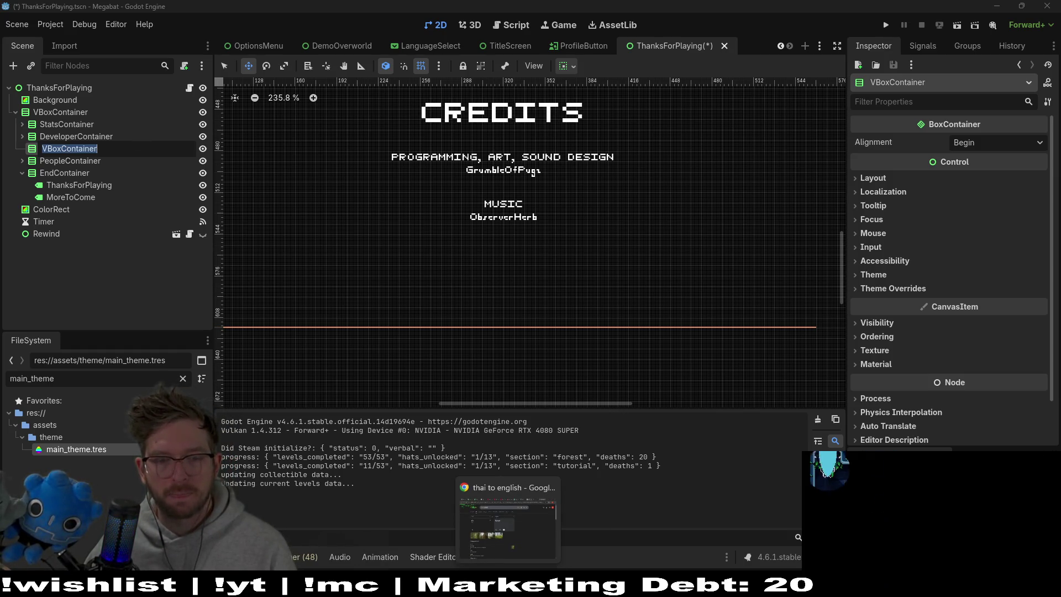
left_click(531, 586)
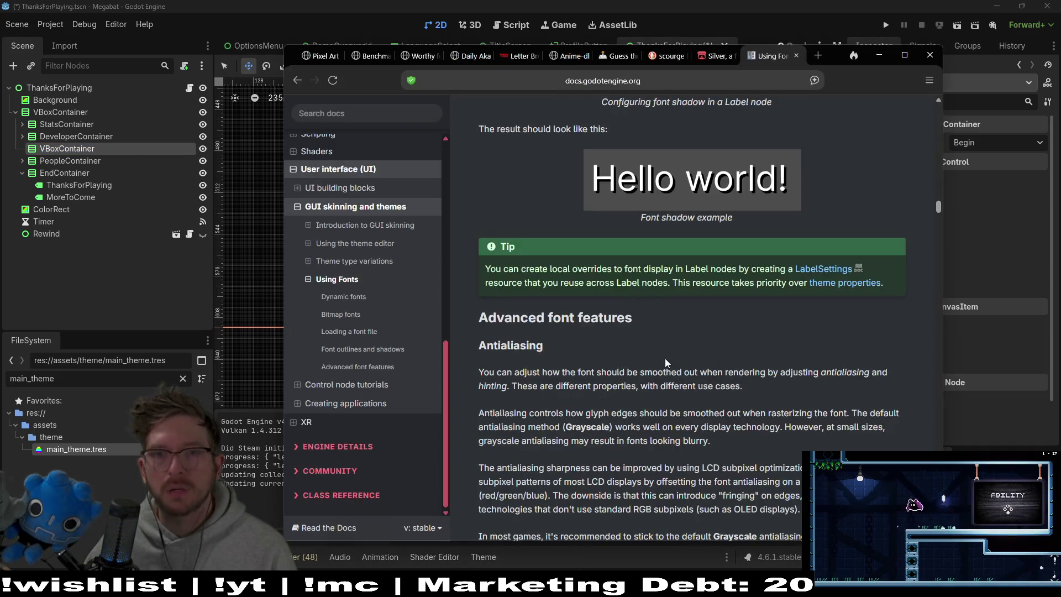
left_click(703, 57)
left_click(668, 83)
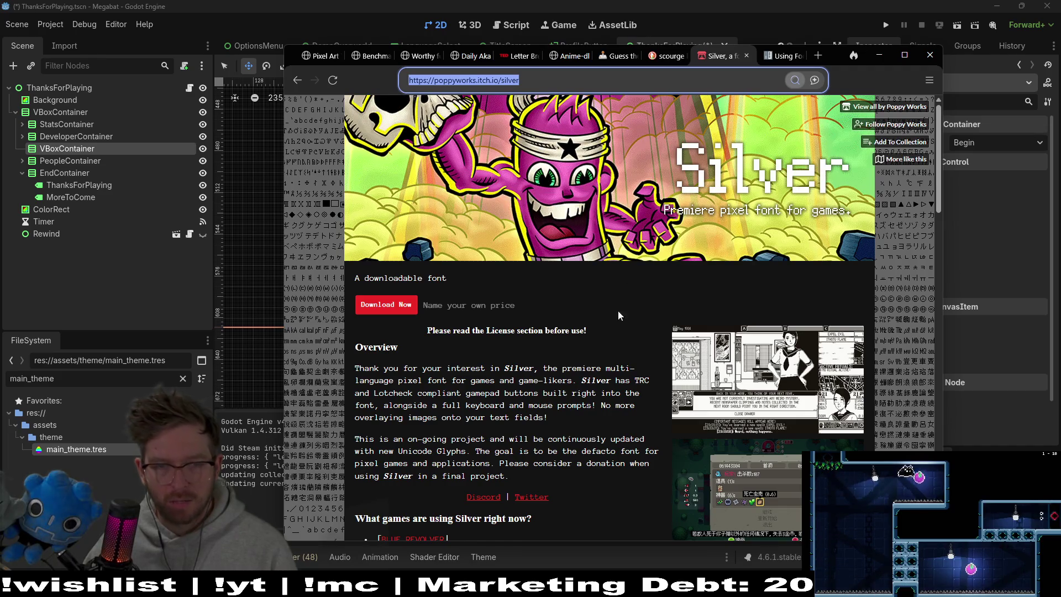
scroll(619, 315, "down", 12)
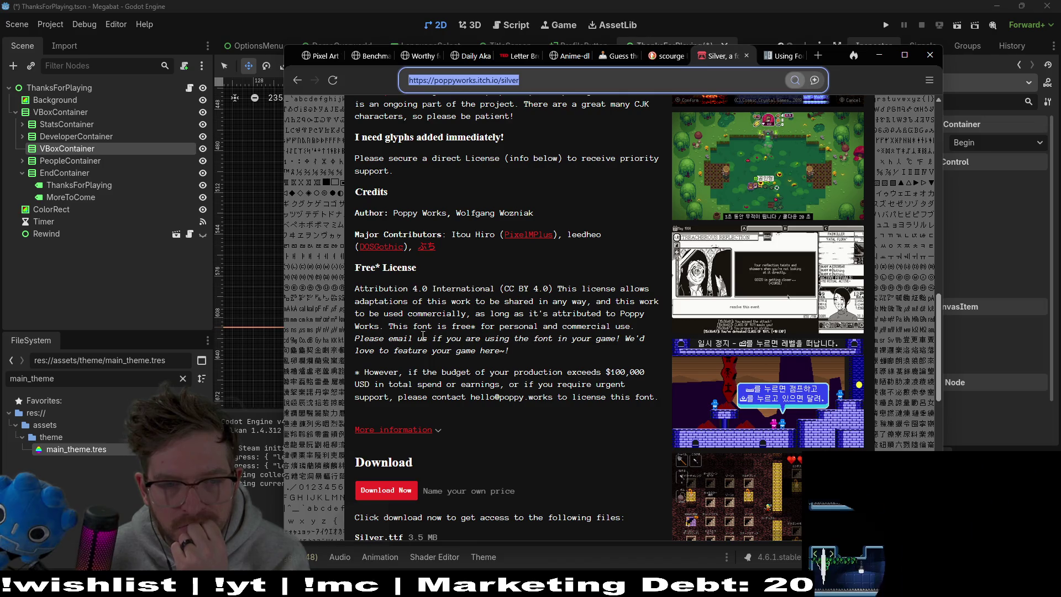
left_click_drag(510, 351, 387, 338)
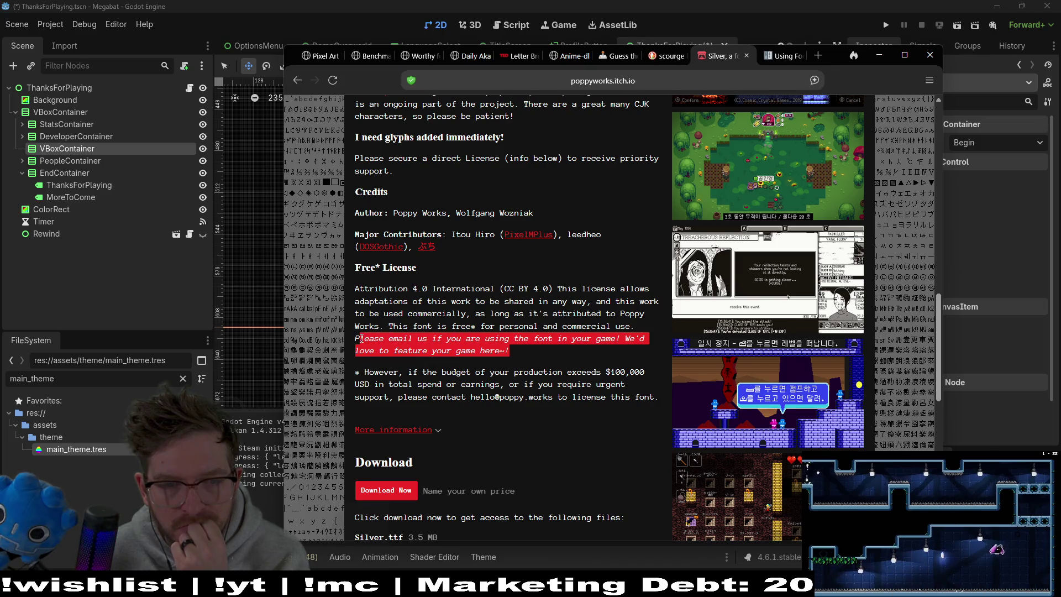
left_click(389, 327)
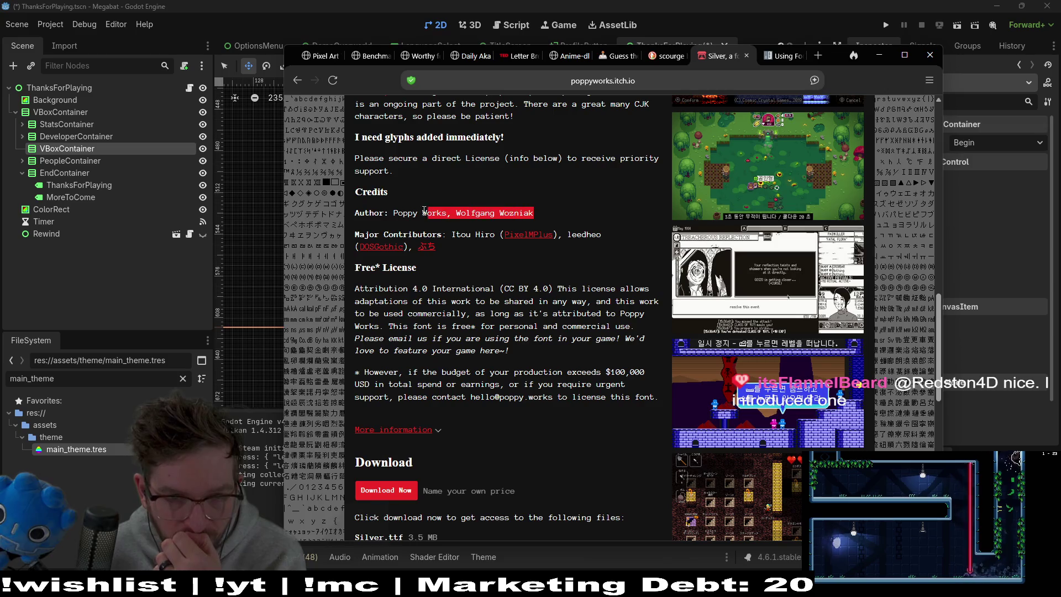
left_click_drag(425, 210, 391, 210)
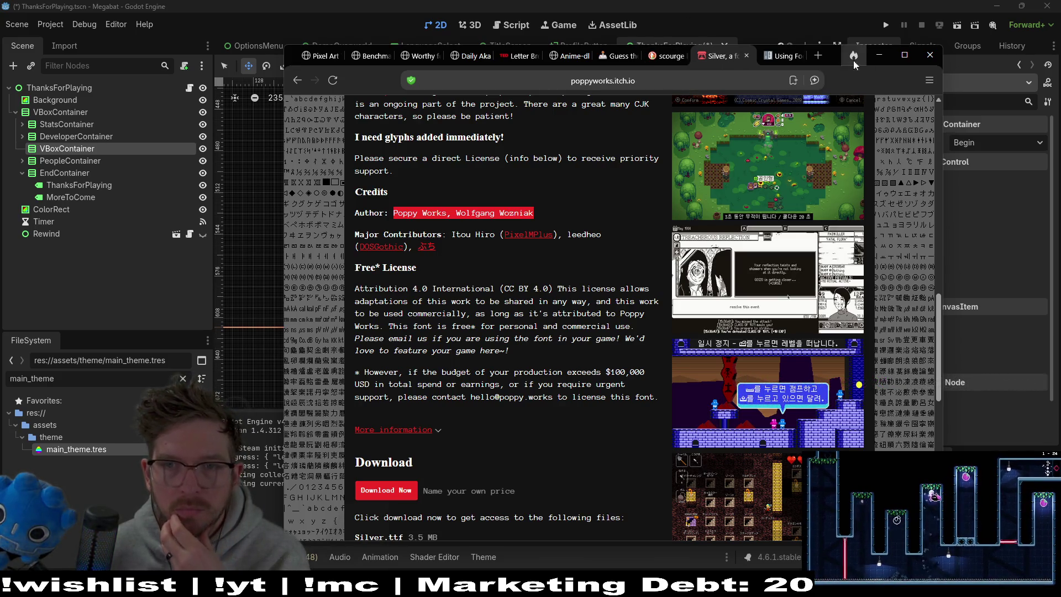
key("alt+Tab")
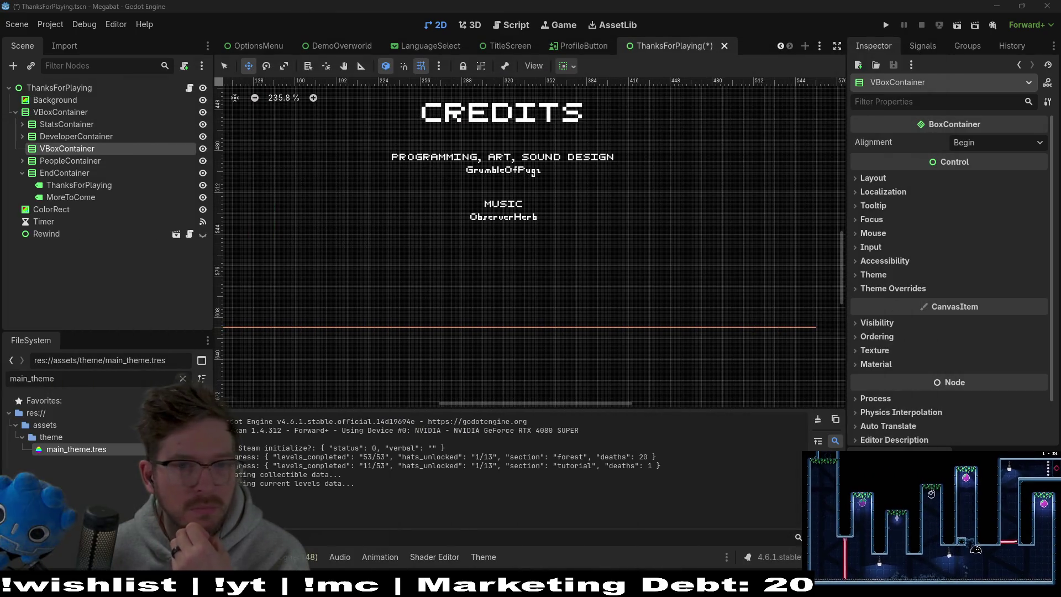
Rename the new container to ToolsConatiner and expand PeopleContainer to show its Label
double_click(64, 151)
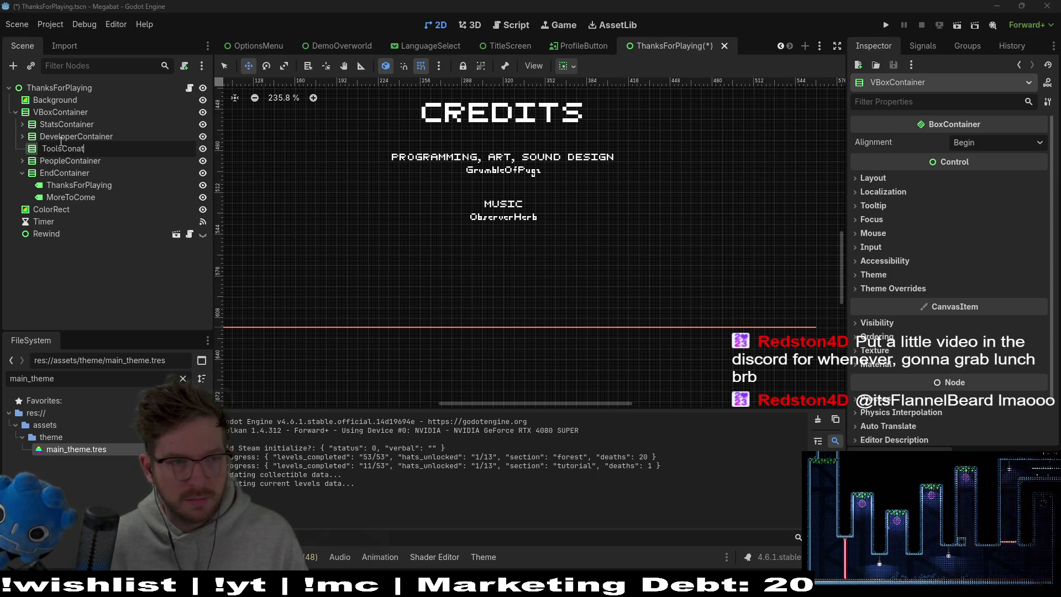
type("iner")
key("Return")
right_click(55, 152)
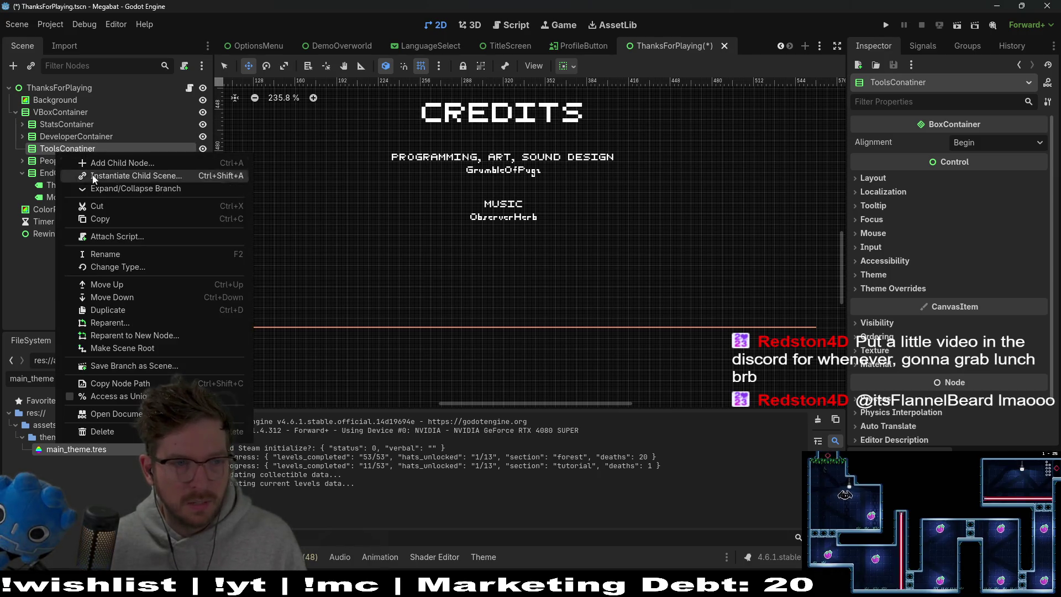
left_click(42, 183)
left_click(23, 163)
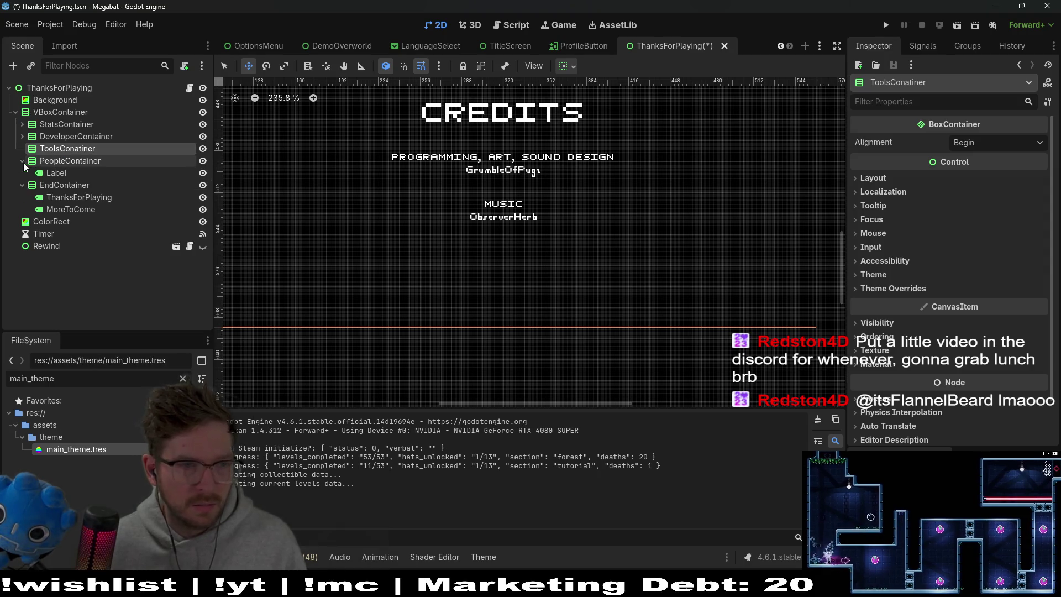
right_click(65, 151)
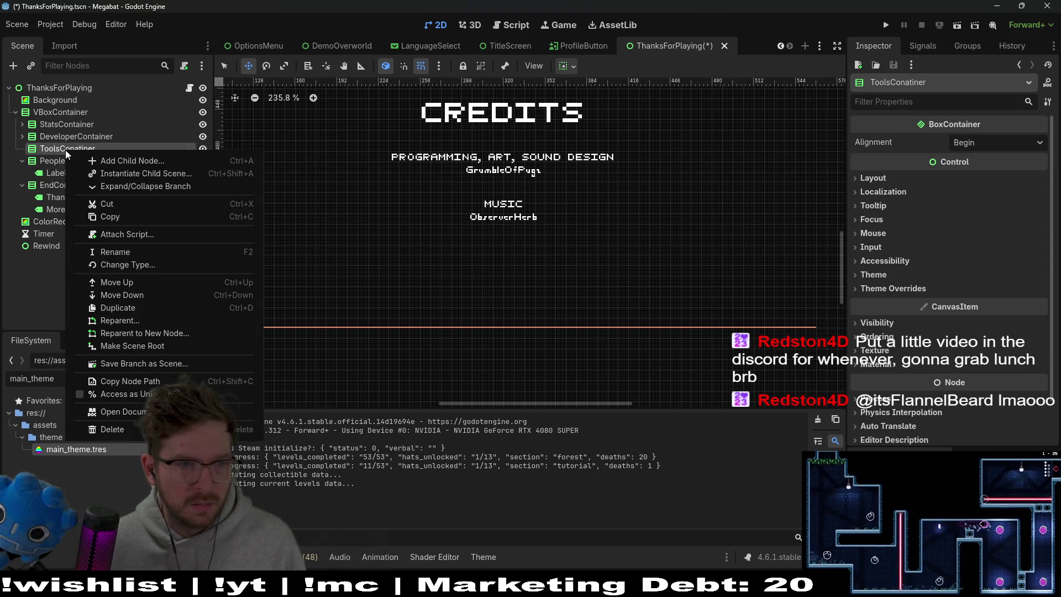
left_click(47, 170)
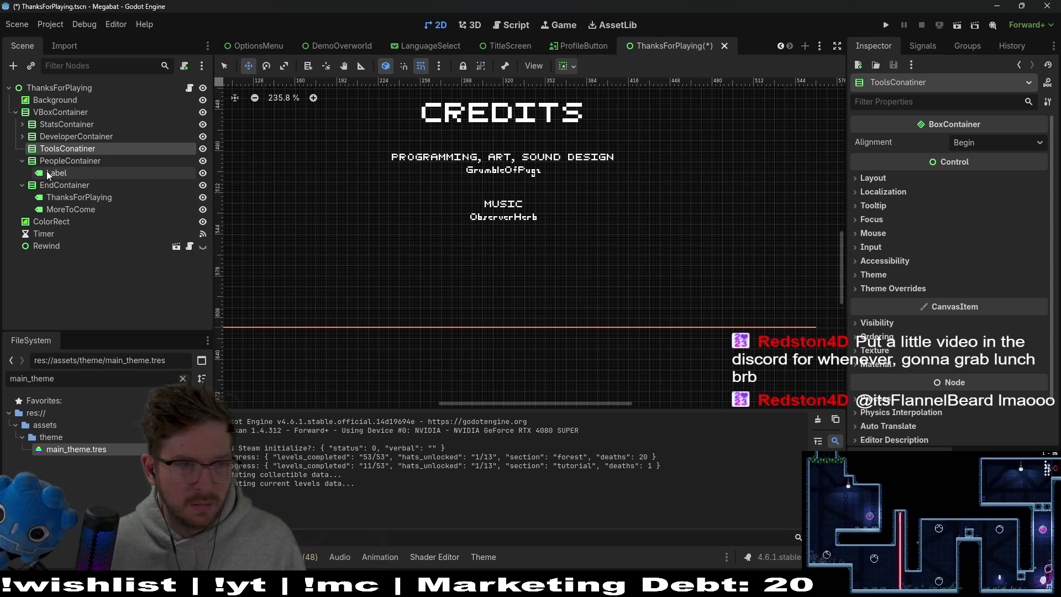
left_click(22, 136)
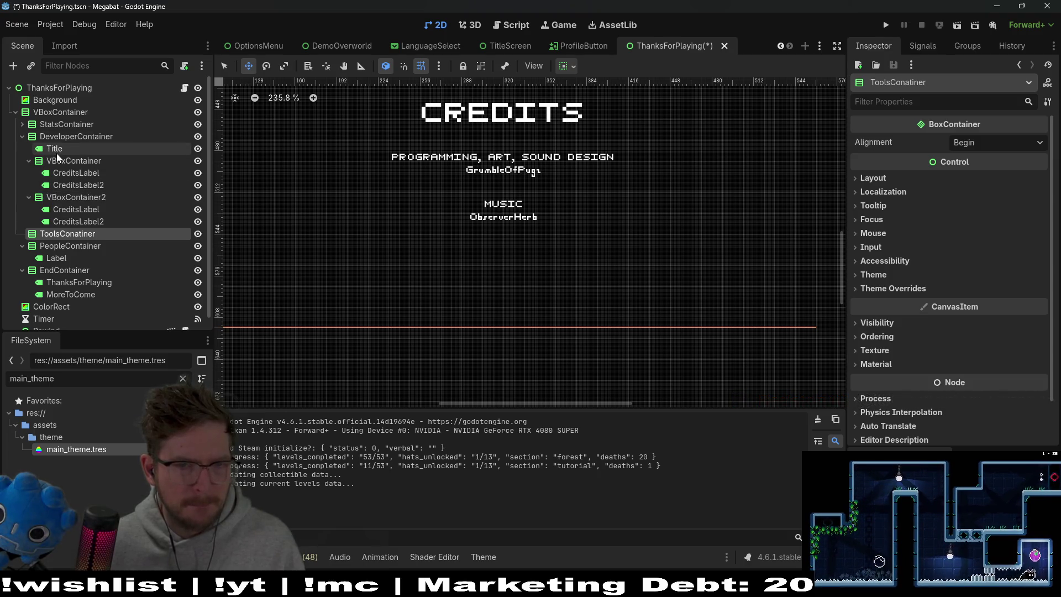
left_click(88, 174)
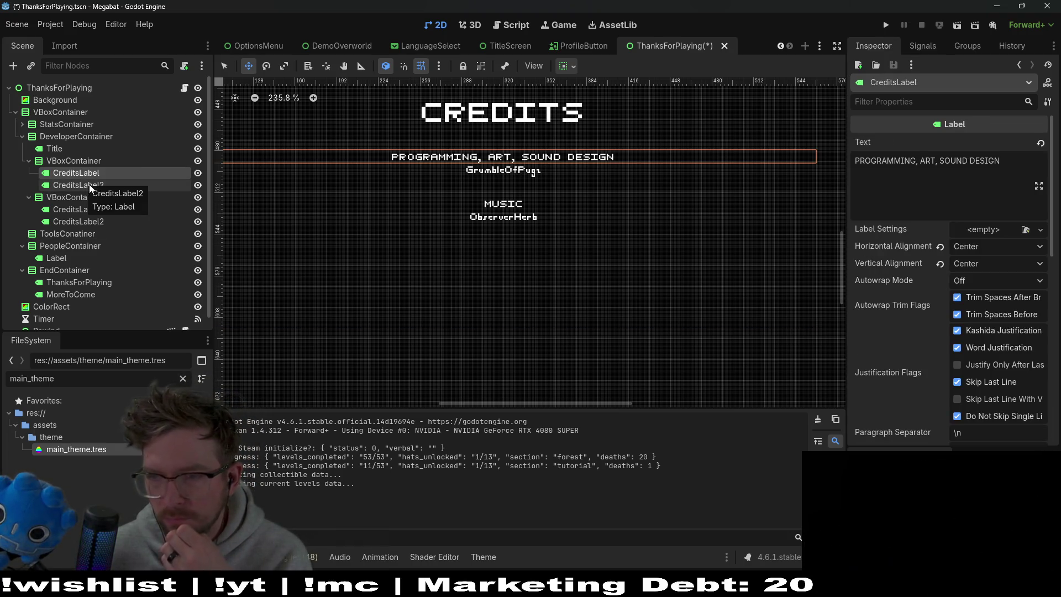
scroll(931, 325, "down", 2)
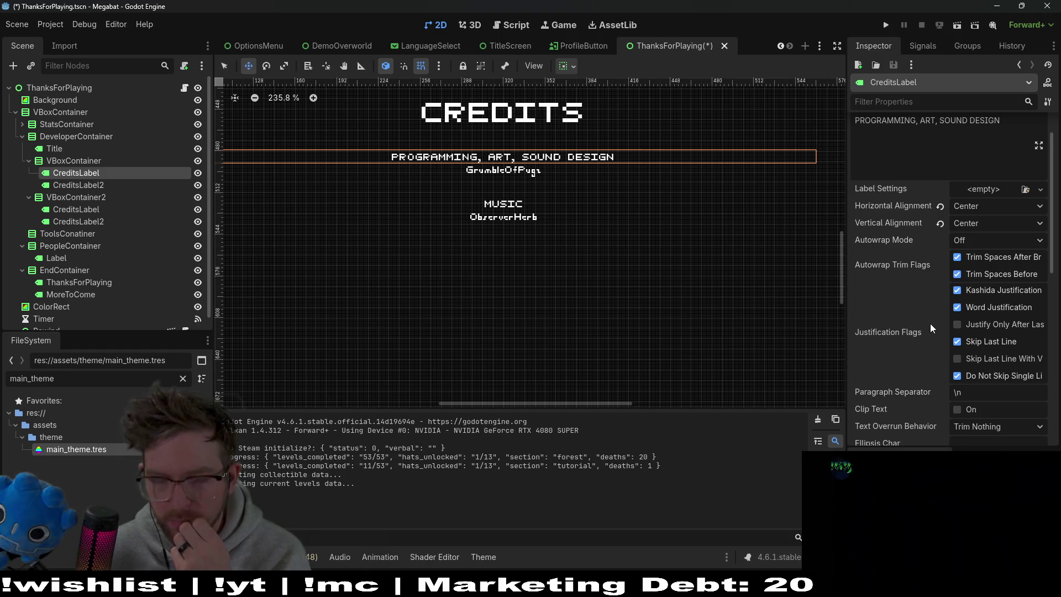
scroll(927, 317, "down", 4)
scroll(927, 320, "down", 4)
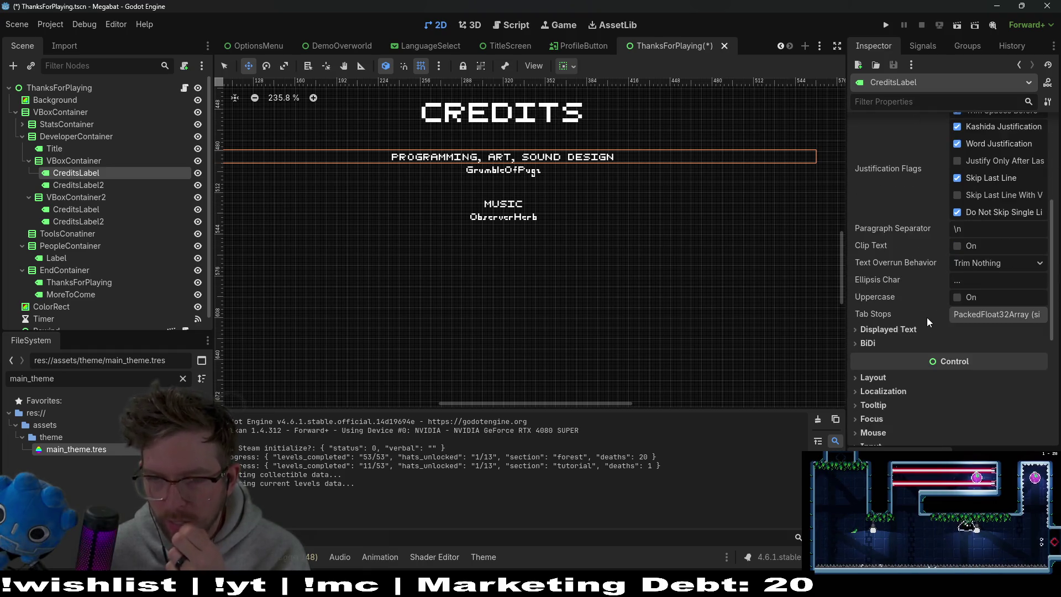
scroll(927, 317, "down", 12)
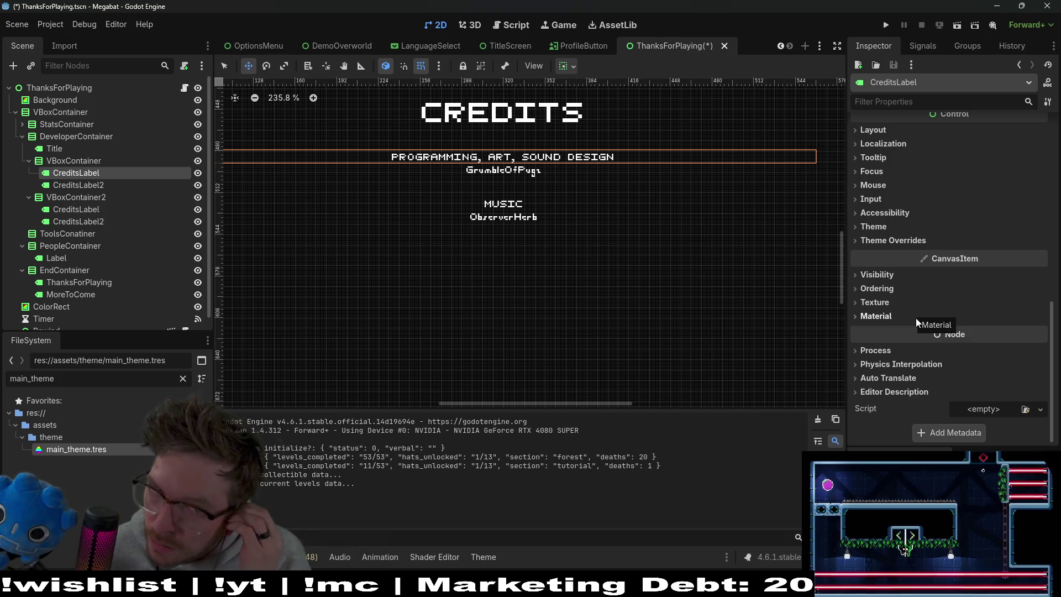
left_click(82, 185)
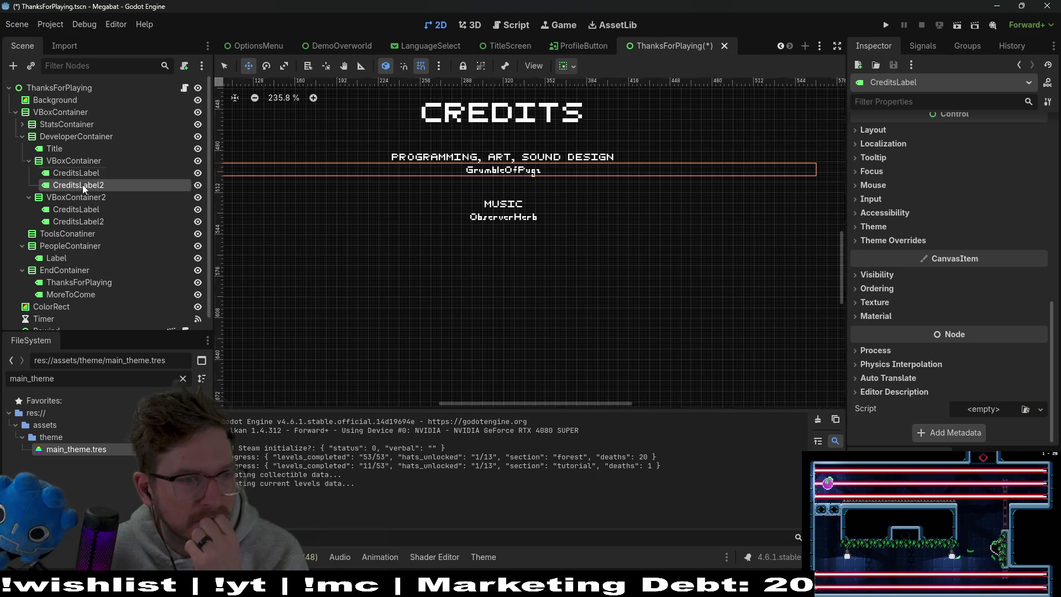
left_click(87, 172)
left_click(91, 160)
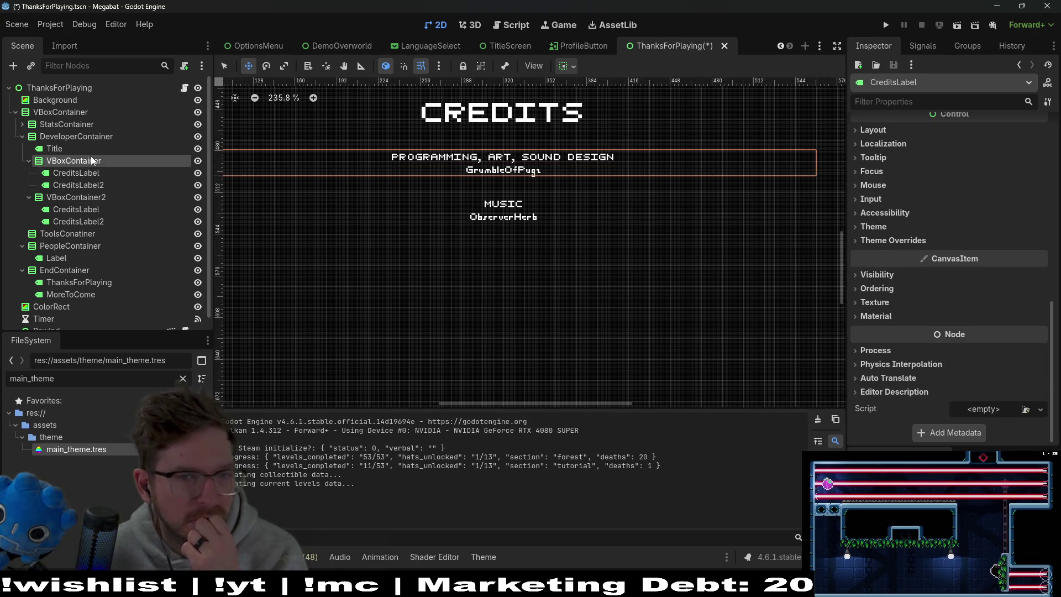
left_click(70, 197)
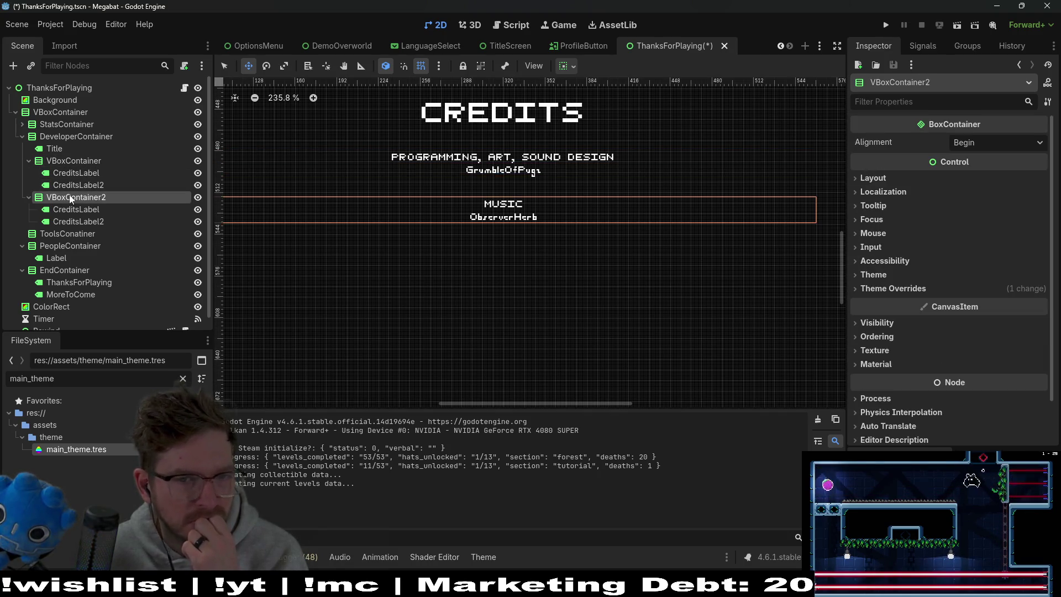
left_click(70, 232)
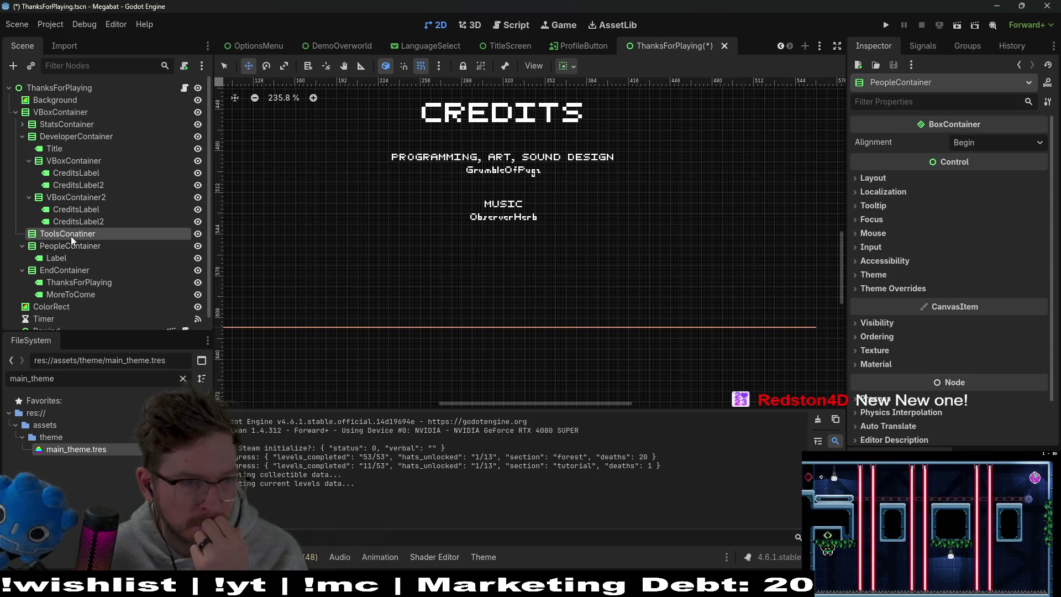
right_click(70, 237)
Add a VBoxContainer under ToolsConatiner and a Label inside that VBoxContainer
left_click(102, 243)
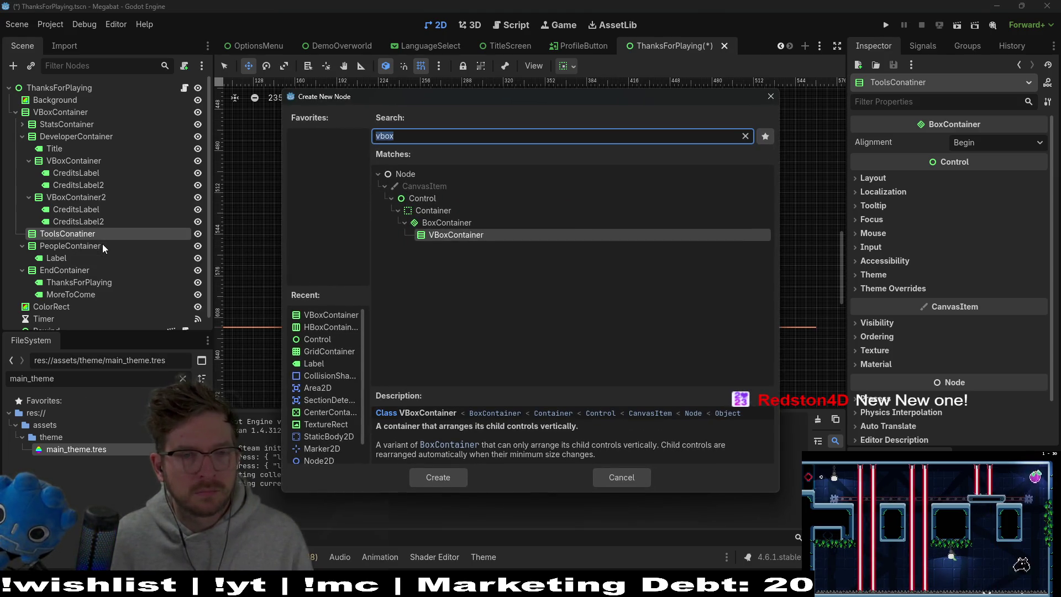
key("Return")
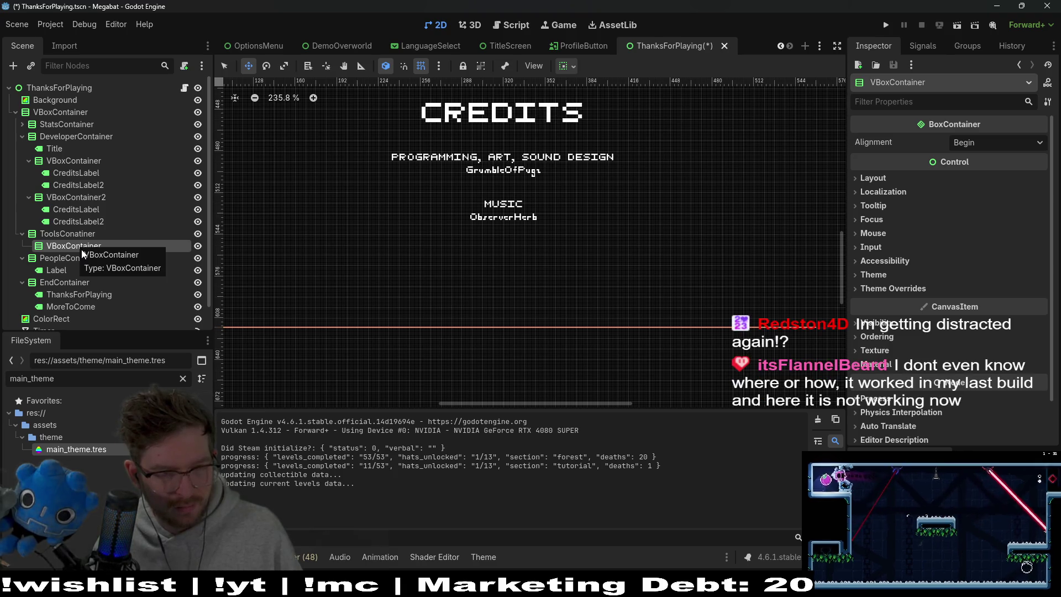
key("ctrl+a")
type("Lab")
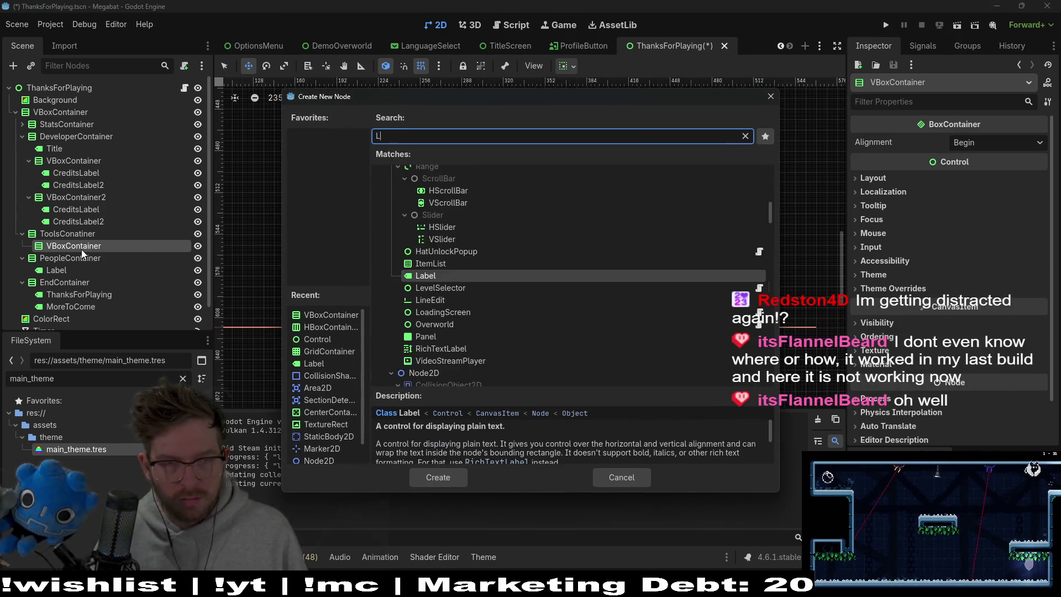
key("Return")
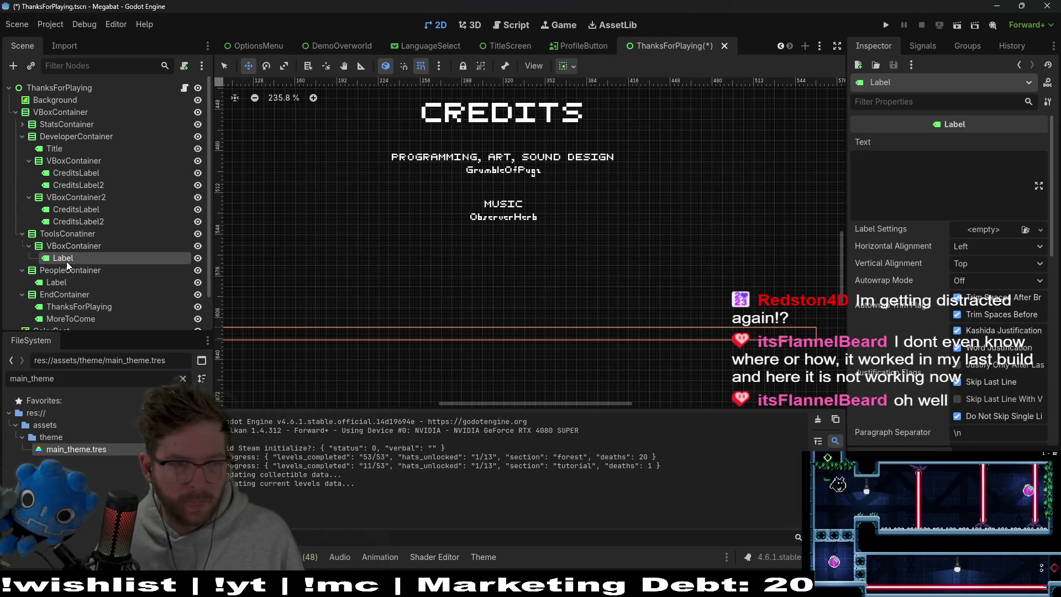
Name the new Label FontsLabel, correcting the earlier typo 'FontsLable'
left_click(73, 258)
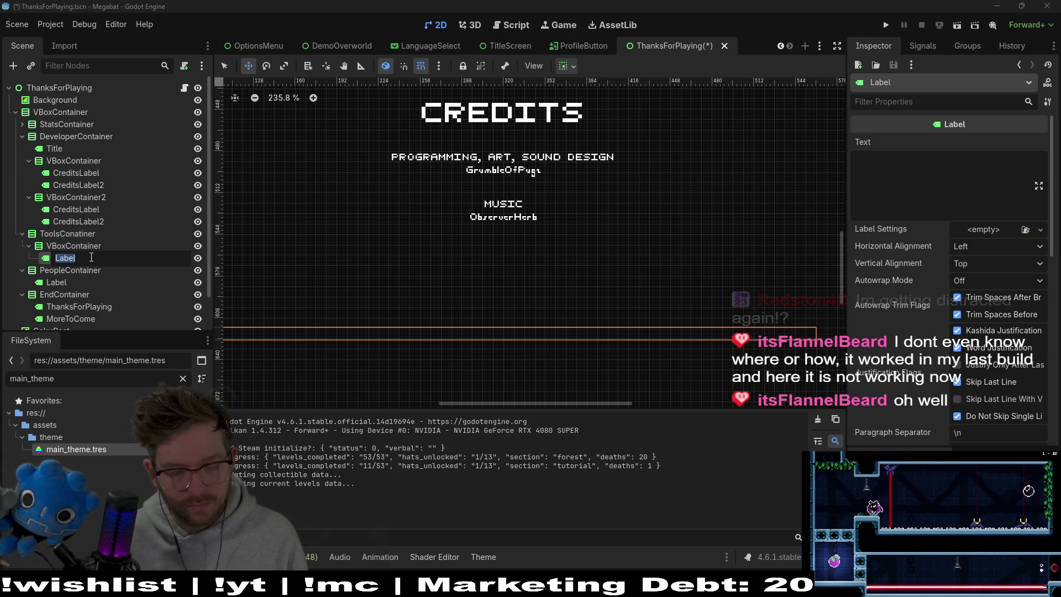
type("FONTS")
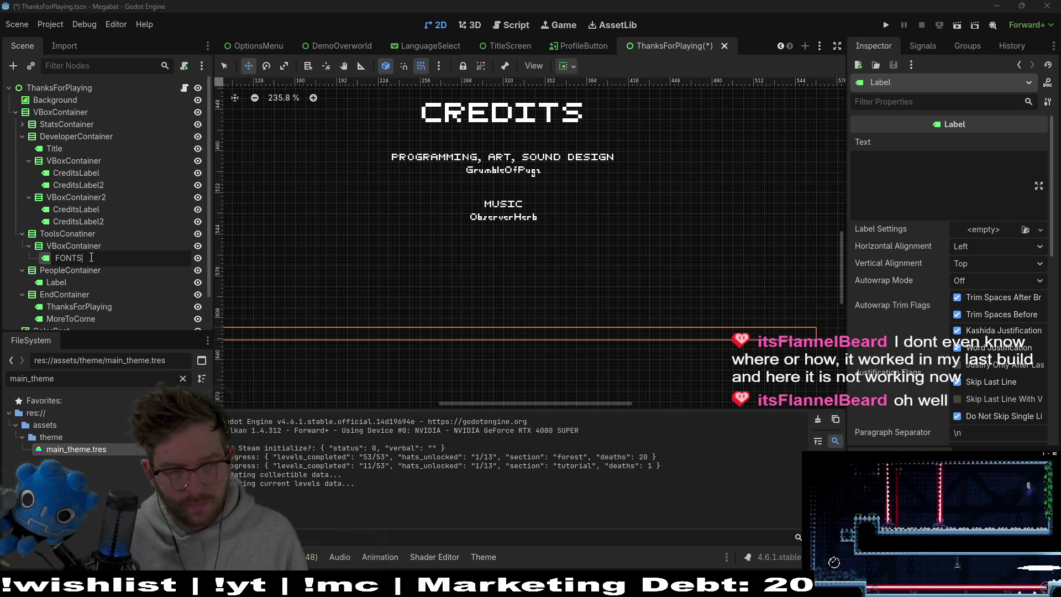
key("Return")
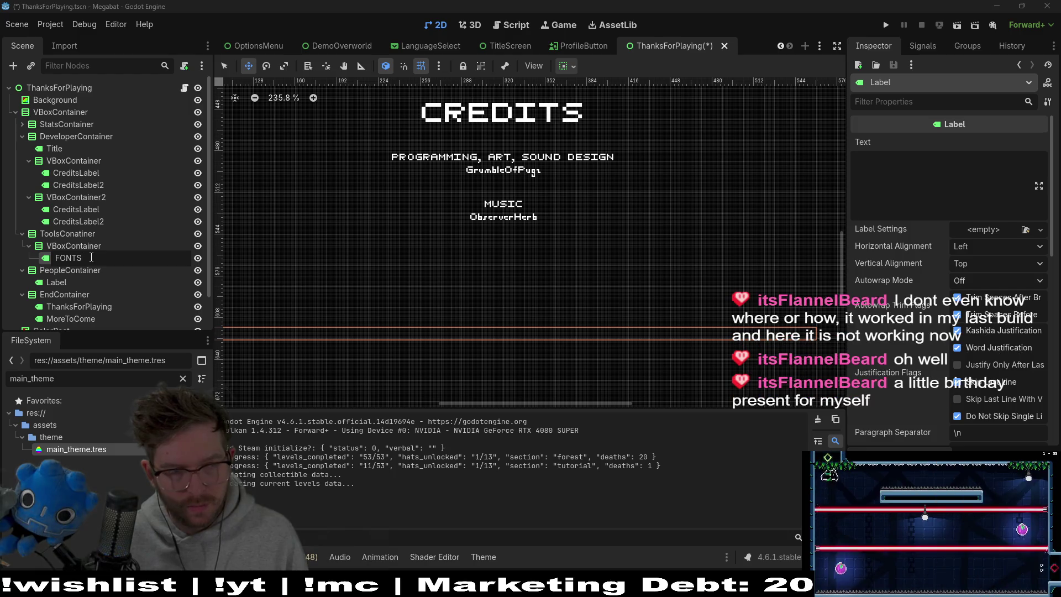
type("F")
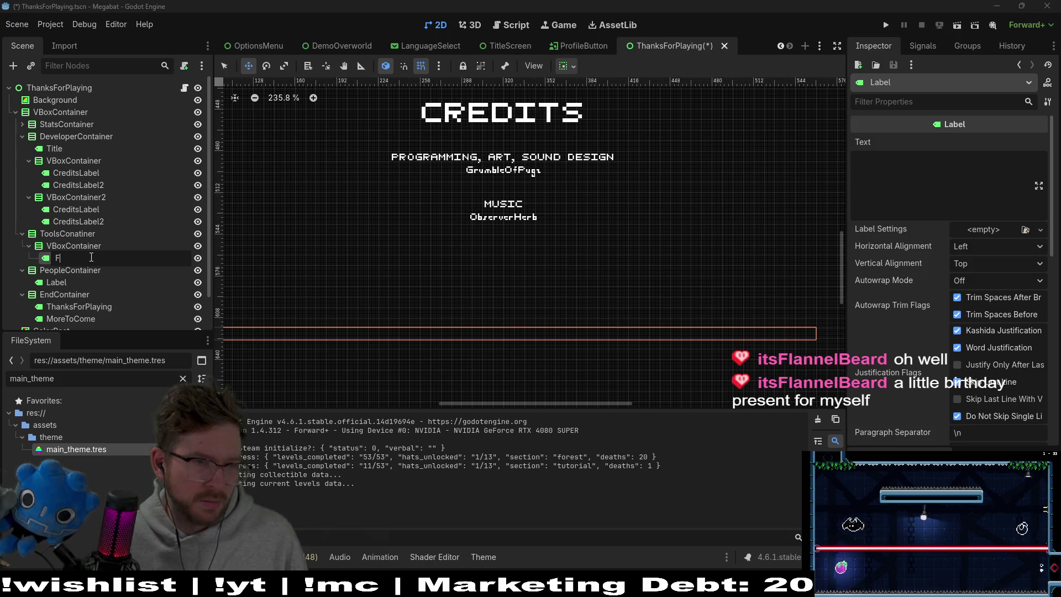
type("ontsLab")
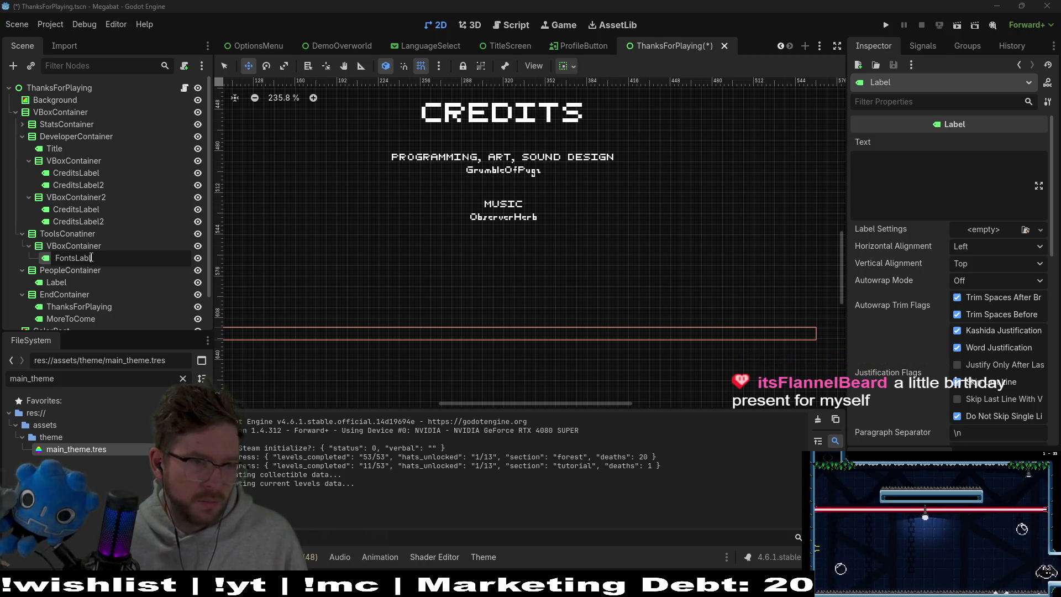
type("e")
key("Return")
right_click(108, 257)
left_click(158, 266)
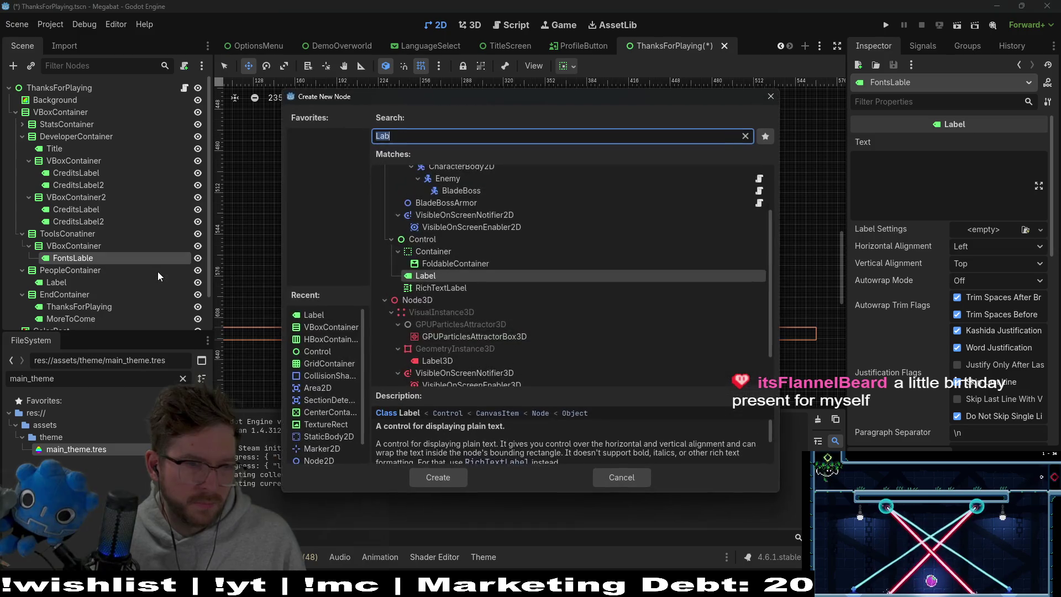
key("Escape")
double_click(99, 258)
type("FontsLabel")
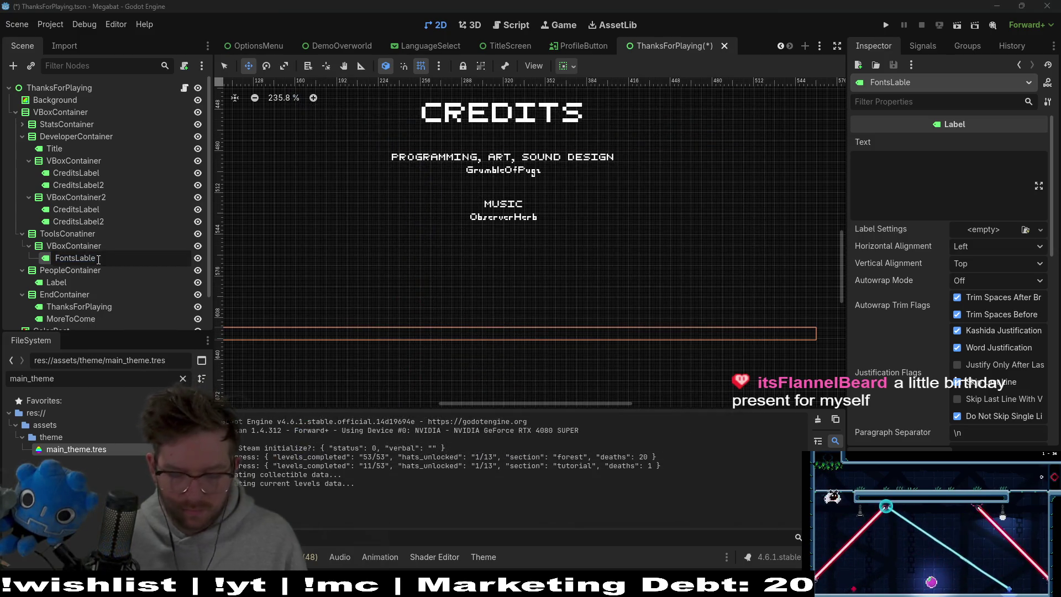
key("Return")
Add a second Label to the tools VBoxContainer instead of under FontsLabel
right_click(98, 260)
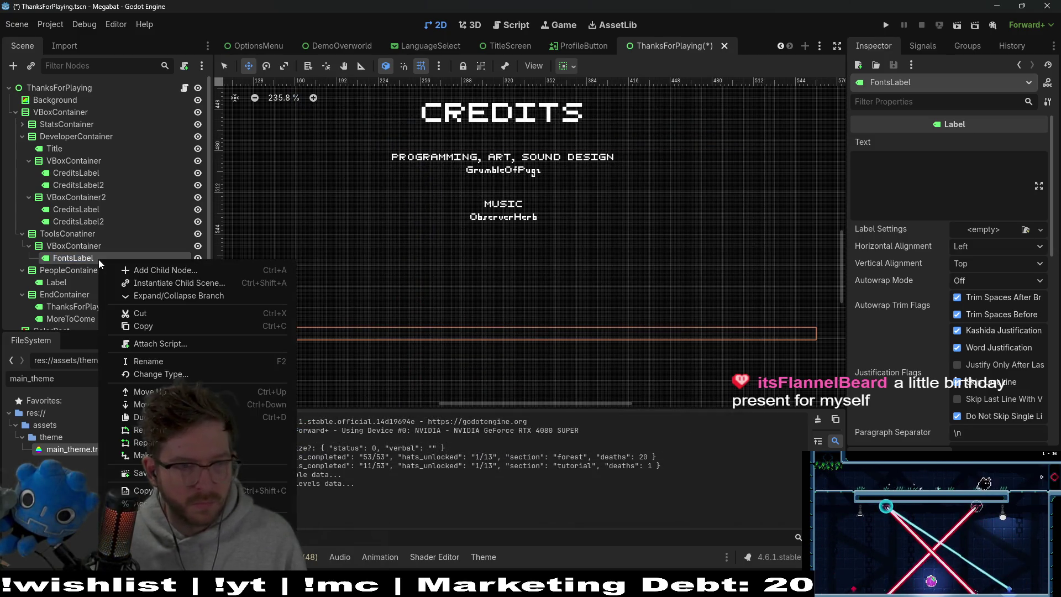
left_click(175, 272)
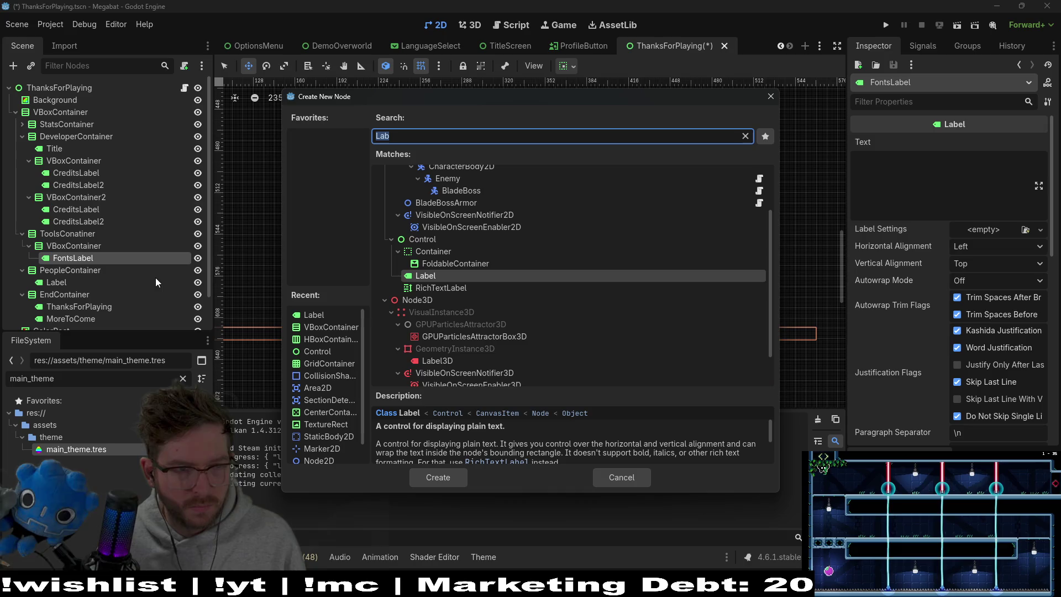
key("Escape")
left_click(77, 245)
right_click(78, 245)
left_click(109, 255)
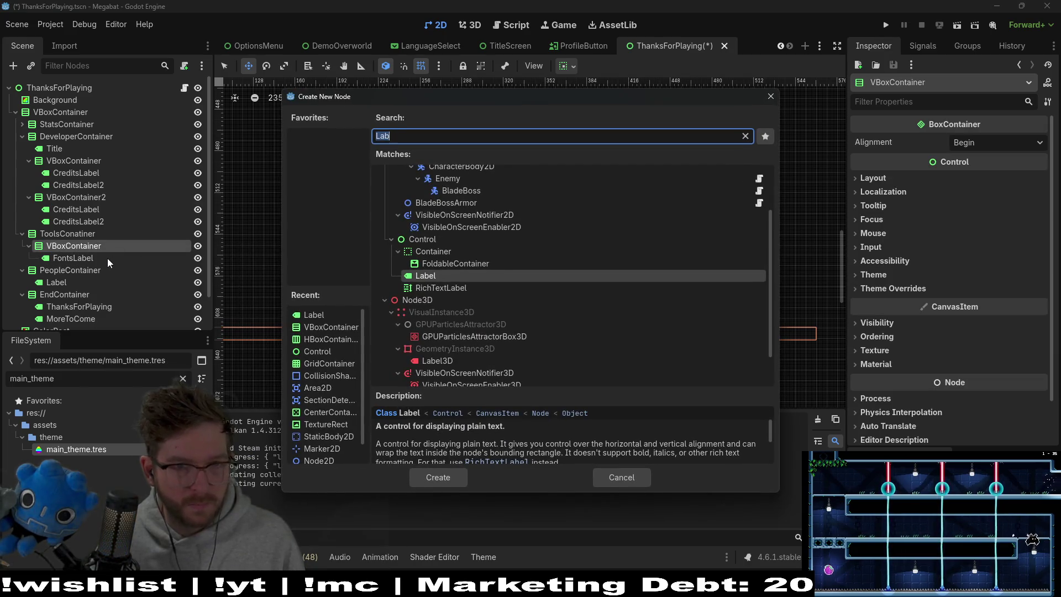
double_click(414, 275)
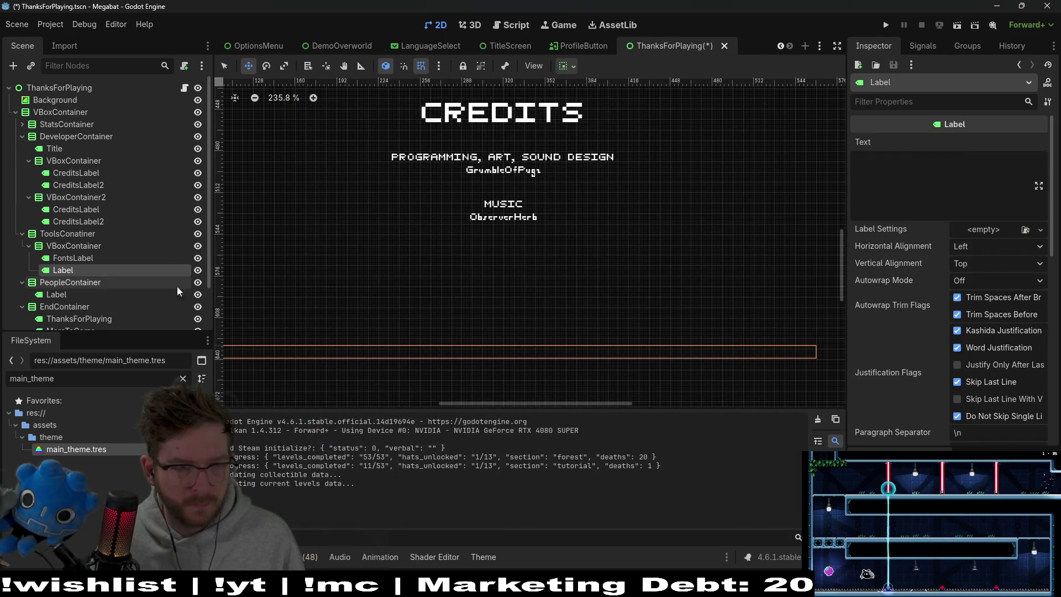
Rename the new Label to MegabatFont and select it for text editing
double_click(88, 270)
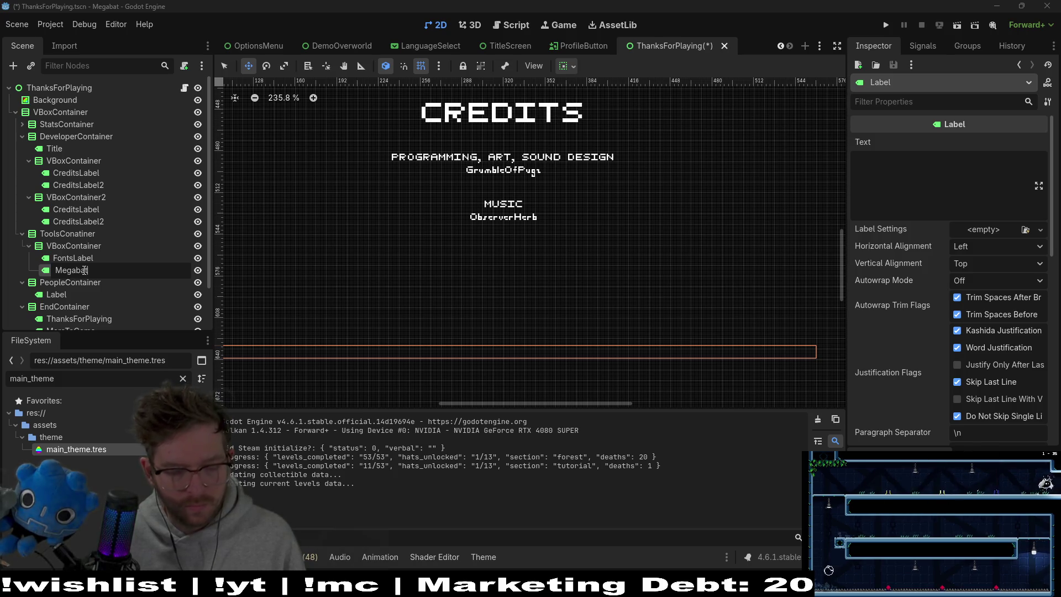
type("Fon")
type("t")
key("Return")
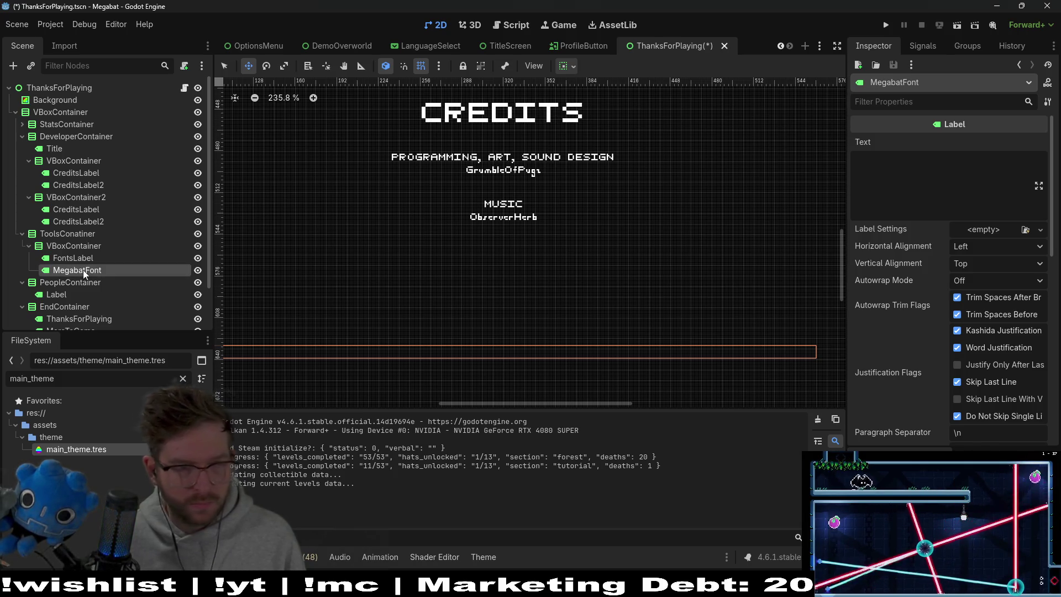
right_click(83, 270)
left_click(65, 274)
left_click(902, 188)
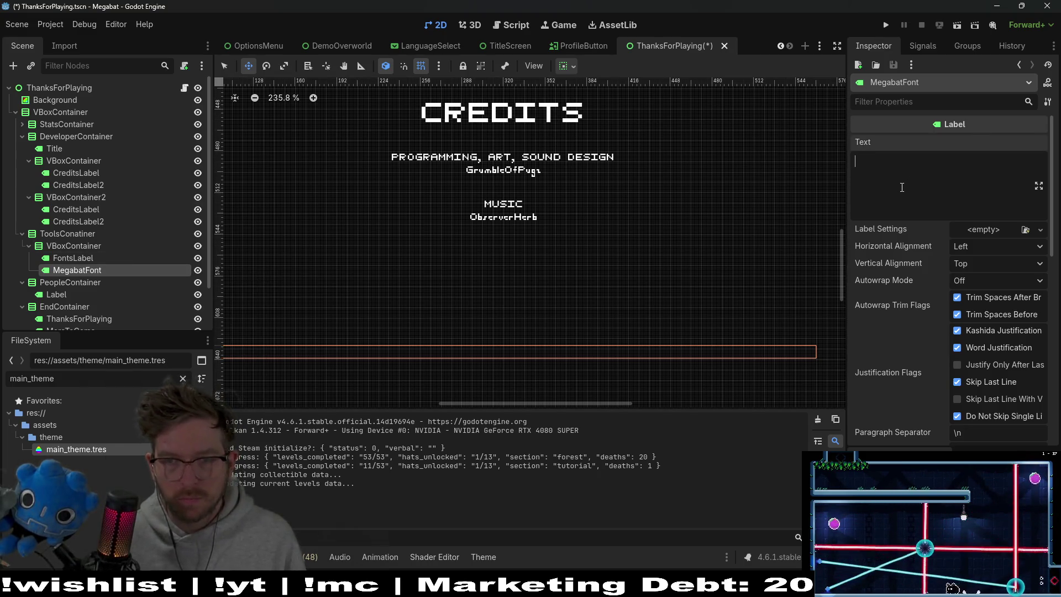
Center FontsLabel's text both horizontally and vertically
left_click(75, 258)
scroll(457, 277, "down", 3)
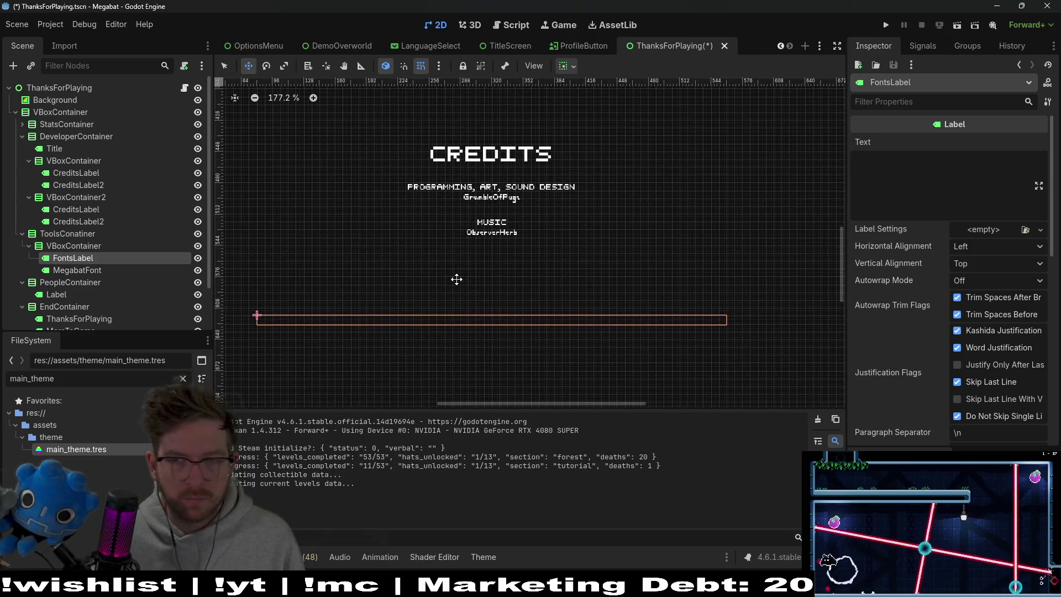
left_click(987, 247)
left_click(993, 278)
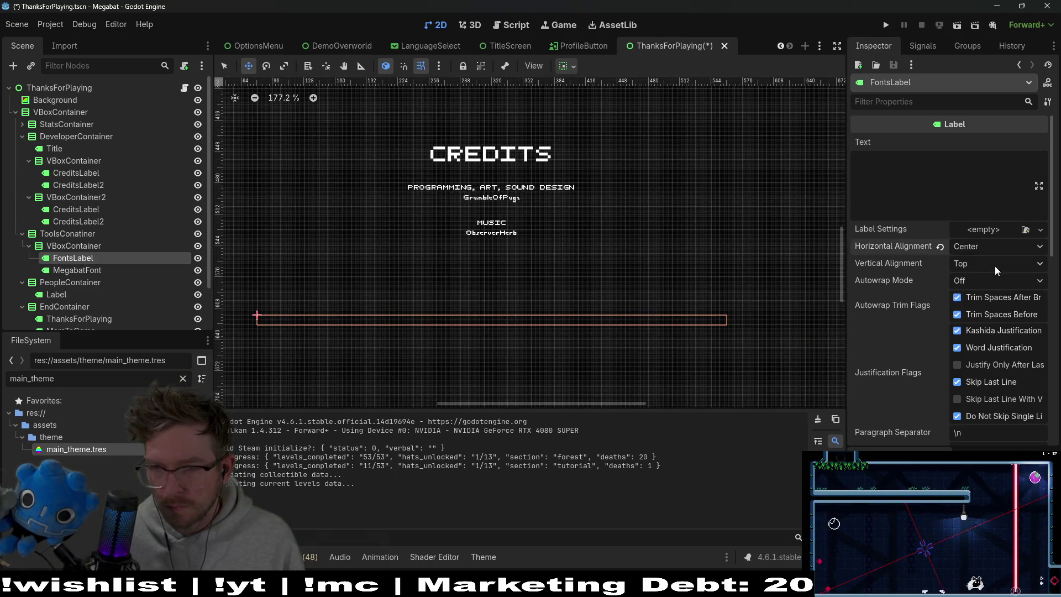
left_click(996, 264)
left_click(996, 294)
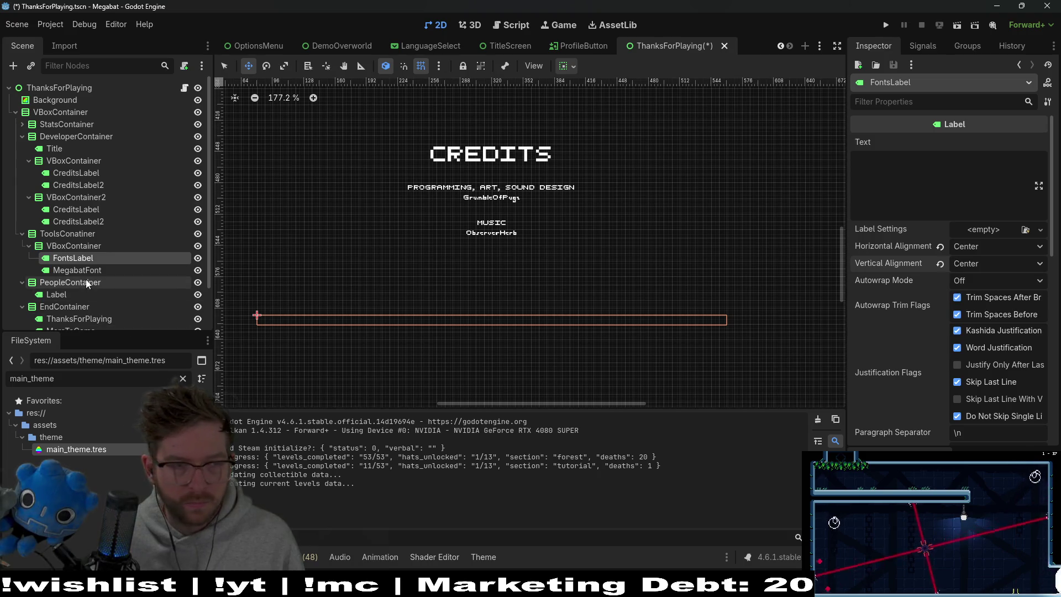
Set FontsLabel's text to 'FONTS' and select the MegabatFont label's text for editing
left_click(943, 188)
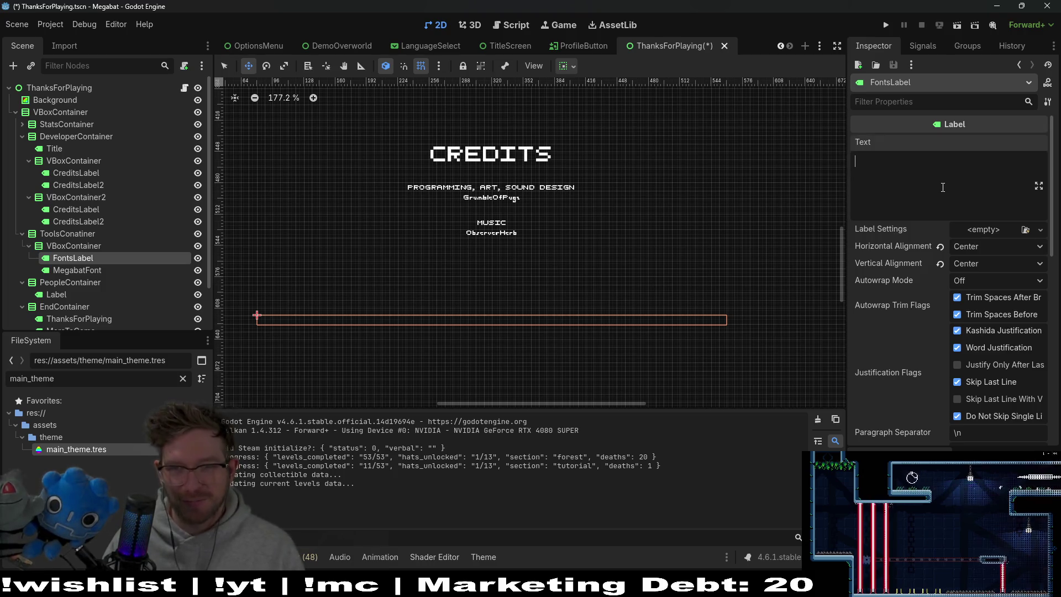
type("FO")
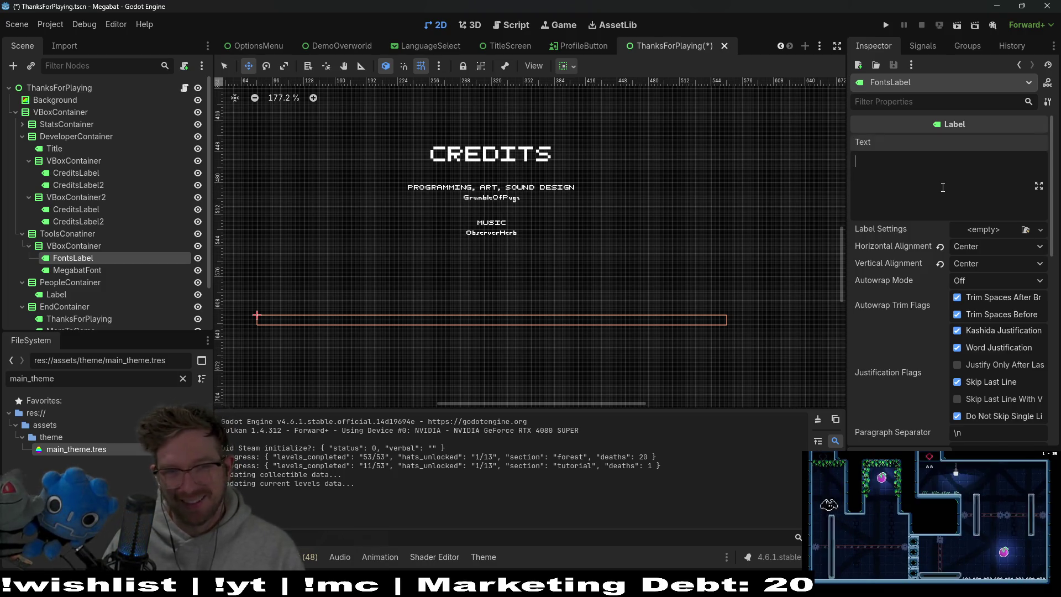
type("NTS")
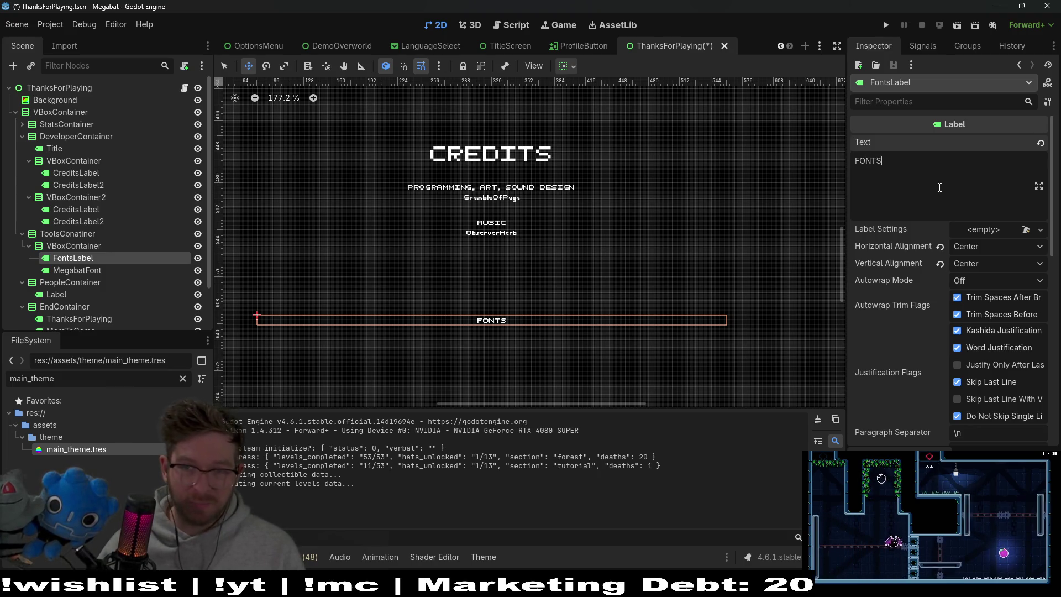
left_click(94, 271)
left_click(882, 174)
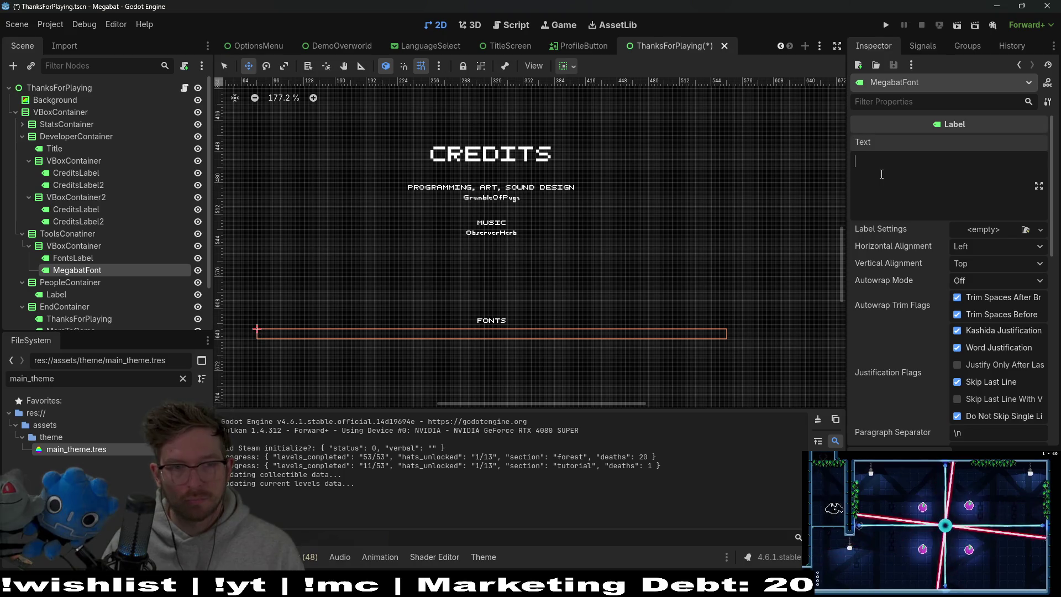
Center MegabatFont's text both horizontally and vertically
left_click(1006, 250)
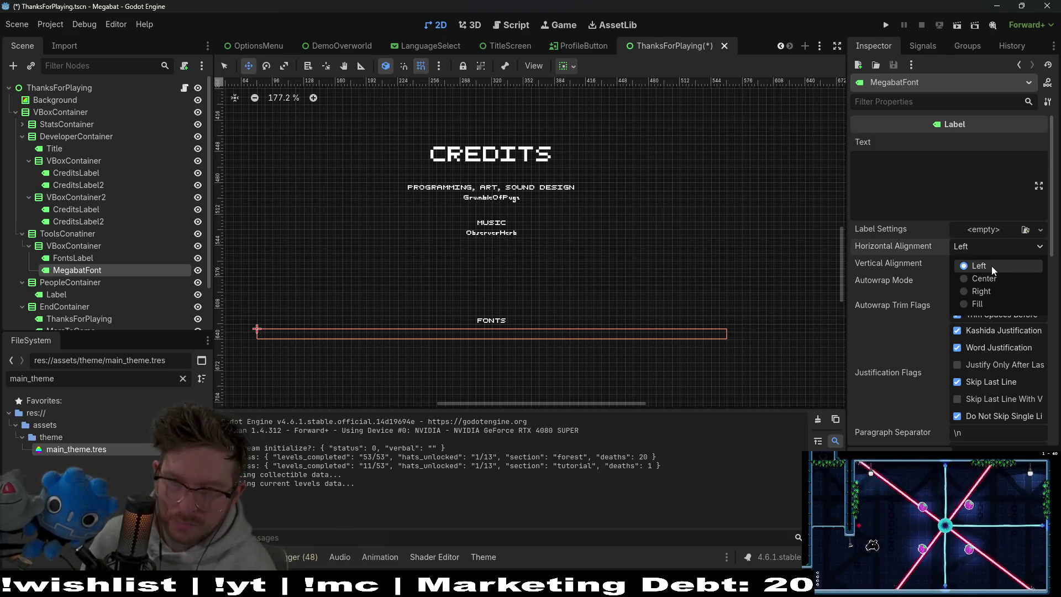
left_click(996, 277)
left_click(977, 244)
left_click(986, 265)
left_click(986, 264)
left_click(991, 300)
Set MegabatFont's text to 'MAIN FONT (THE ONE YOU'RE READING) - MEGABAT -' plus the developer's name
left_click(932, 191)
type("Mai")
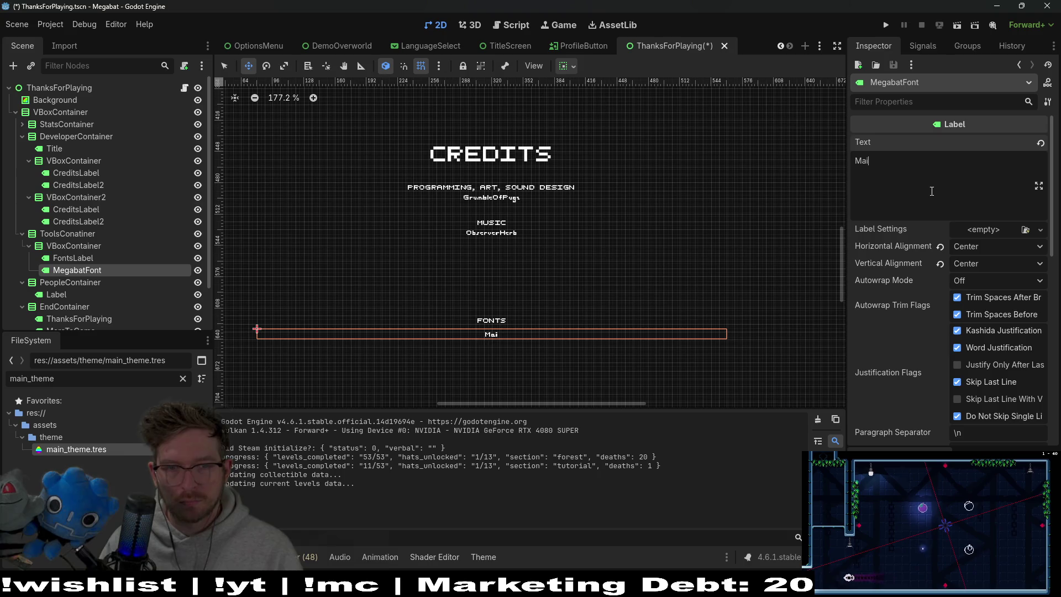
key("BackSpace")
key("BackSpace")
type("MAIN FONT")
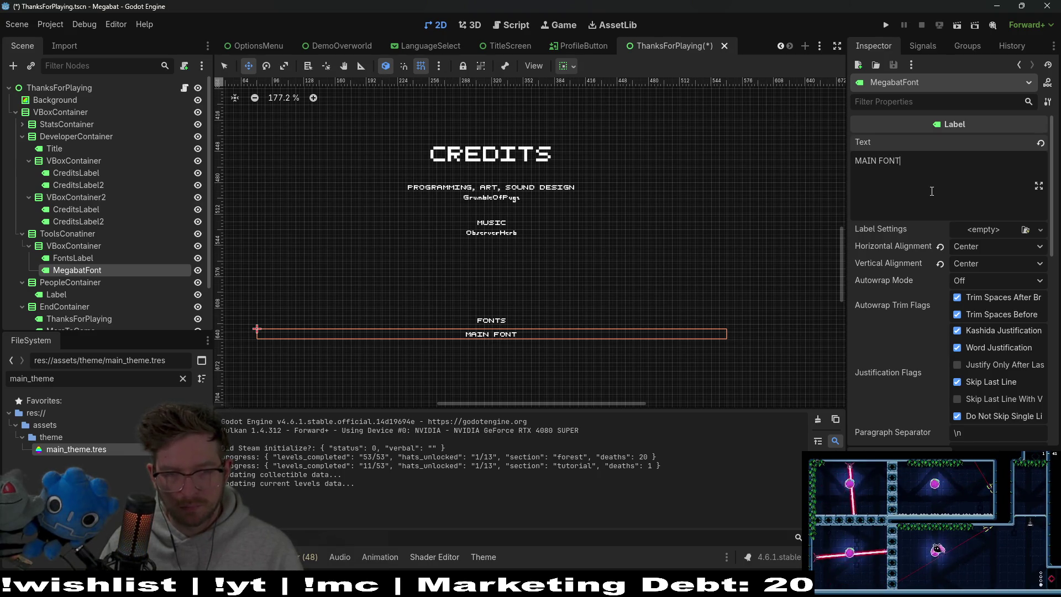
type("- M")
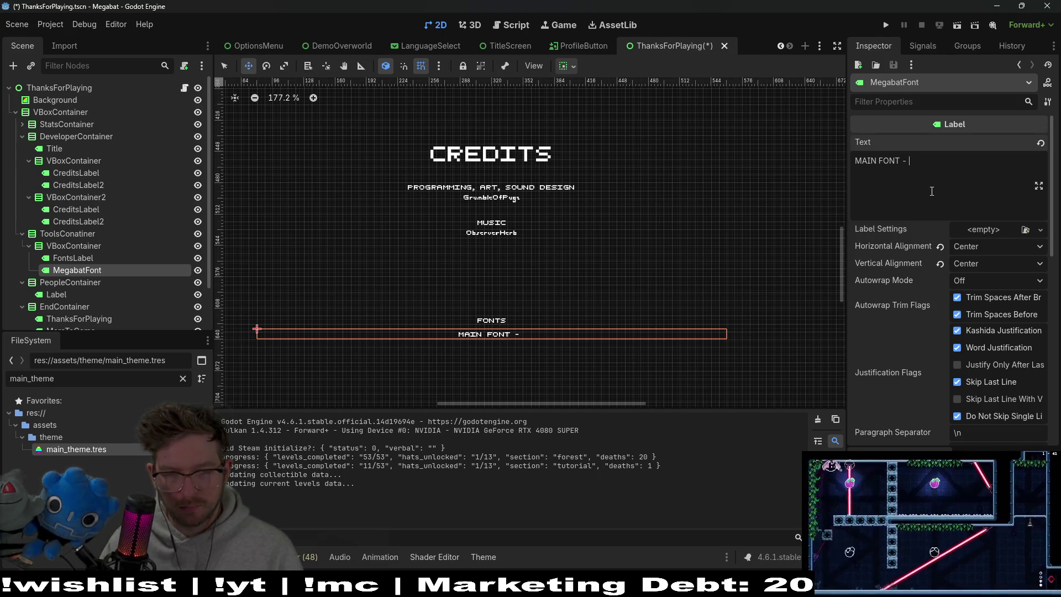
key("BackSpace")
key("BackSpace")
key("BackSpace")
type("(THE ONE YOU'RE")
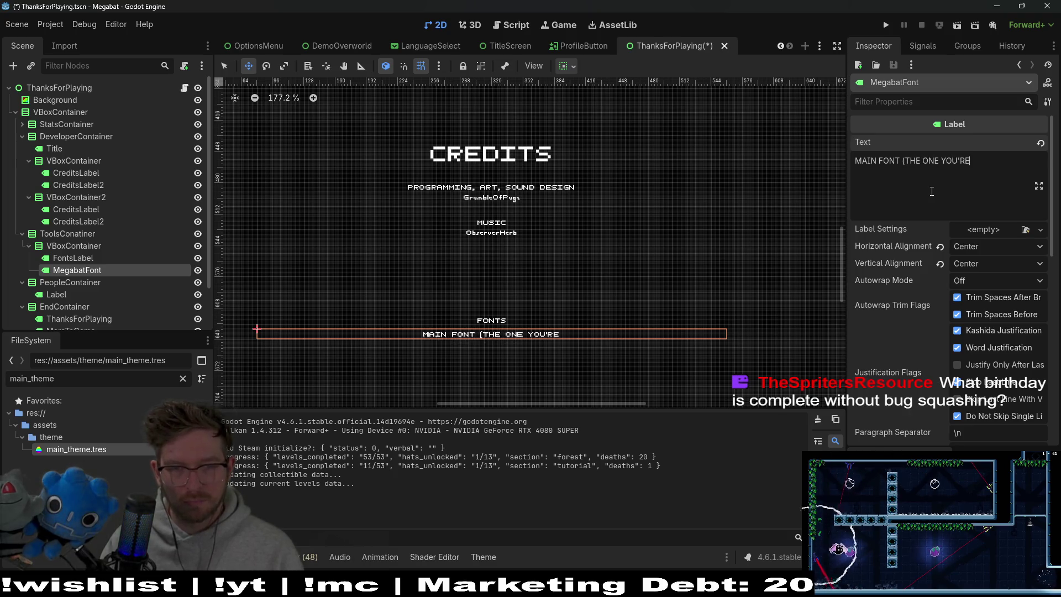
type(" READING")
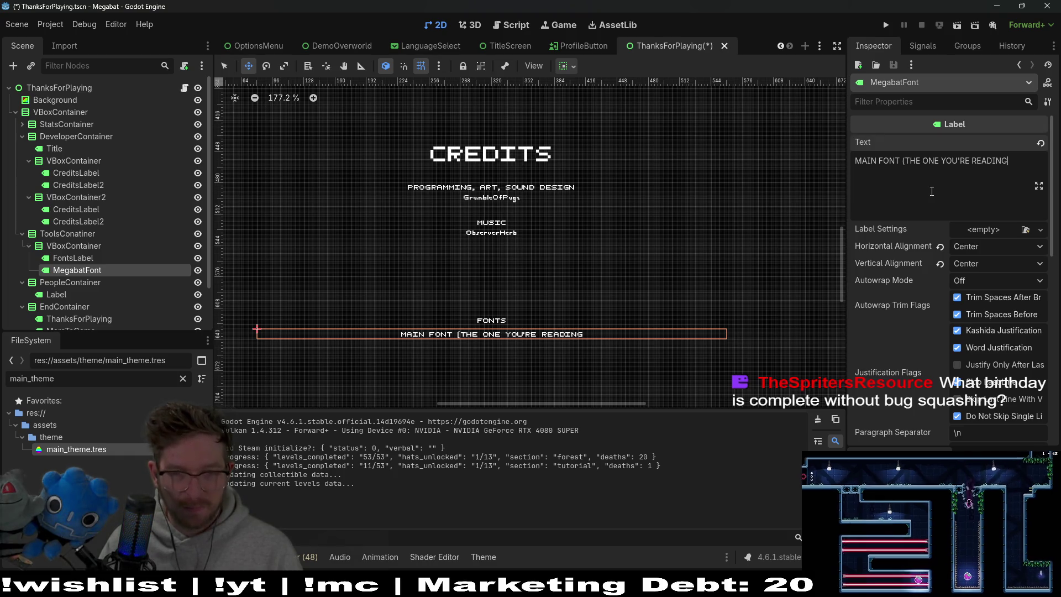
type(") - mE")
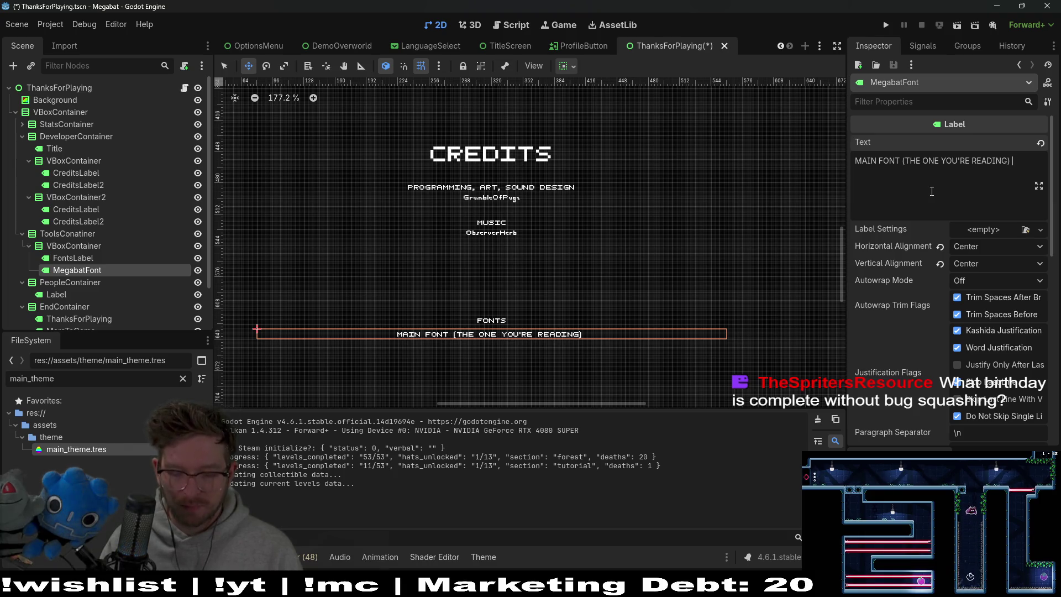
key("BackSpace")
key("BackSpace")
type("MEGABAT")
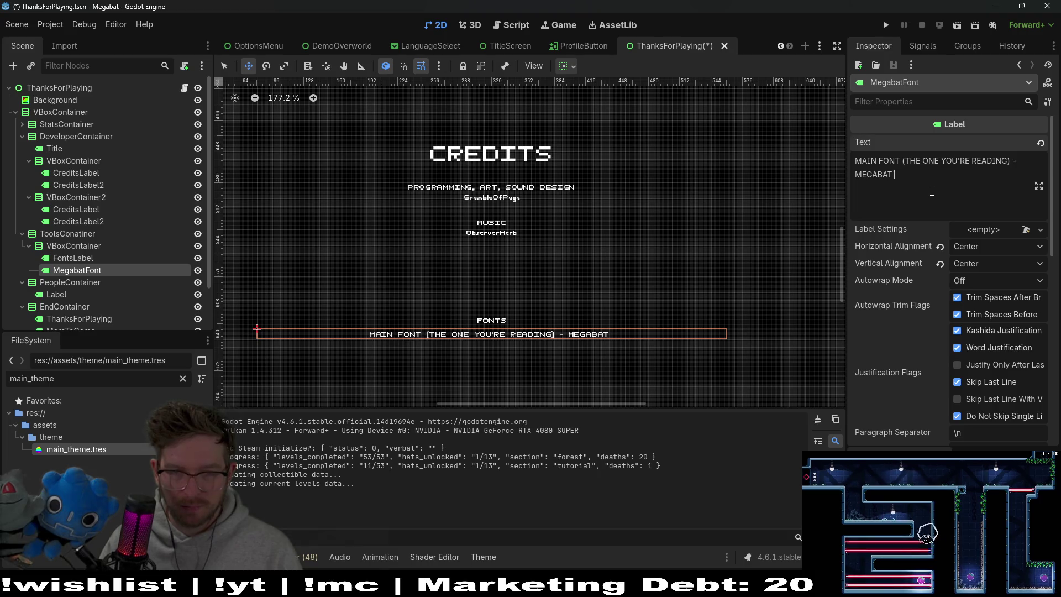
type(" - G")
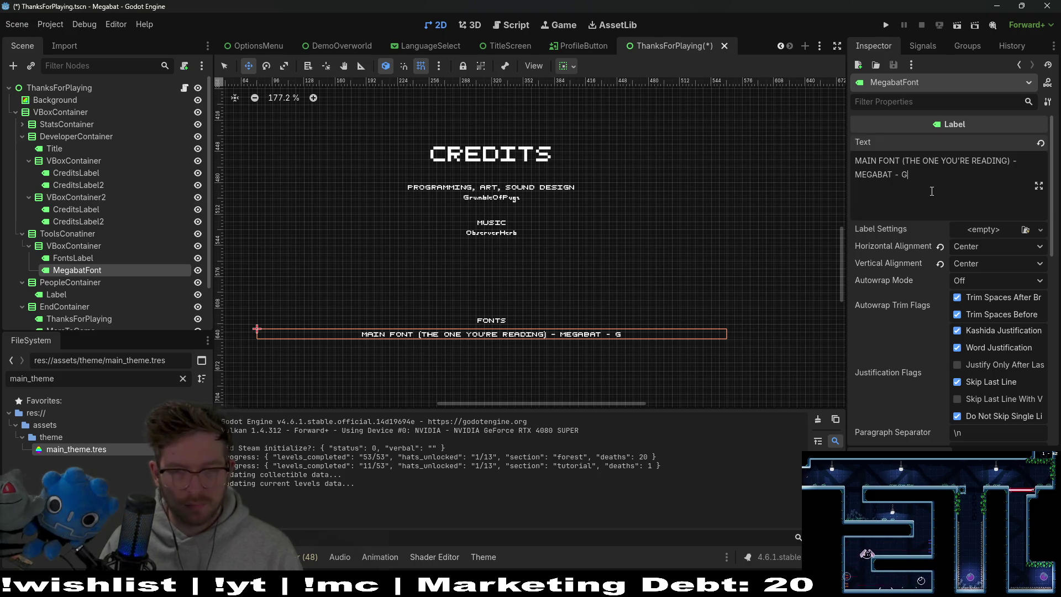
type("rumbleOfPugz")
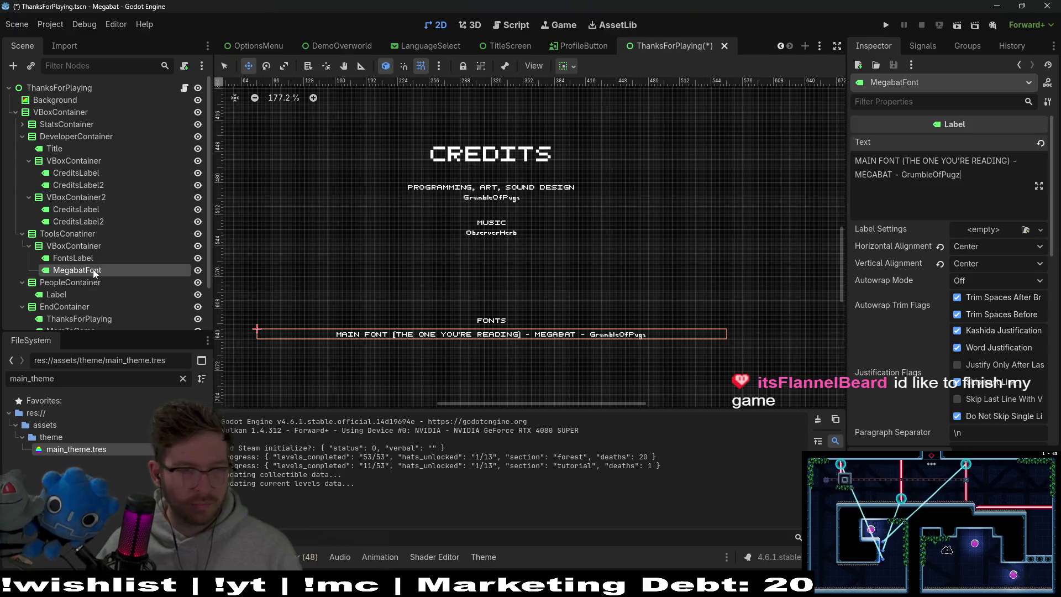
right_click(88, 247)
left_click(145, 255)
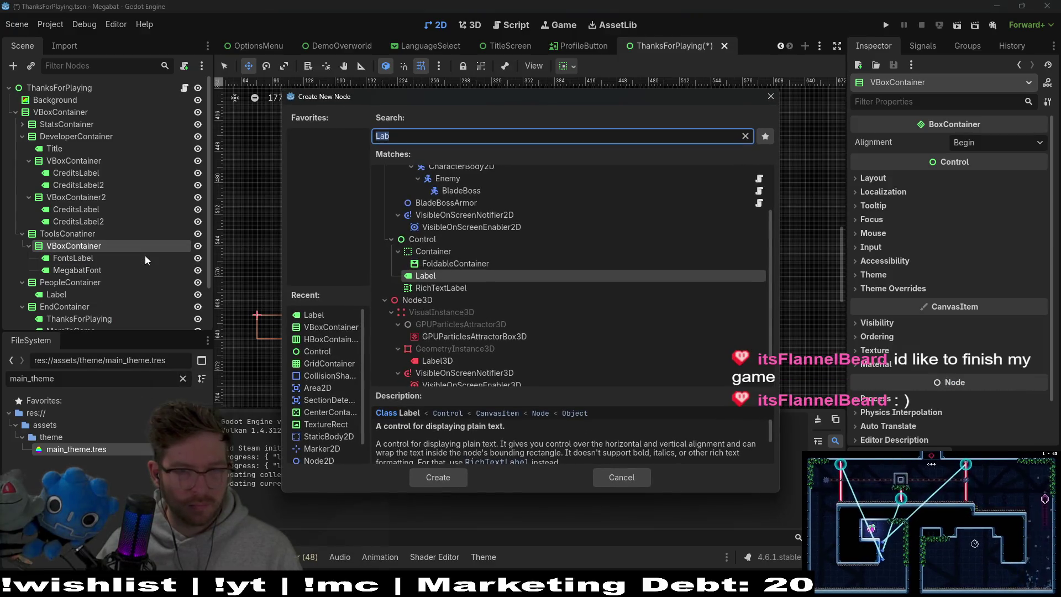
Add a new Label under VBoxContainer with its text centered horizontally and vertically
double_click(446, 276)
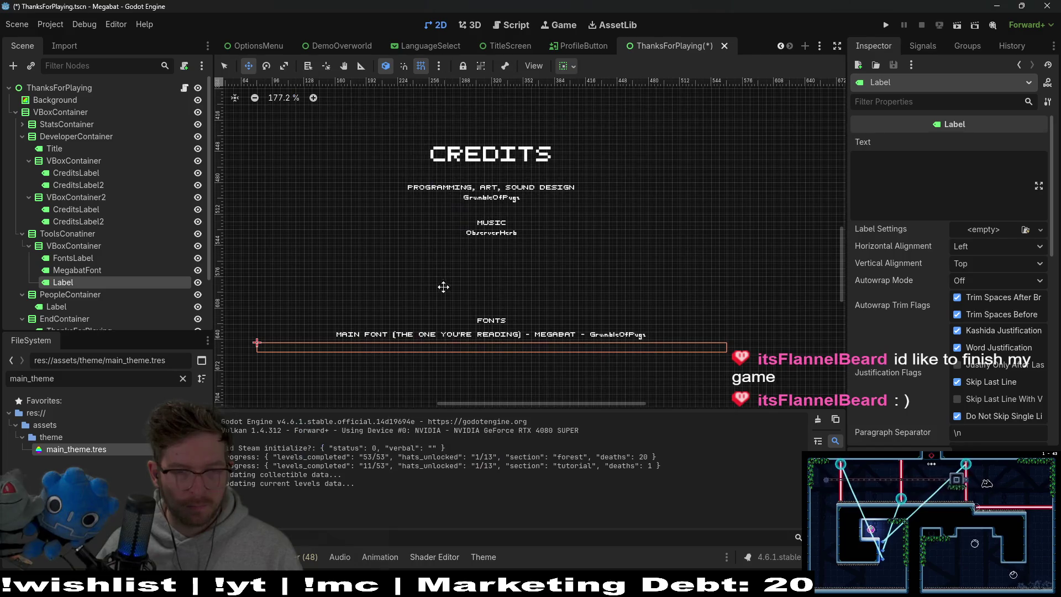
left_click(934, 199)
type("f")
left_click(984, 247)
left_click(990, 273)
left_click(991, 264)
left_click(990, 301)
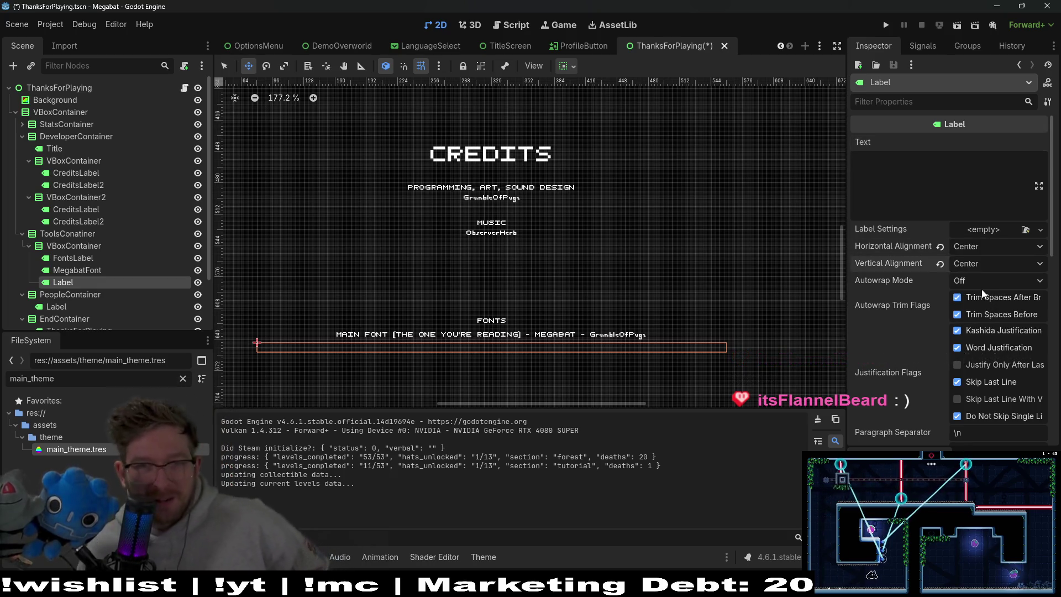
left_click(895, 203)
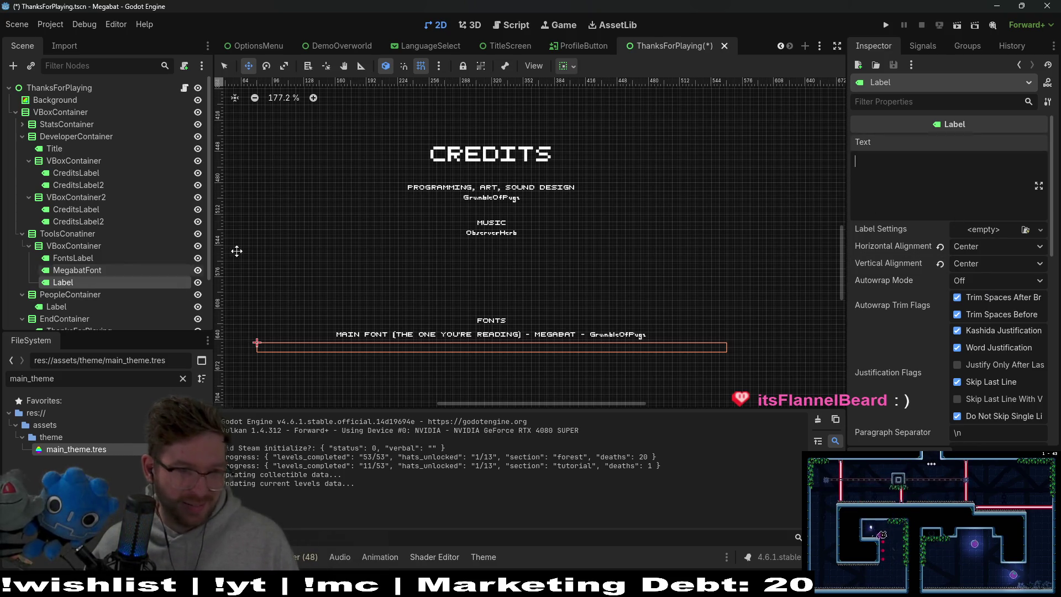
Rename the new label SilverFont and begin its text as 'FALLBACK FONT -'
double_click(81, 282)
type("Sl")
key("Return")
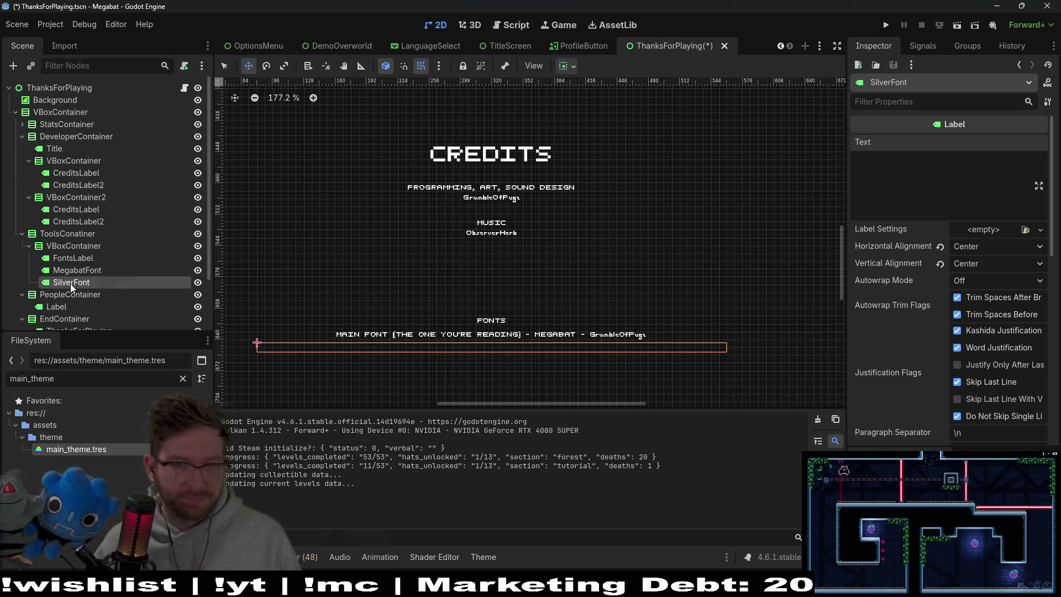
left_click(896, 175)
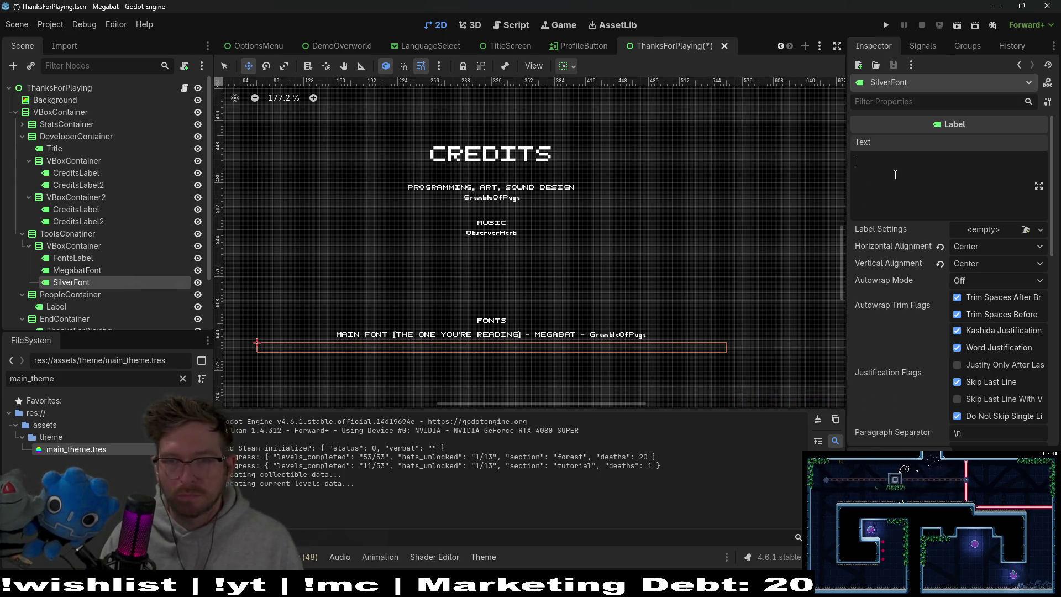
type("f")
key("BackSpace")
type("FALL")
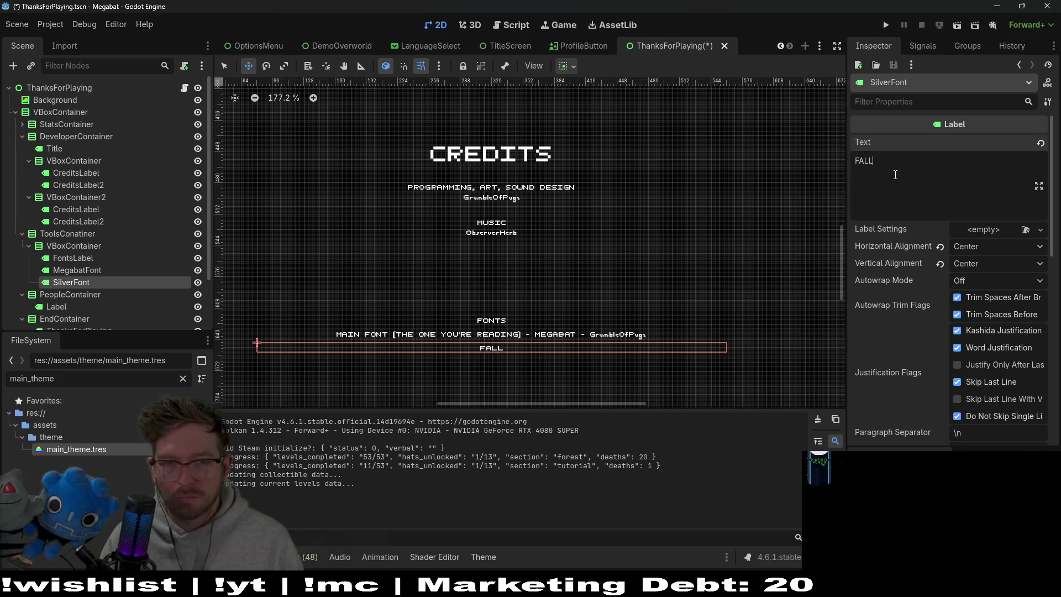
type("BA")
type("CK FONT")
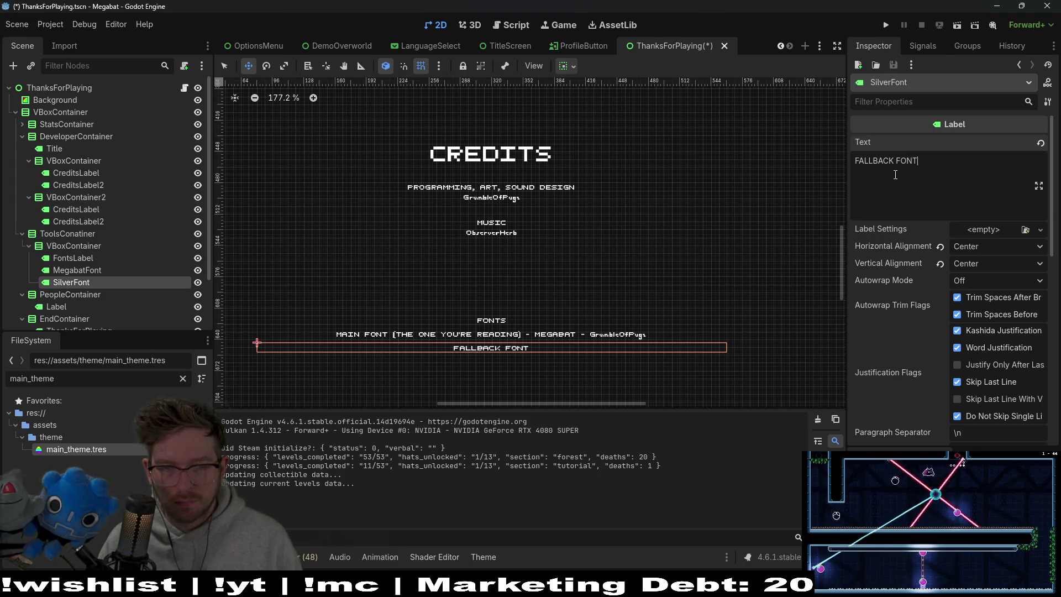
type("-")
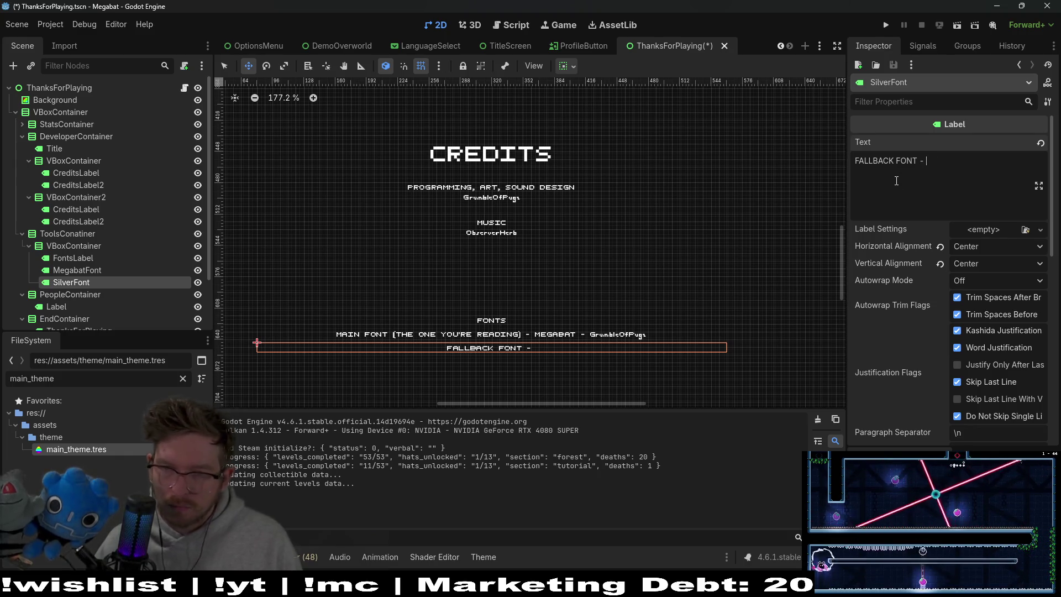
Expand SilverFont's Theme Overrides > Font and inspect the megabatfont variation's options
scroll(895, 249, "down", 10)
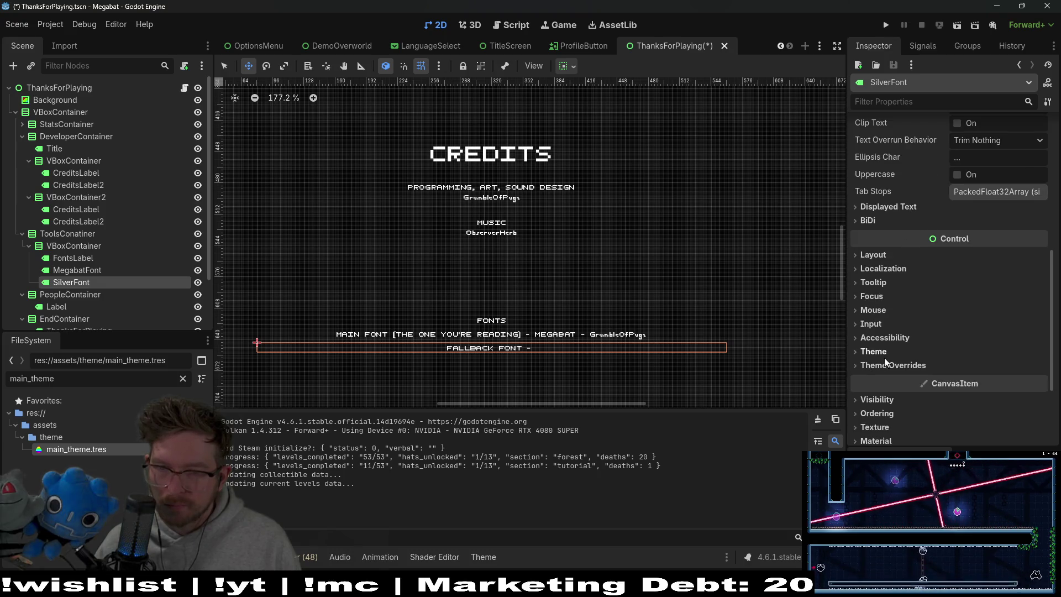
left_click(886, 362)
scroll(888, 360, "down", 3)
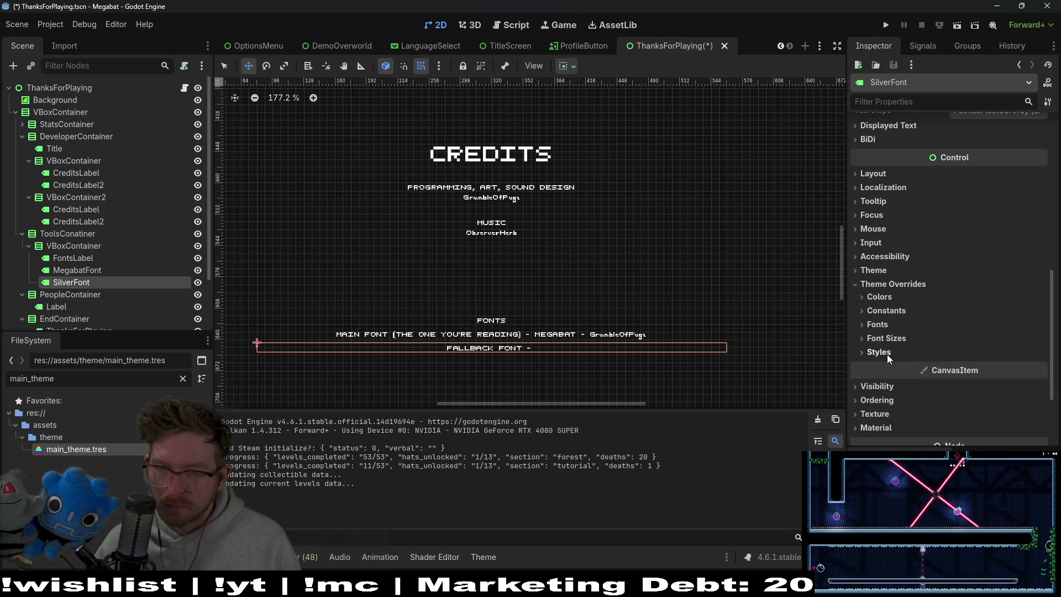
left_click(881, 327)
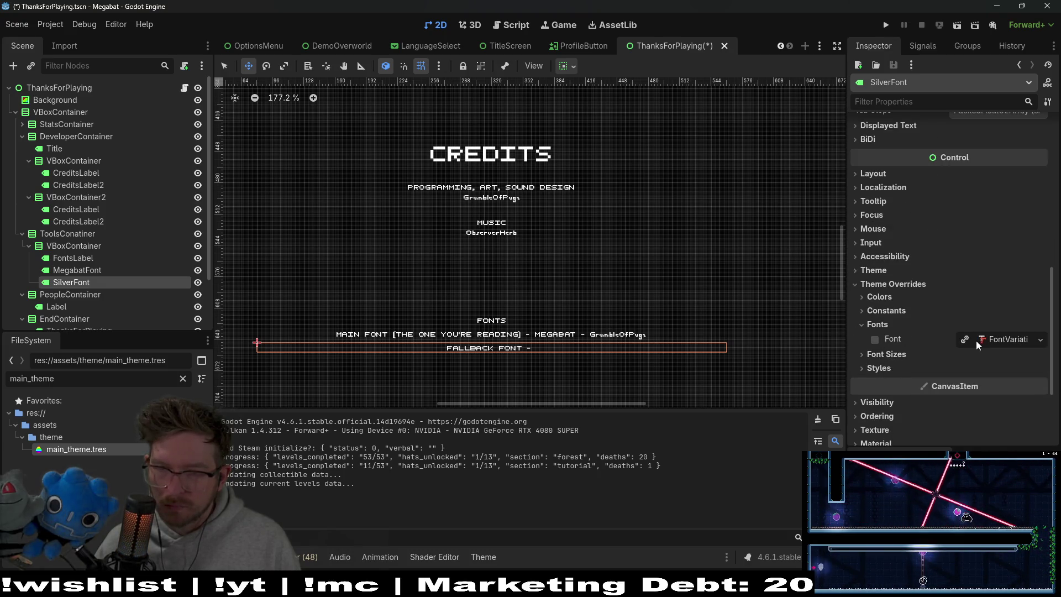
left_click(1014, 343)
scroll(1001, 341, "down", 5)
scroll(995, 335, "up", 3)
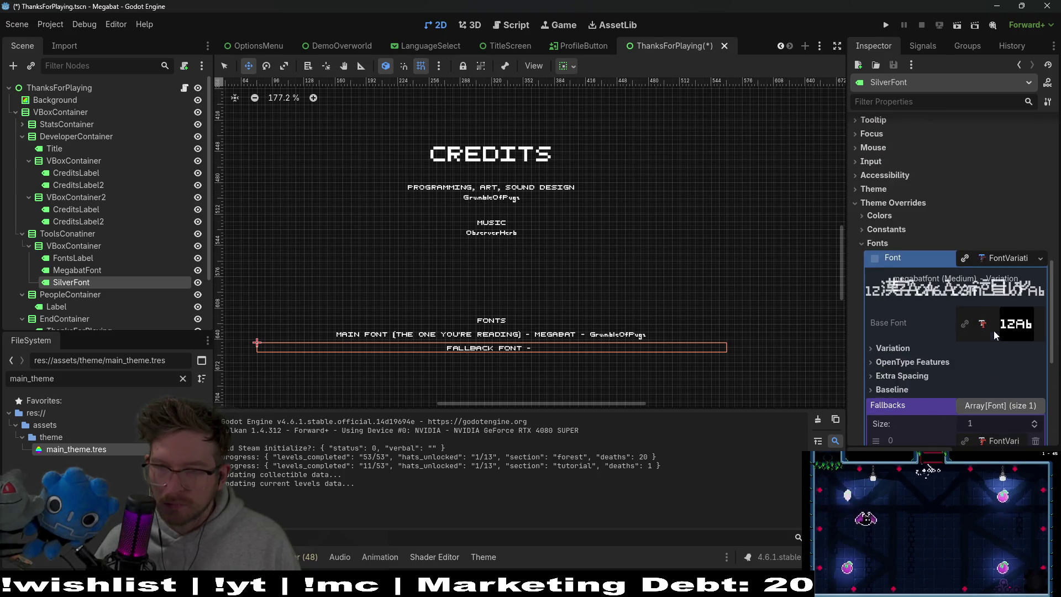
left_click(1039, 259)
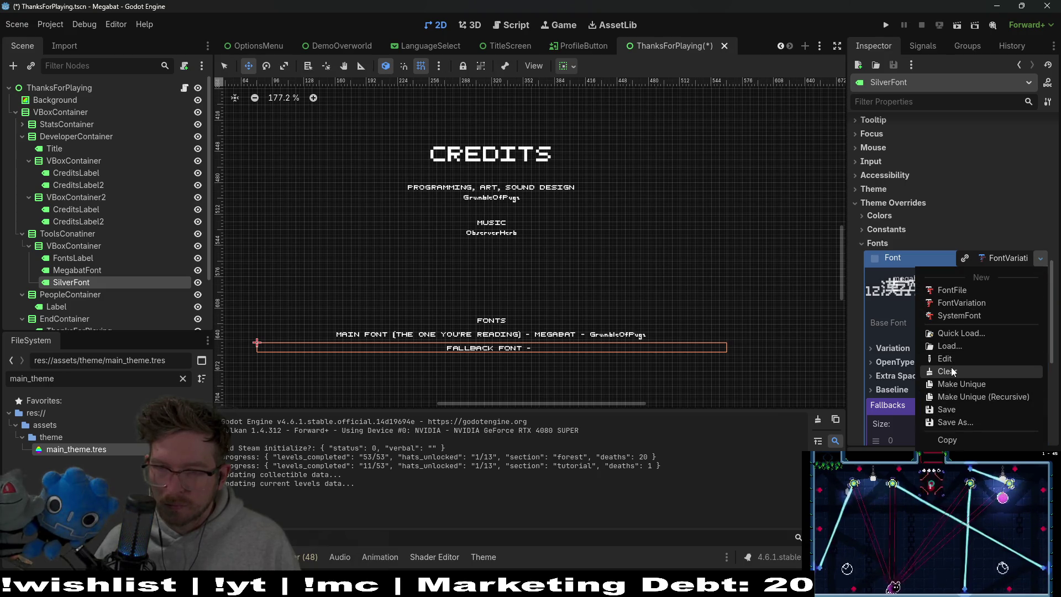
key("Escape")
left_click(1040, 259)
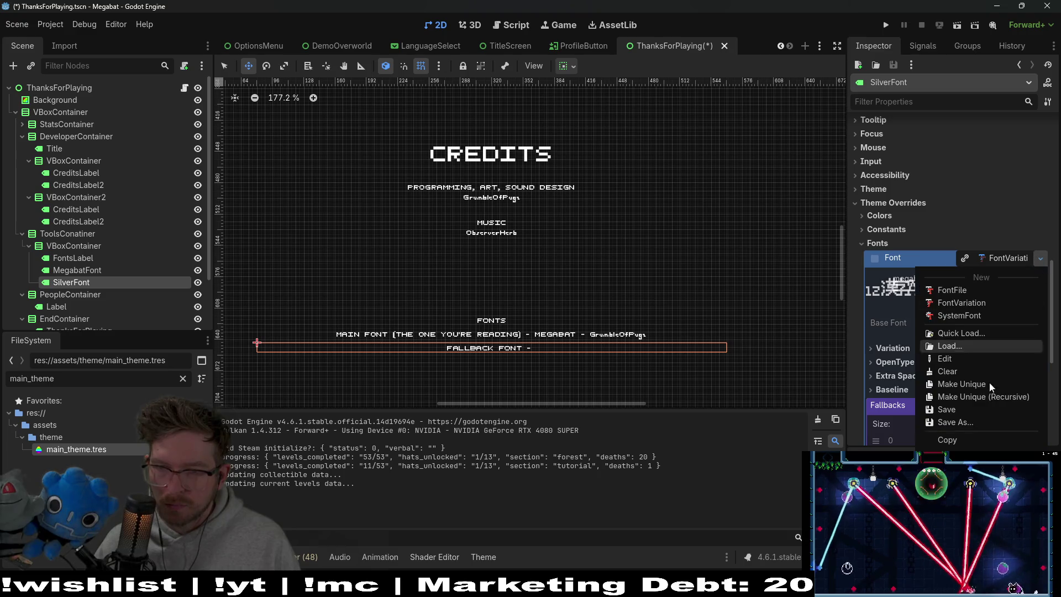
left_click(951, 372)
left_click(986, 259)
left_click(987, 261)
left_click(966, 260)
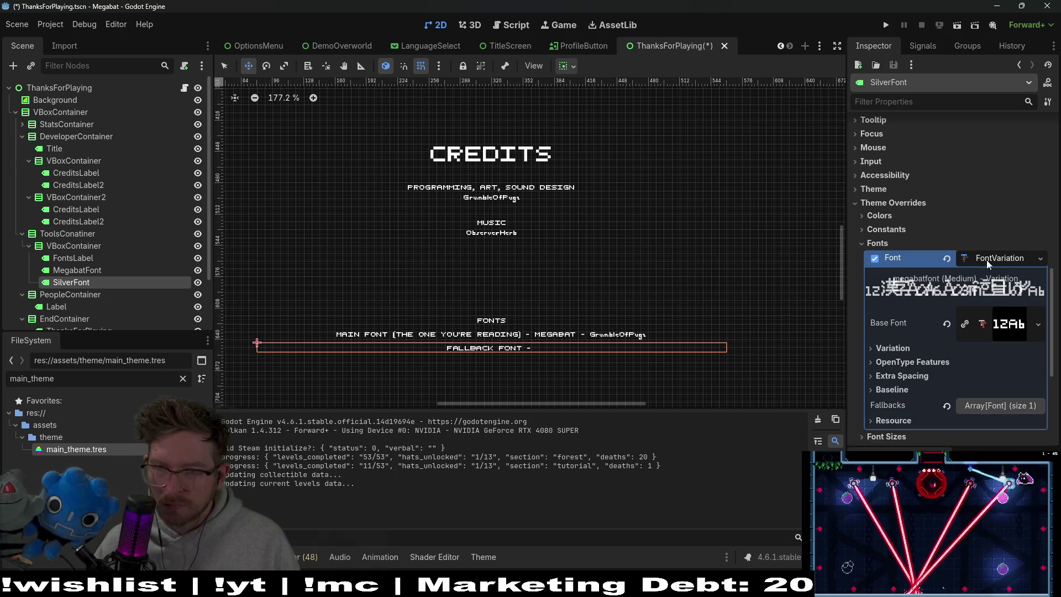
left_click(947, 259)
left_click(1041, 259)
left_click(966, 262)
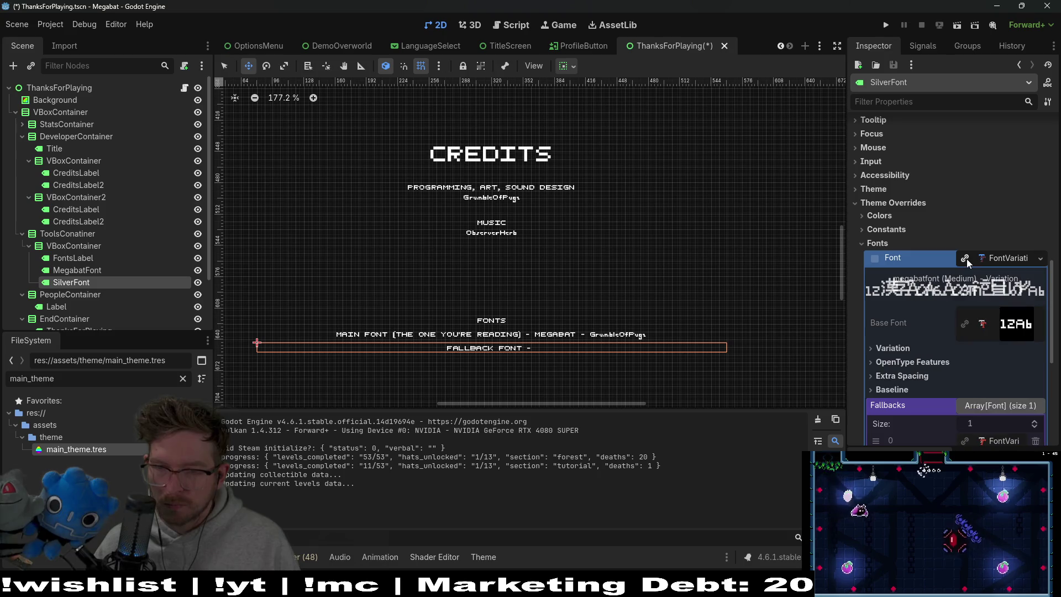
scroll(987, 293, "down", 3)
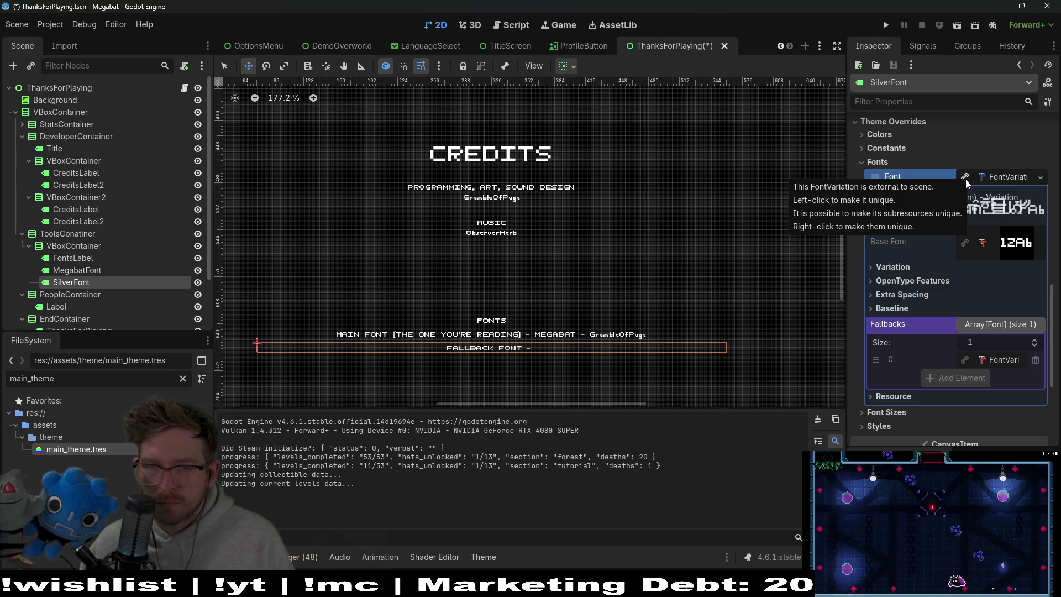
Make SilverFont's font variation unique and revert its Fallbacks to an empty array
left_click(1040, 178)
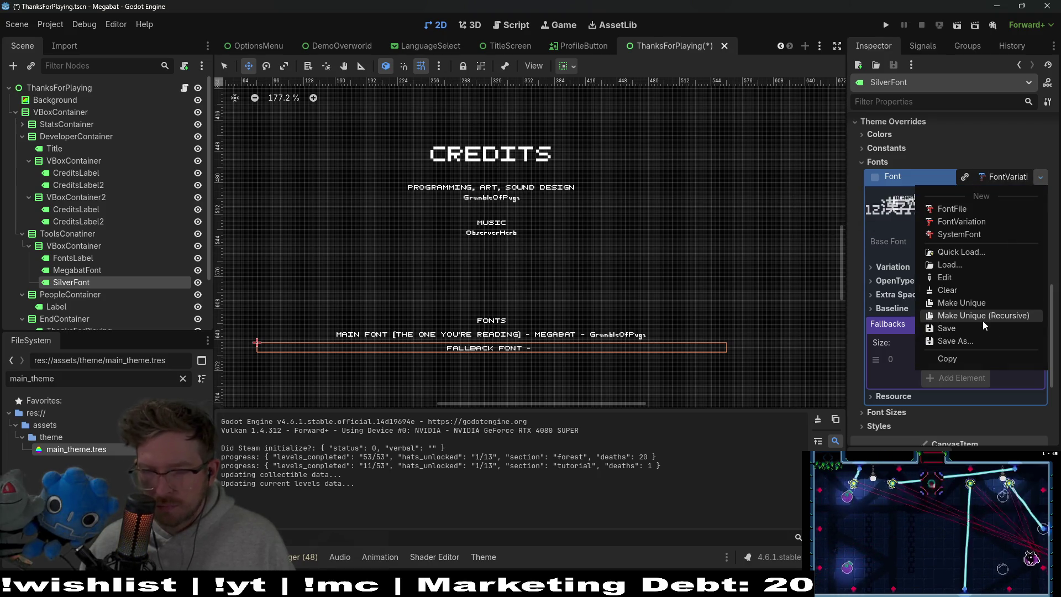
left_click(907, 295)
left_click(1039, 177)
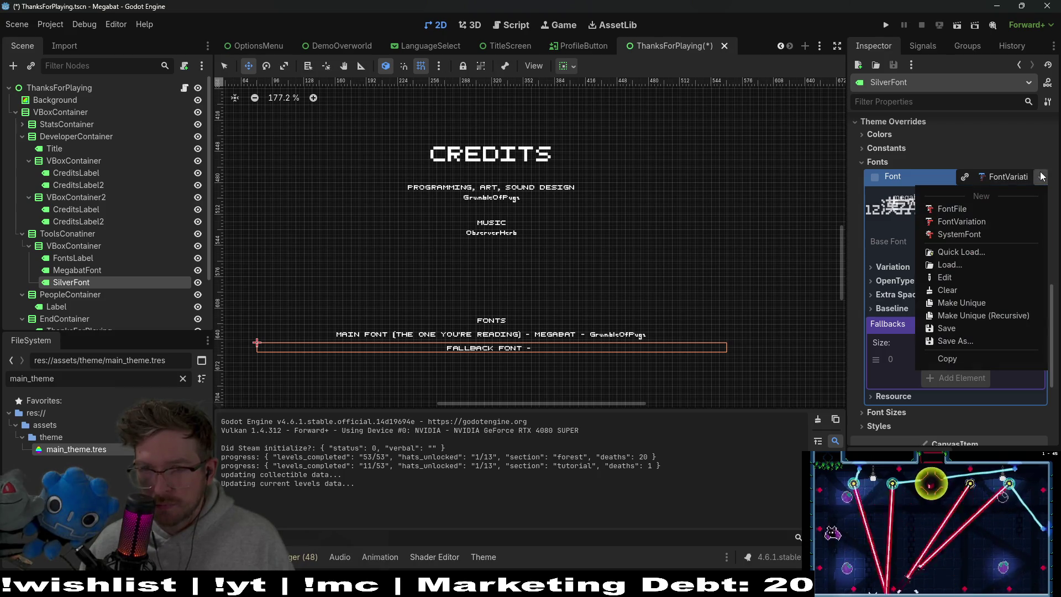
left_click(977, 304)
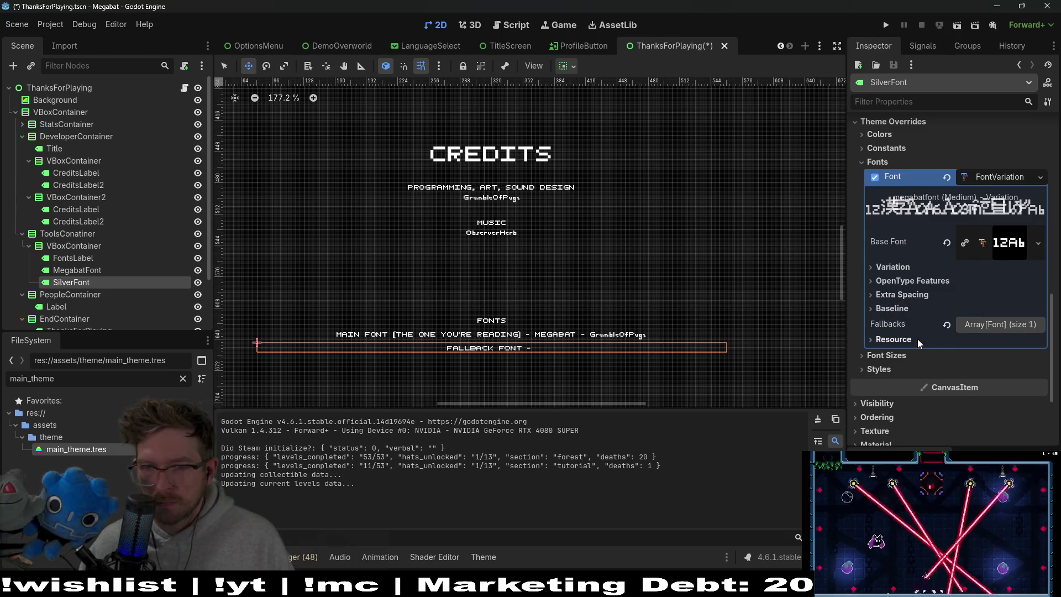
left_click(947, 326)
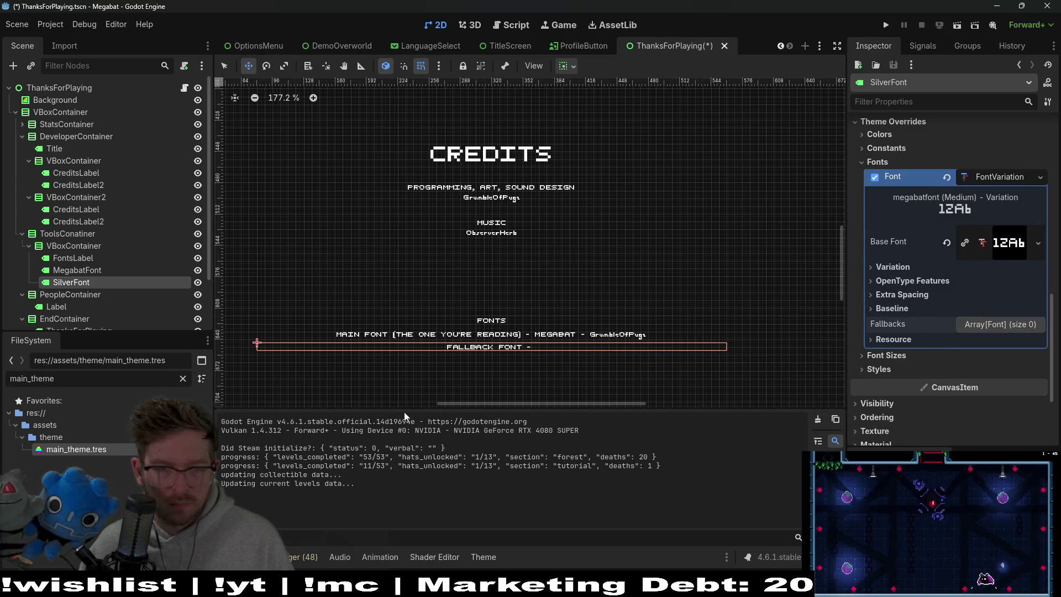
double_click(31, 379)
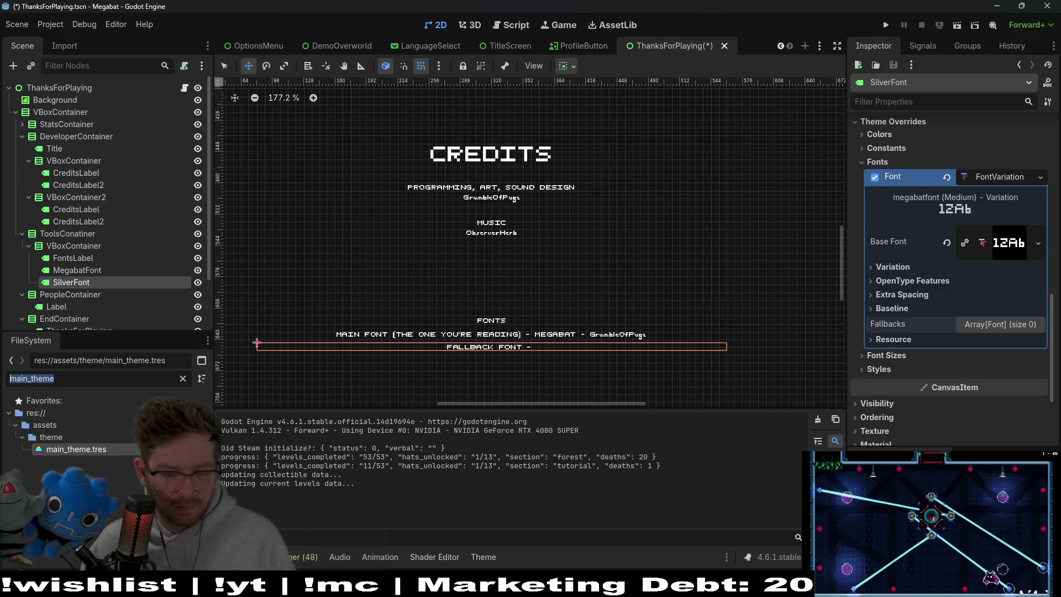
Filter FileSystem for 'font' and set Silver.ttf as the variation's Base Font
type("F")
key("BackSpace")
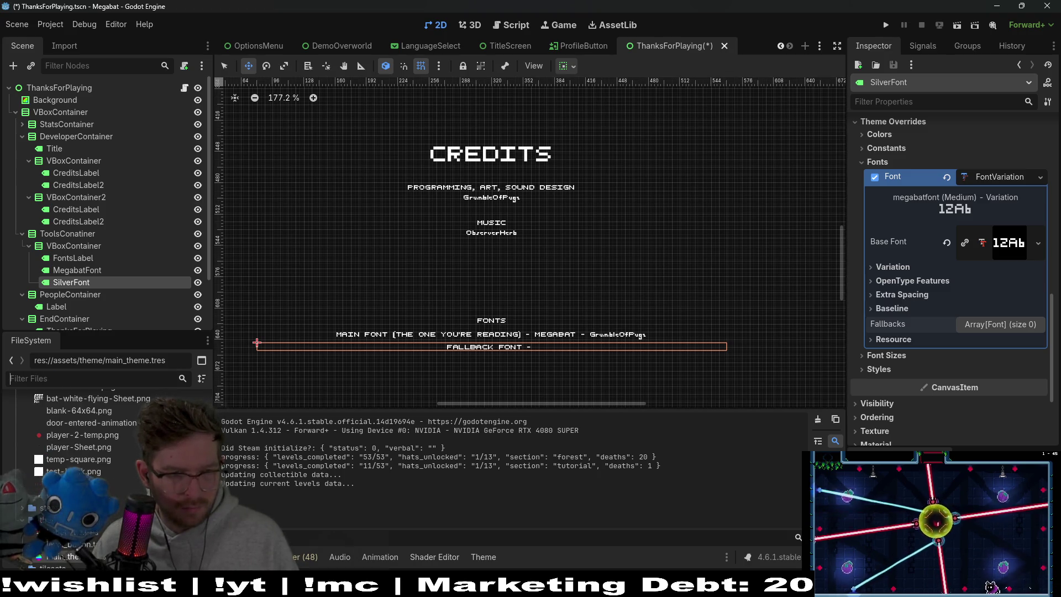
type("font")
key("BackSpace")
key("BackSpace")
key("BackSpace")
mouse_move(83, 525)
left_mouse_down()
mouse_move(488, 335)
mouse_move(1000, 239)
mouse_move(1004, 249)
left_mouse_up()
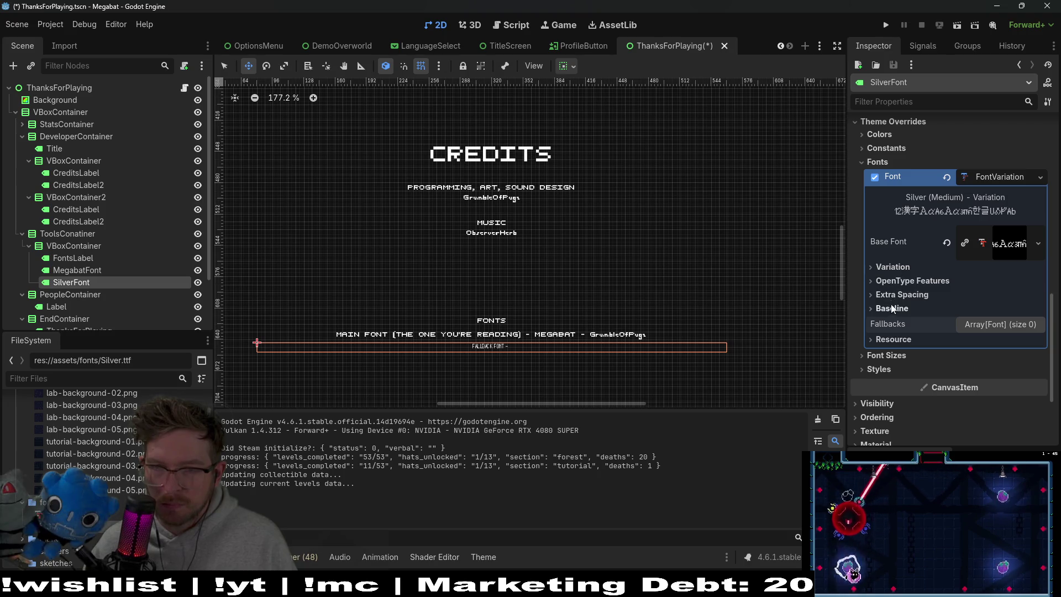
left_click(899, 270)
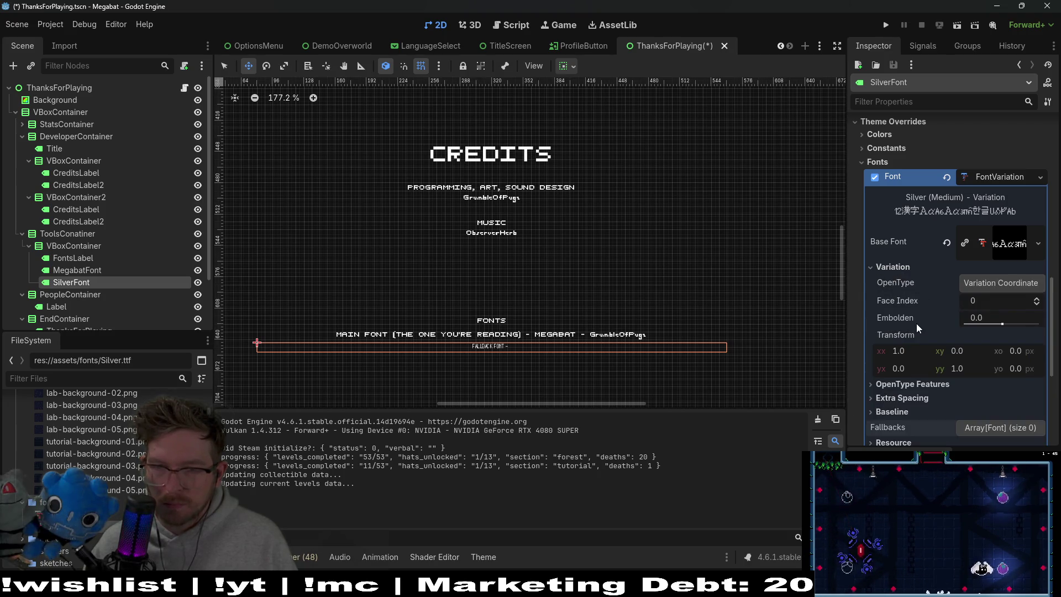
Raise SilverFont's font size override to 16 px
scroll(917, 324, "down", 3)
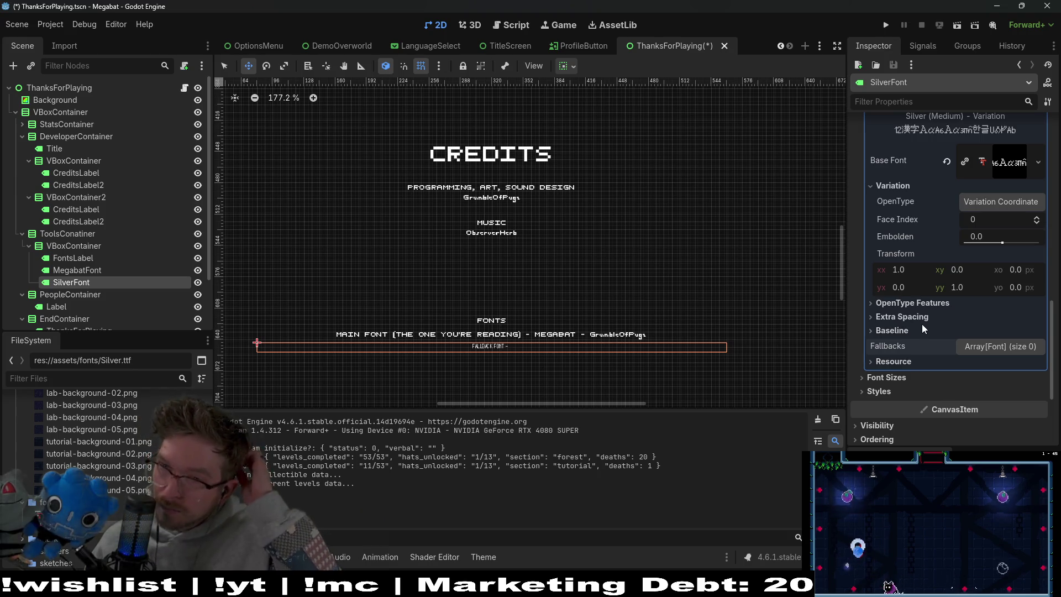
left_click(907, 378)
left_click(1039, 390)
left_click(1039, 389)
left_click(1039, 389)
left_click(1039, 389)
left_click(1039, 389)
left_click(1039, 389)
left_click(1039, 389)
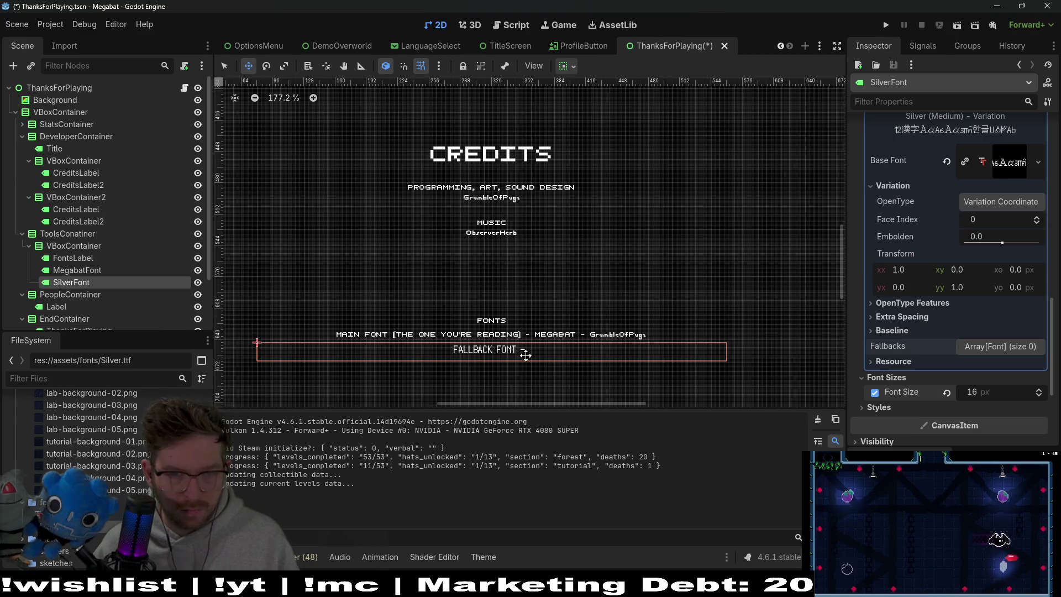
scroll(938, 216, "up", 10)
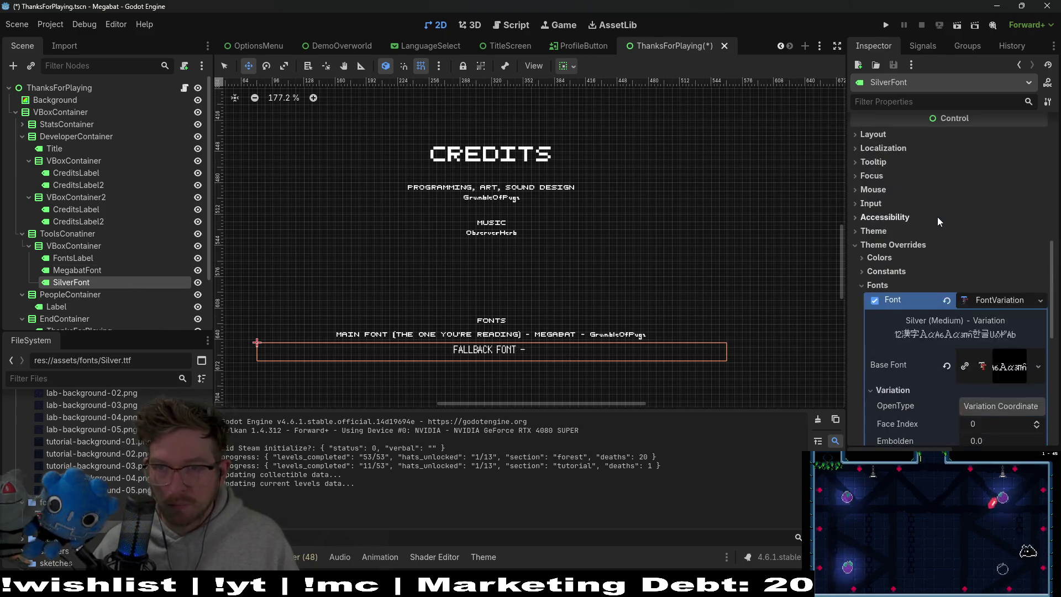
left_click(930, 164)
Complete the SilverFont text as 'FALLBACK FONT - SILVER -' followed by the pasted authors' credit
key("BackSpace")
key("BackSpace")
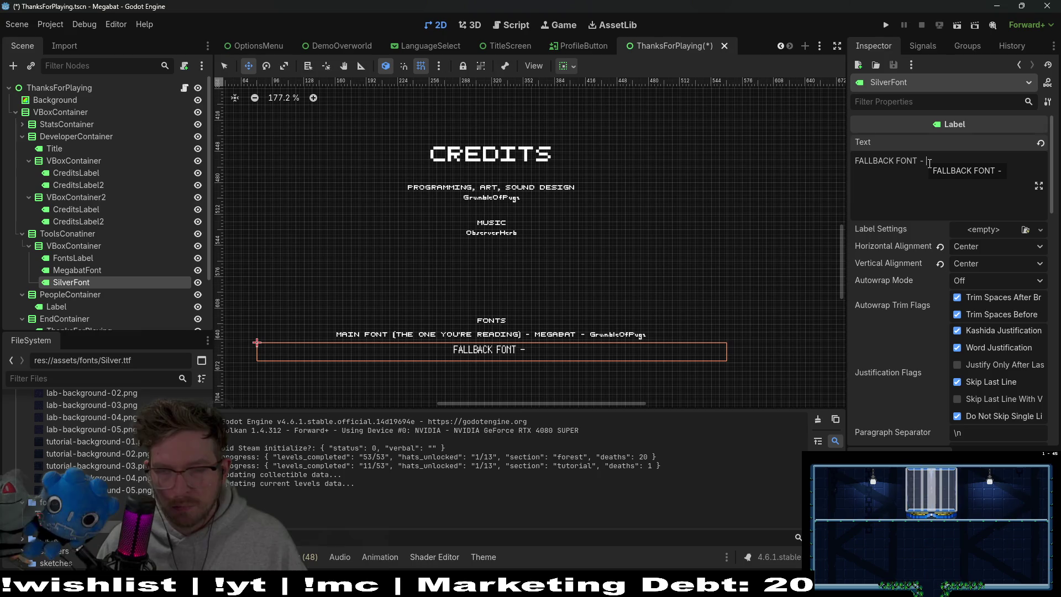
type("SILVER")
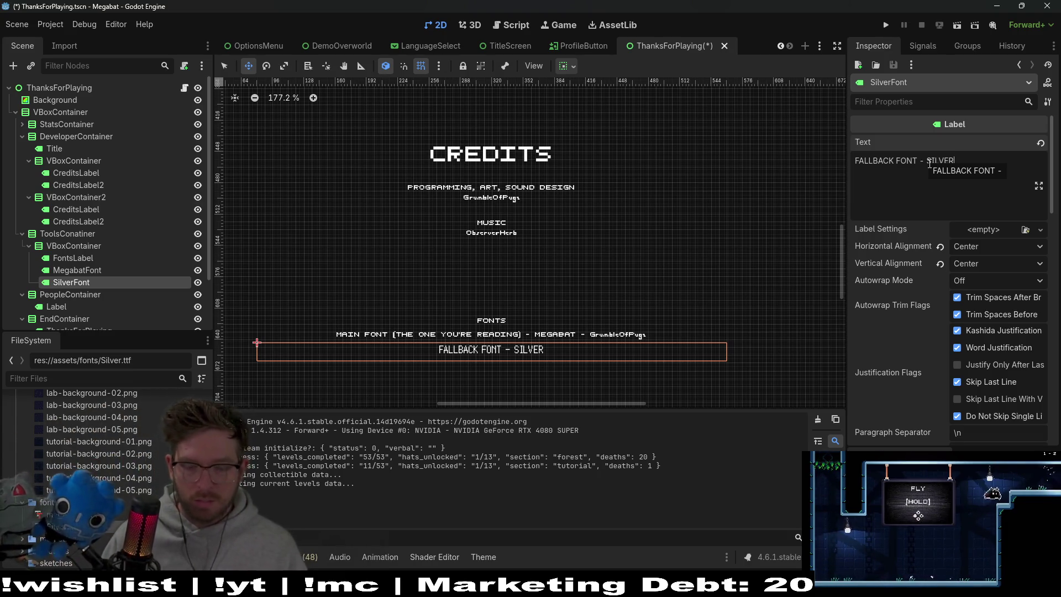
type(" -")
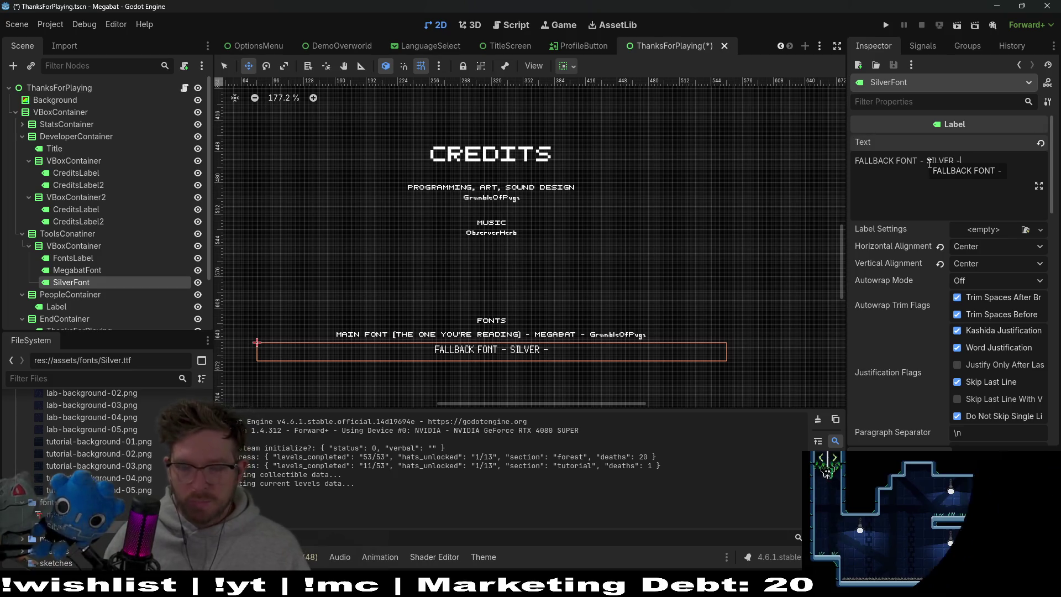
type("Poppy Works, Wolfgang Wozniak")
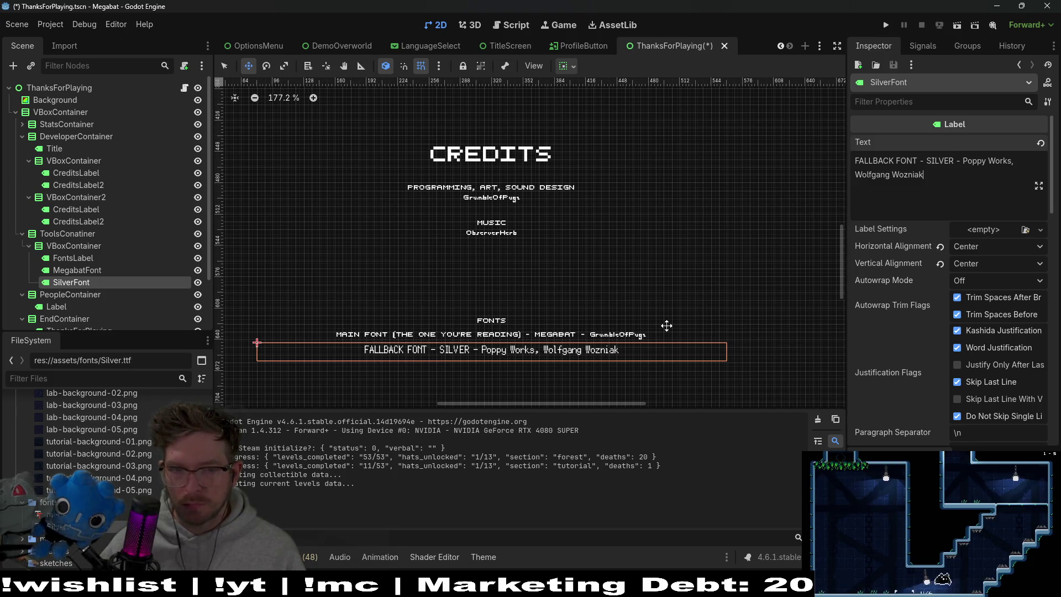
scroll(508, 273, "up", 3)
scroll(552, 243, "up", 2, "ctrl")
scroll(596, 217, "down", 2)
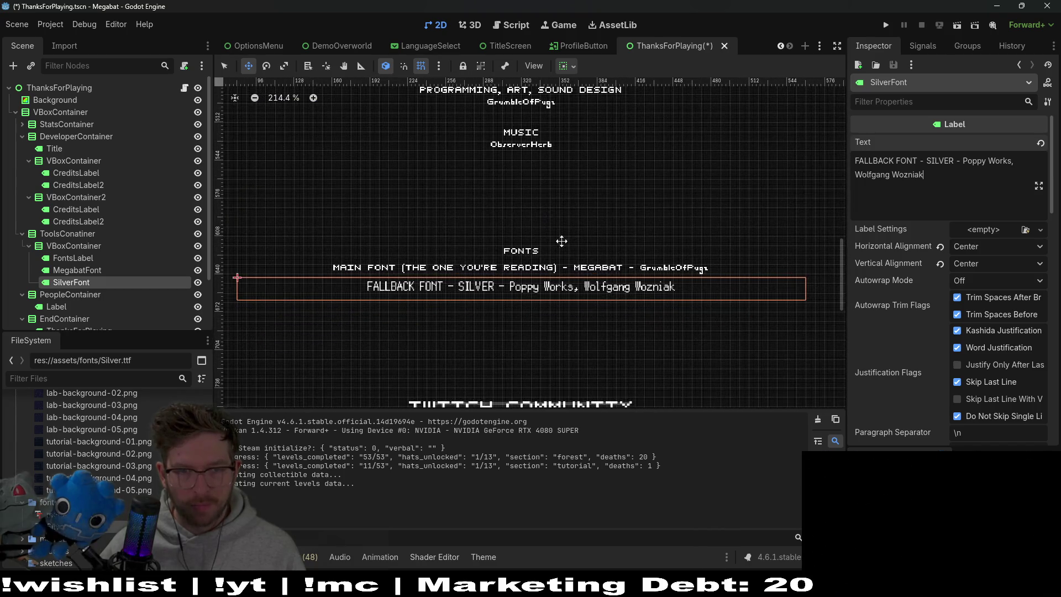
scroll(608, 199, "down", 1)
scroll(602, 256, "up", 3)
scroll(602, 246, "down", 3)
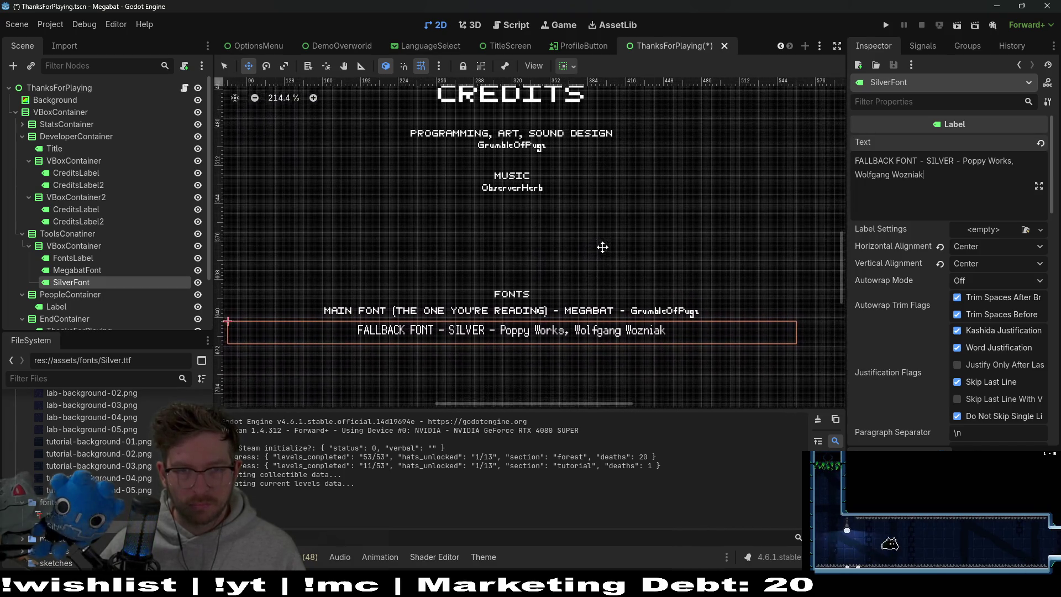
scroll(613, 200, "up", 3)
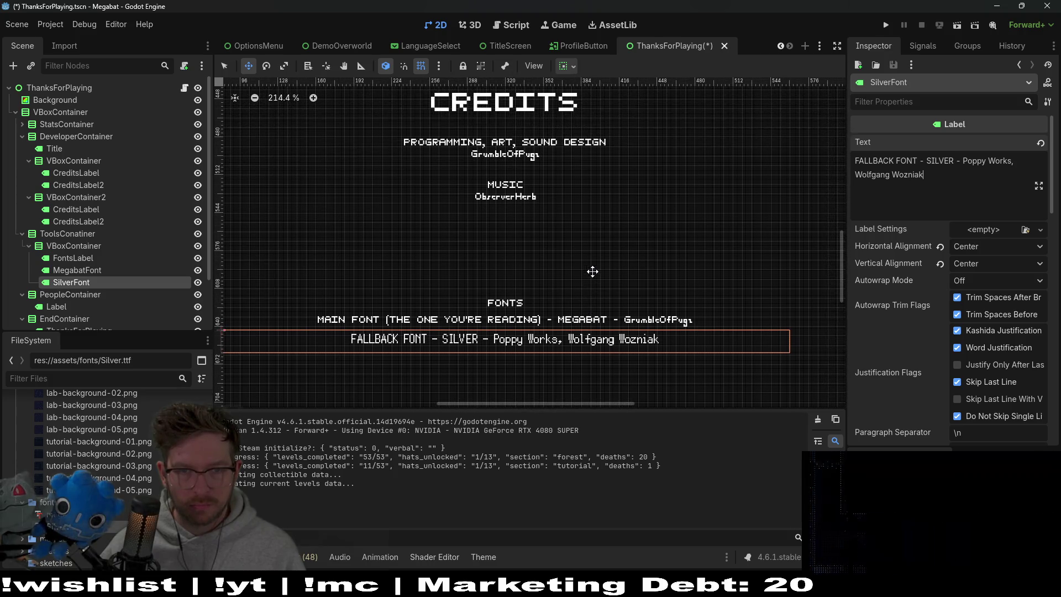
left_click(72, 238)
left_click(68, 197)
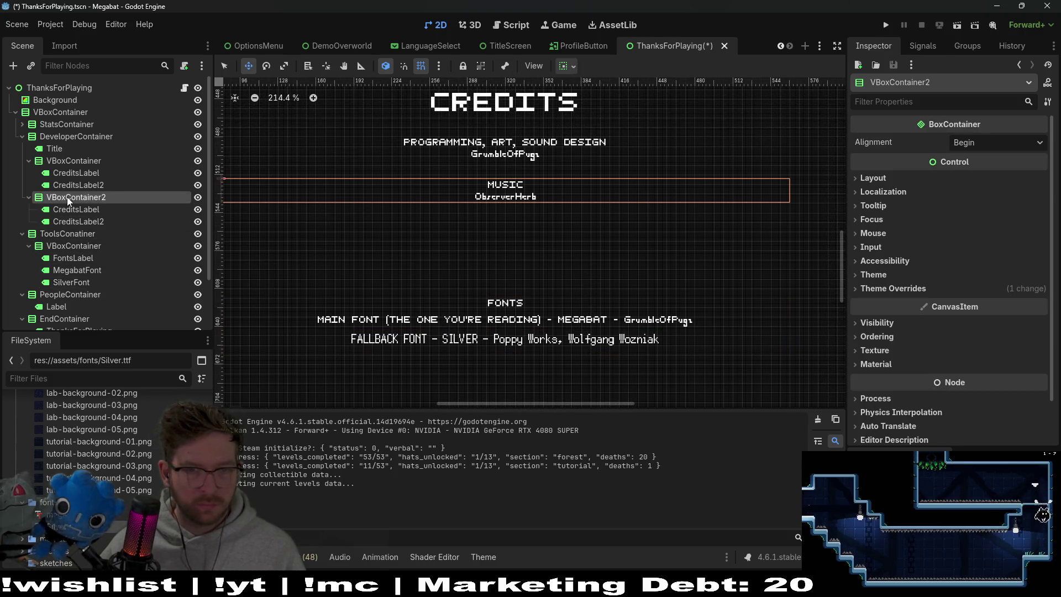
left_click(65, 233)
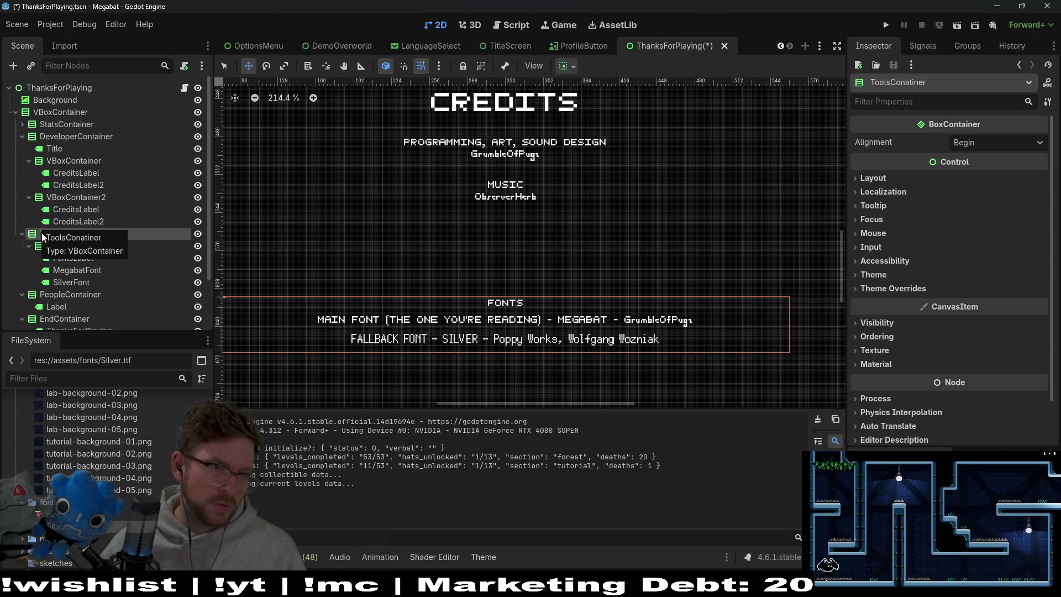
left_click_drag(50, 227, 62, 164)
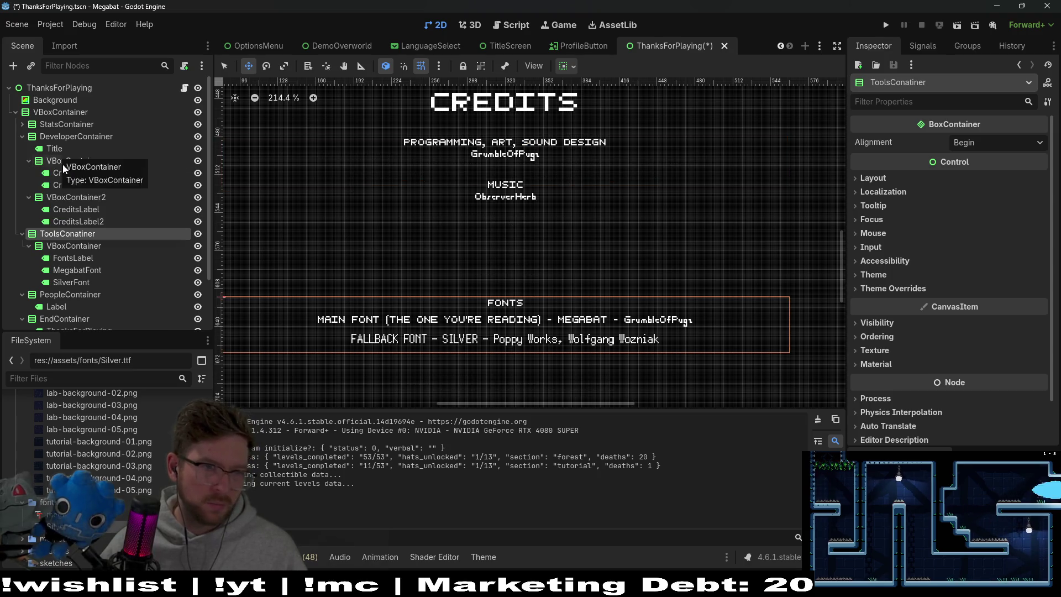
left_click(29, 161)
left_click(29, 173)
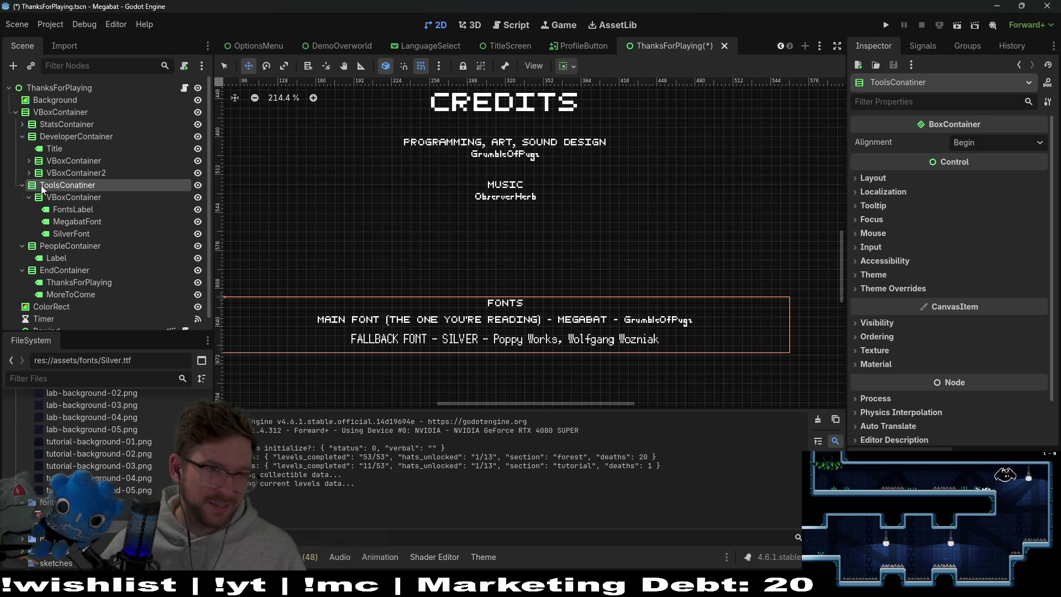
left_click_drag(50, 184, 48, 183)
left_click(22, 136)
left_click(22, 137)
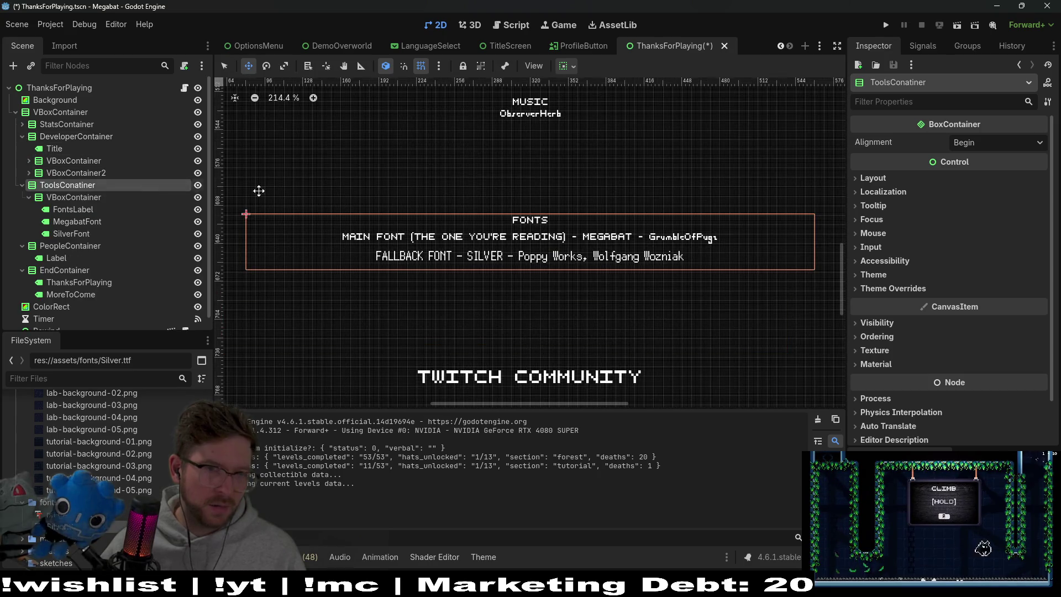
scroll(511, 172, "down", 5)
left_click_drag(563, 161, 551, 214)
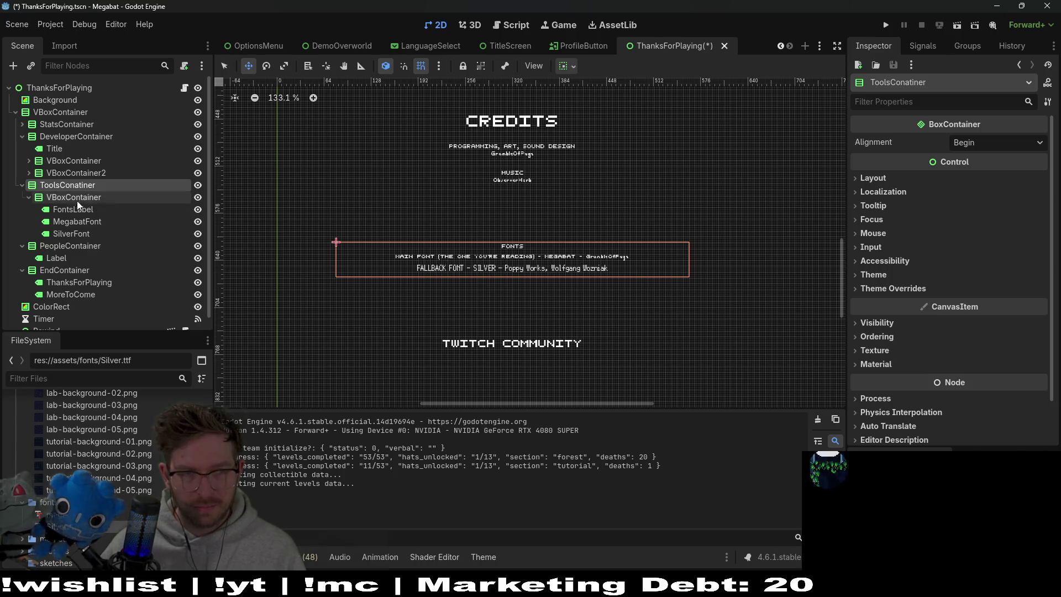
left_click(28, 198)
right_click(68, 187)
left_click(123, 200)
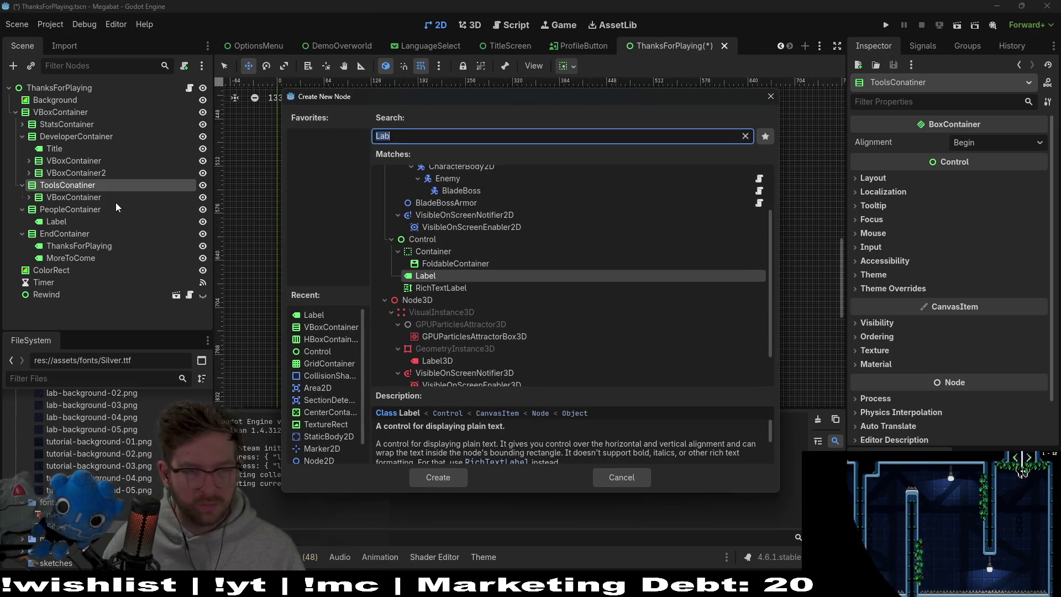
Add a VBoxContainer under ToolsConatiner and move it above the fonts container
type("v")
key("BackSpace")
type("CO")
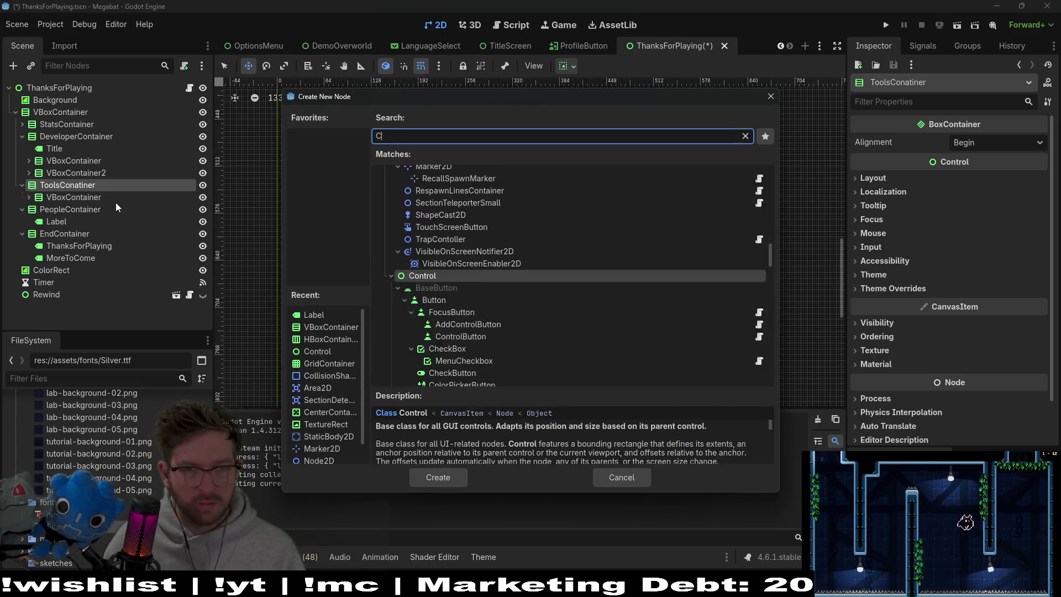
key("BackSpace")
key("BackSpace")
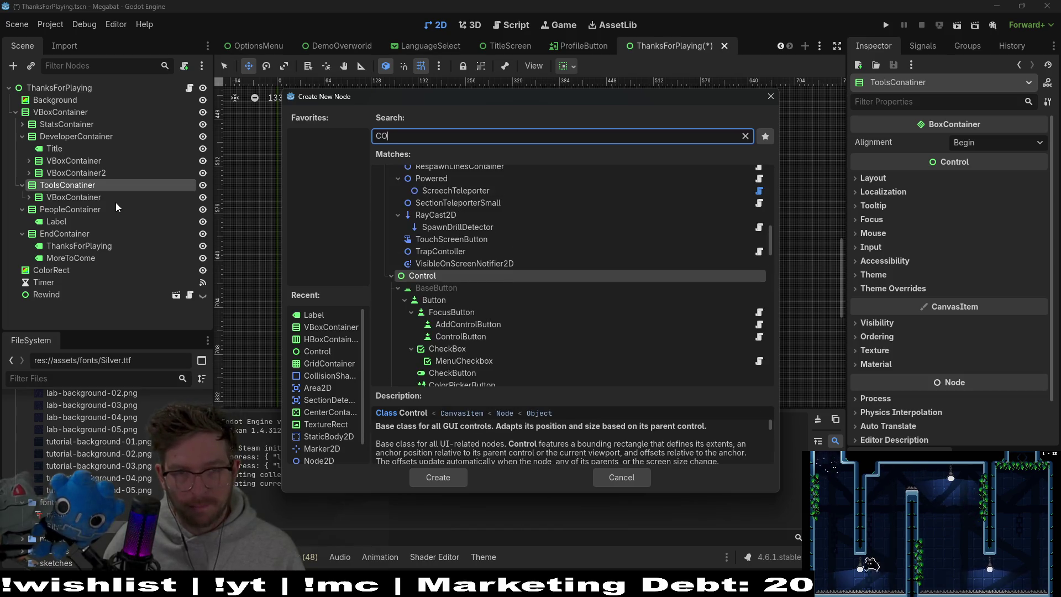
type("Vbox")
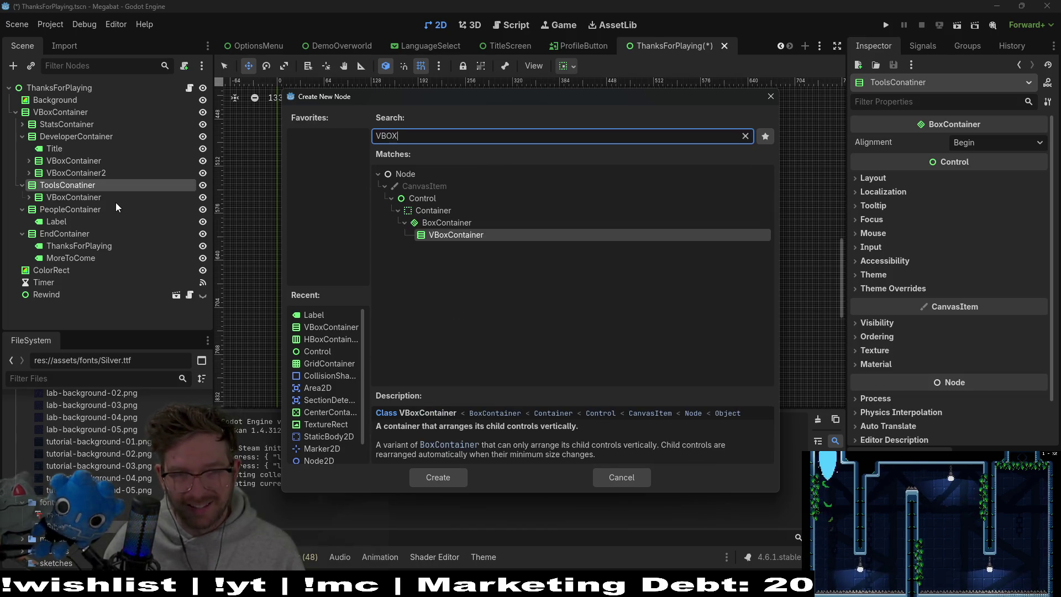
key("Return")
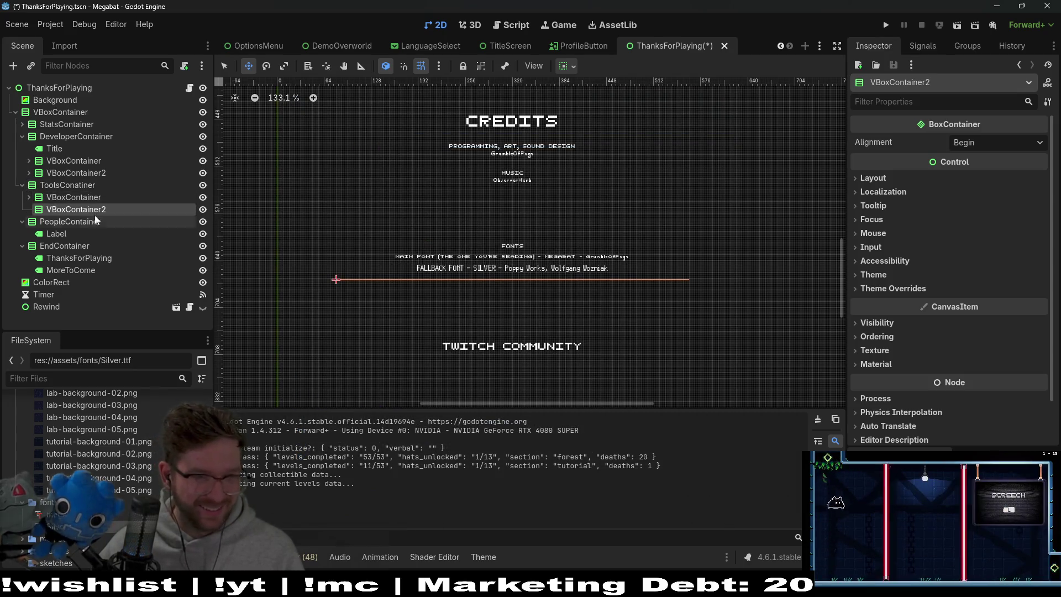
left_click(104, 198)
left_click_drag(105, 211, 108, 194)
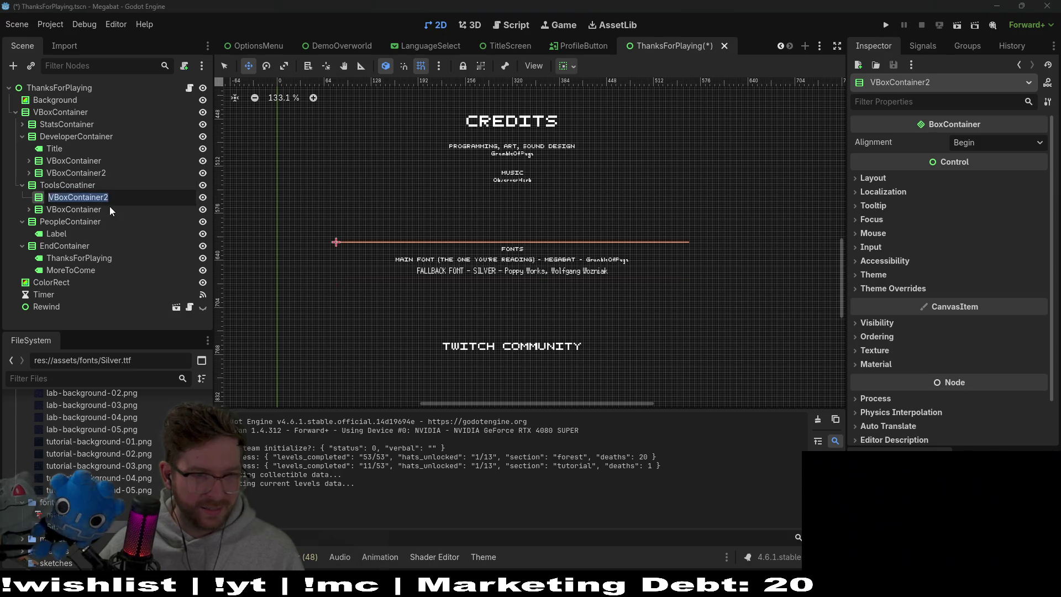
Rename the fonts container to VBoxContainer2 and the new one to VBoxContainer
left_click(110, 206)
left_click(110, 207)
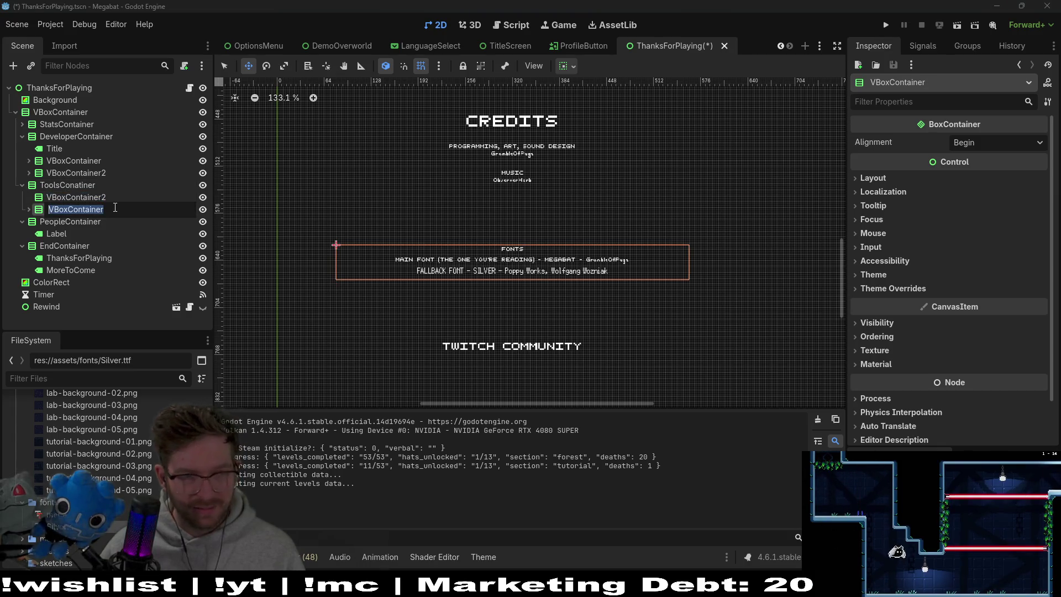
left_click(118, 200)
left_click(124, 194)
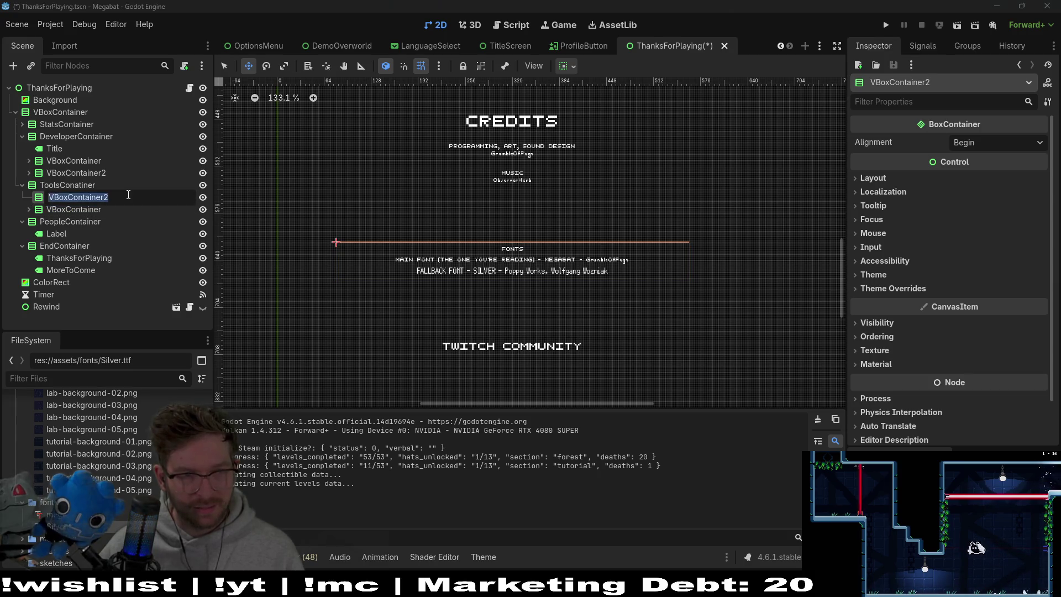
left_click(129, 194)
key("BackSpace")
type("3")
key("Return")
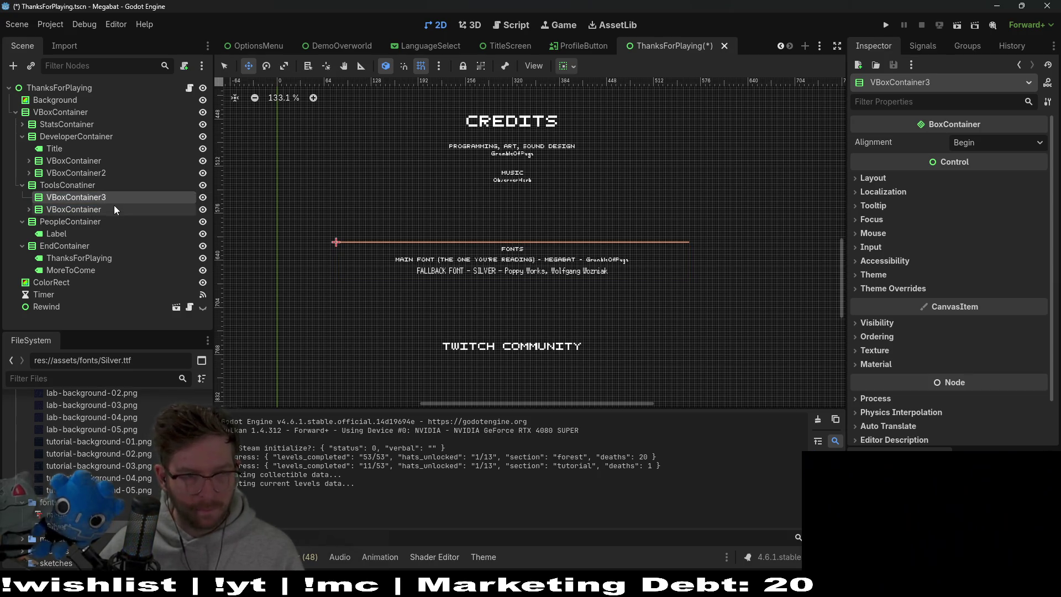
left_click(114, 208)
left_click(117, 209)
type("2")
key("Return")
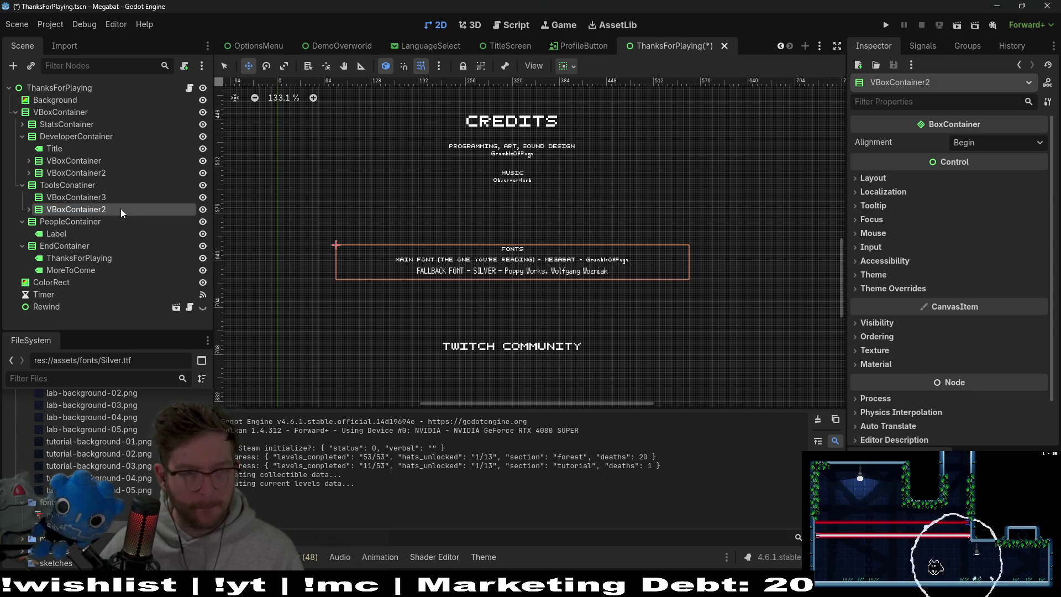
left_click(113, 199)
left_click(121, 199)
left_click(121, 199)
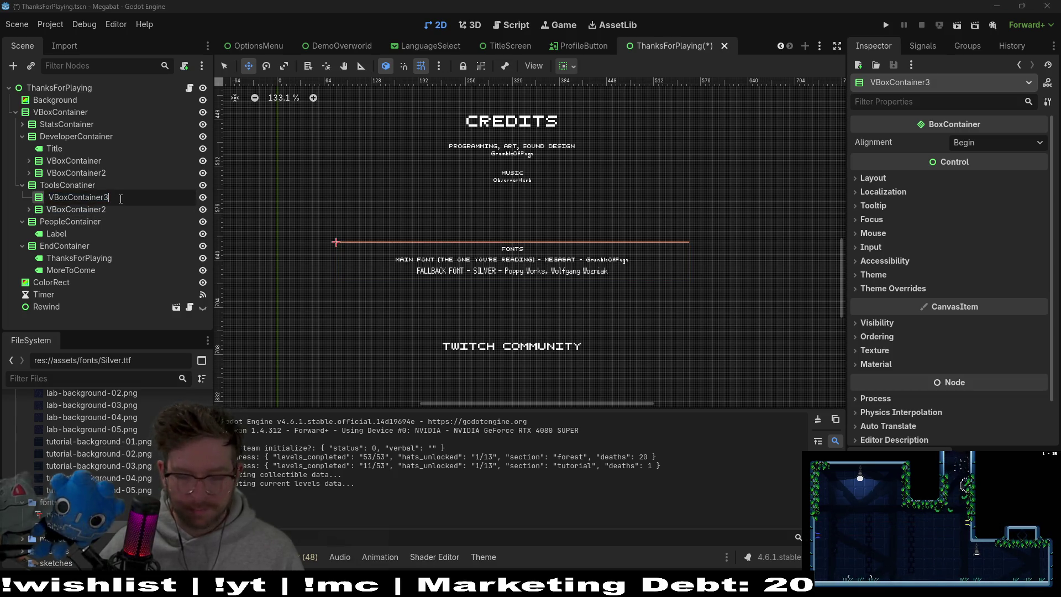
key("Return")
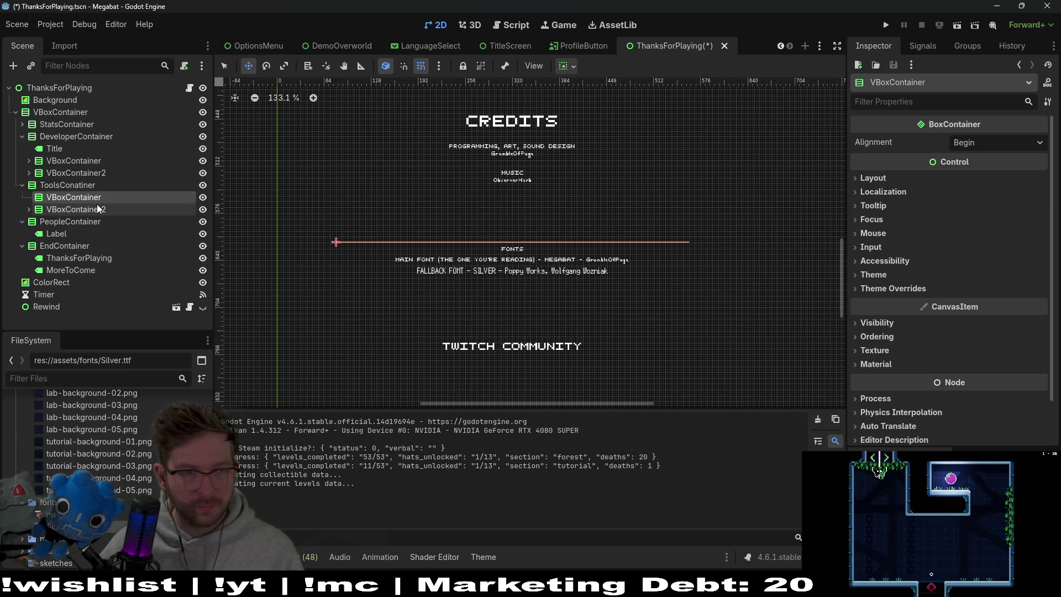
right_click(78, 204)
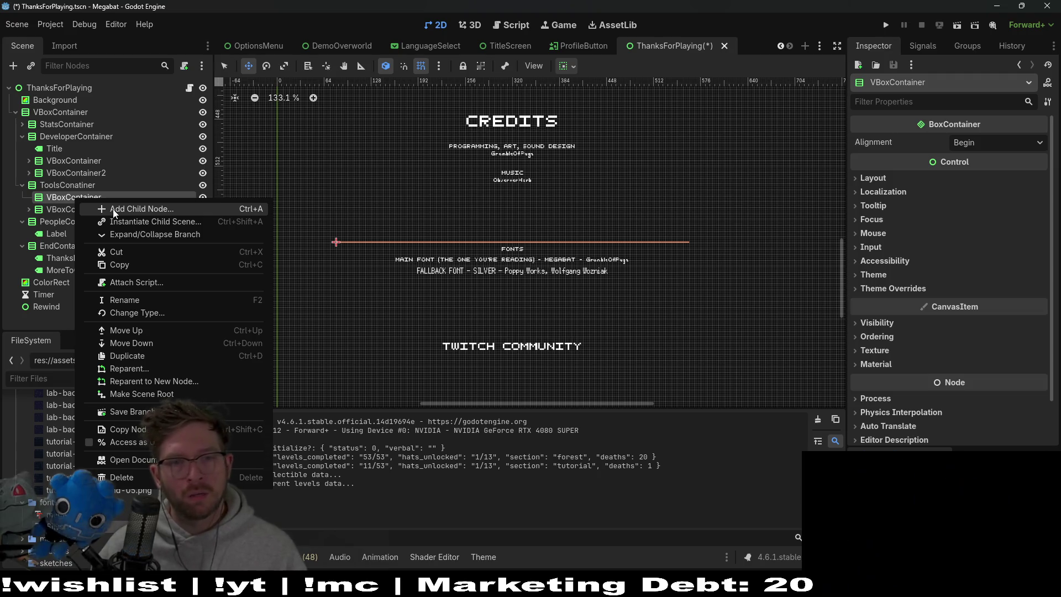
Add a ToolsLabel under the new VBoxContainer reading 'Godot, Aseprite, Twitch Chat, ChipTone, Audacity'
left_click(127, 211)
type("Godot, Aseprite, Twitch Chat")
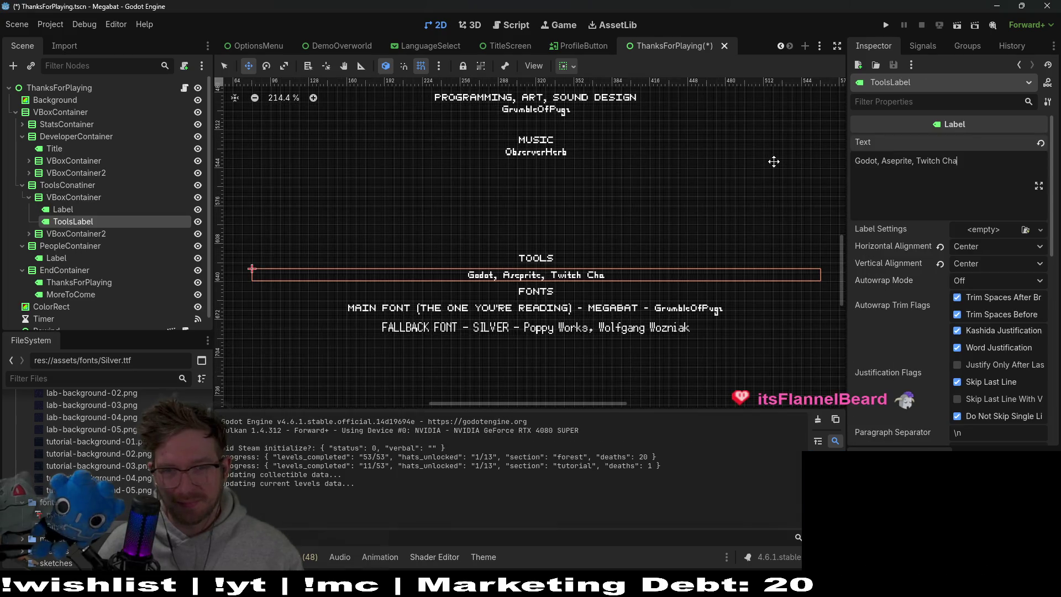
type(",")
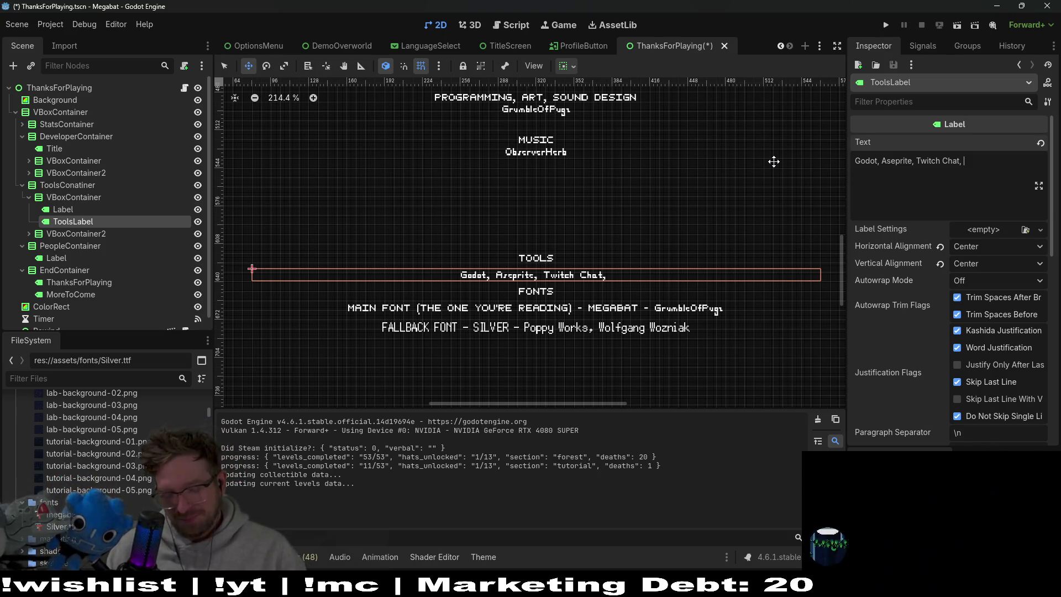
type("C")
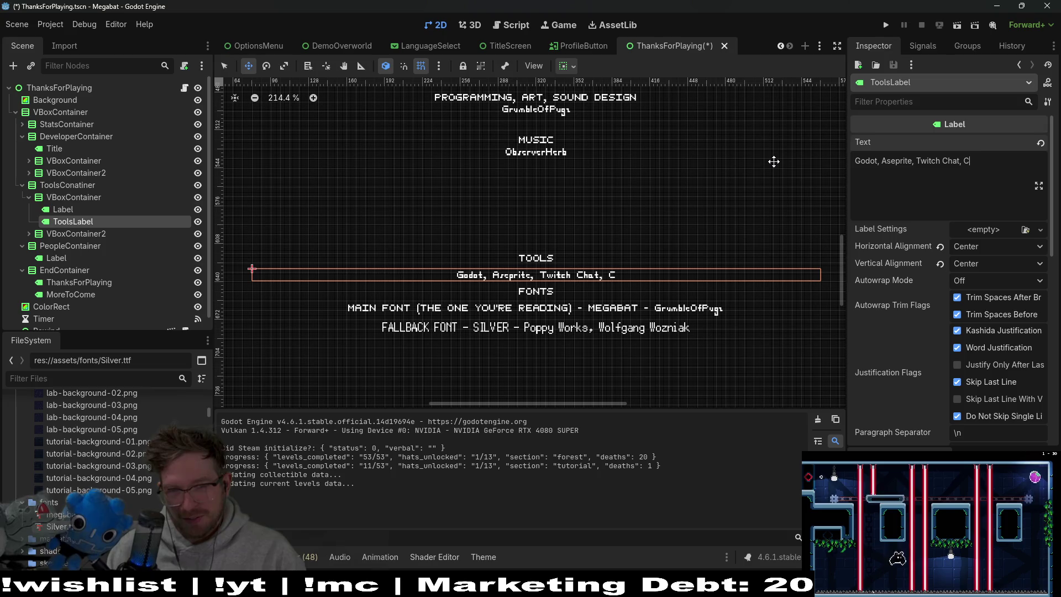
type("hipTone")
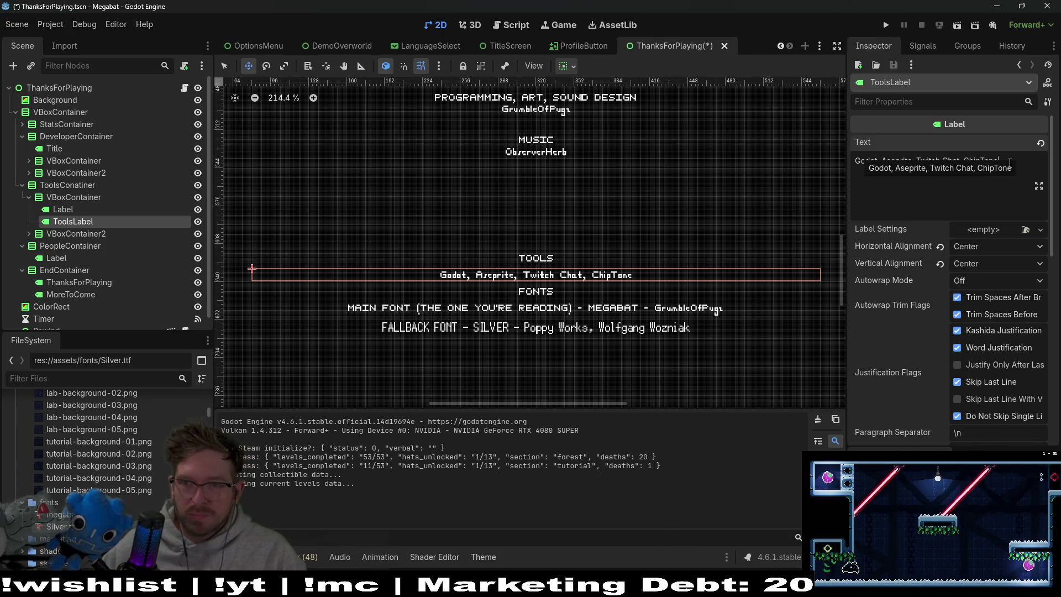
type(",")
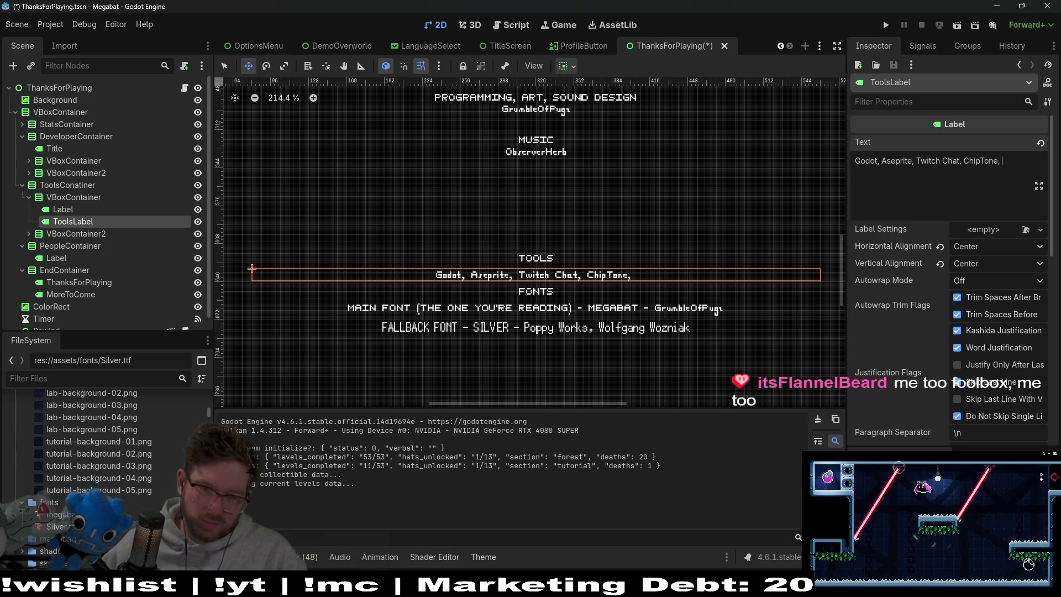
key("super")
type("a")
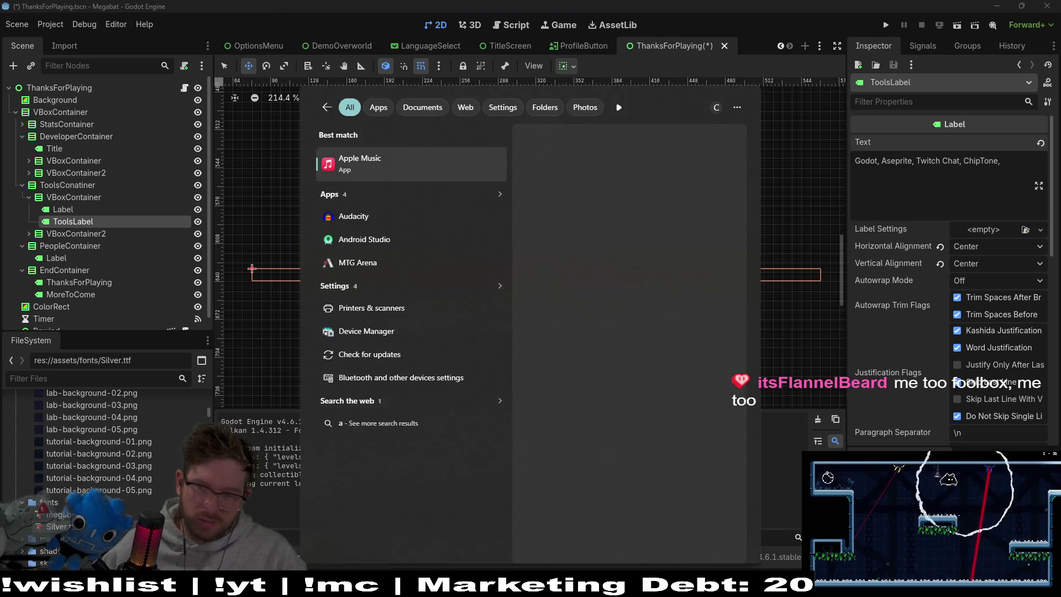
type("udi")
key("BackSpace")
key("BackSpace")
key("BackSpace")
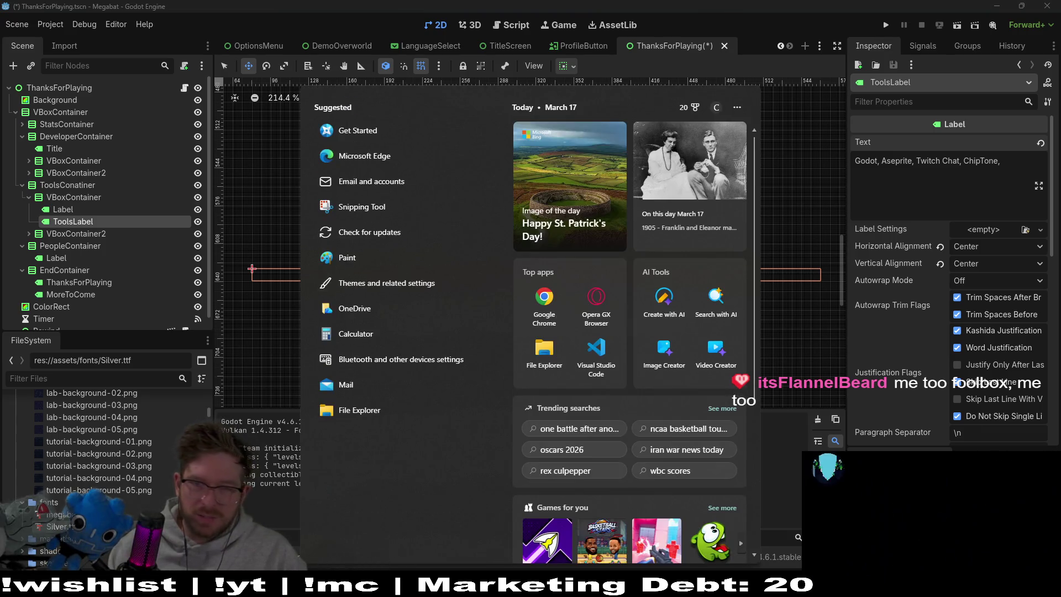
left_click(1016, 163)
type("A")
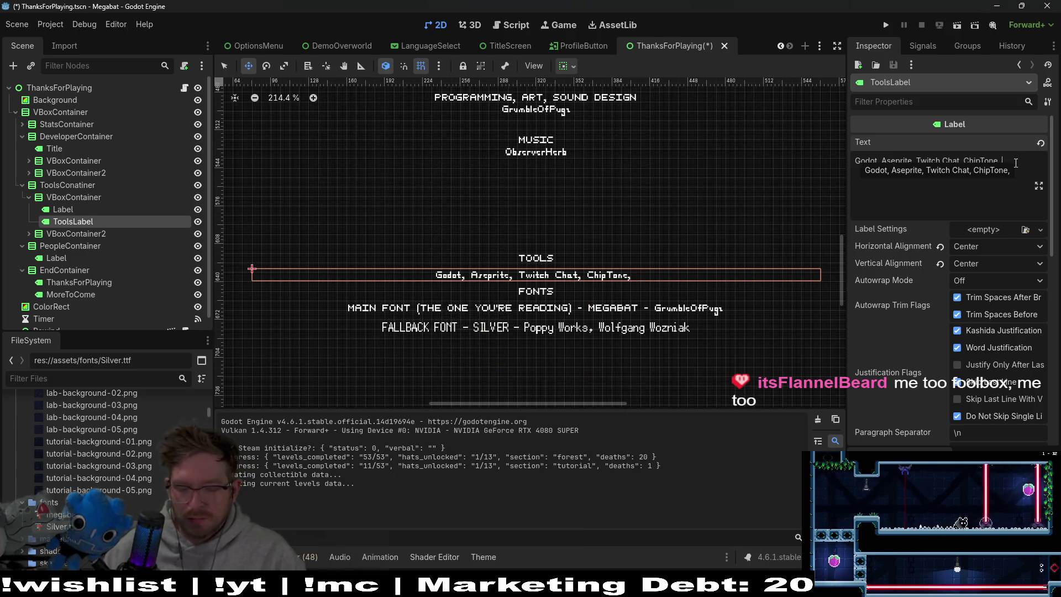
type("udacity")
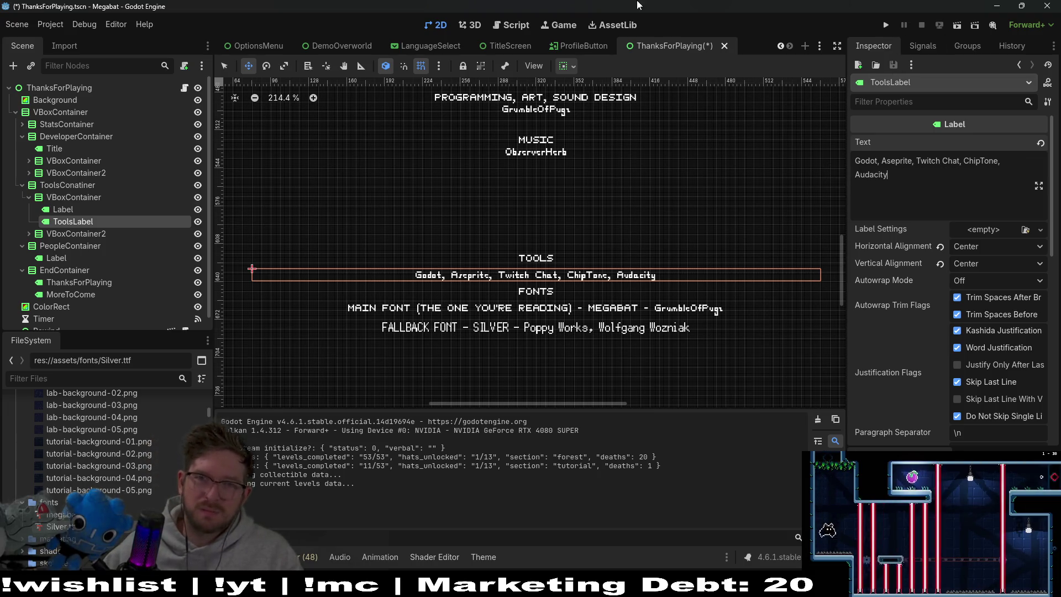
Save the ThanksForPlaying scene with the completed tools credit and adjust the canvas zoom
key("ctrl+s")
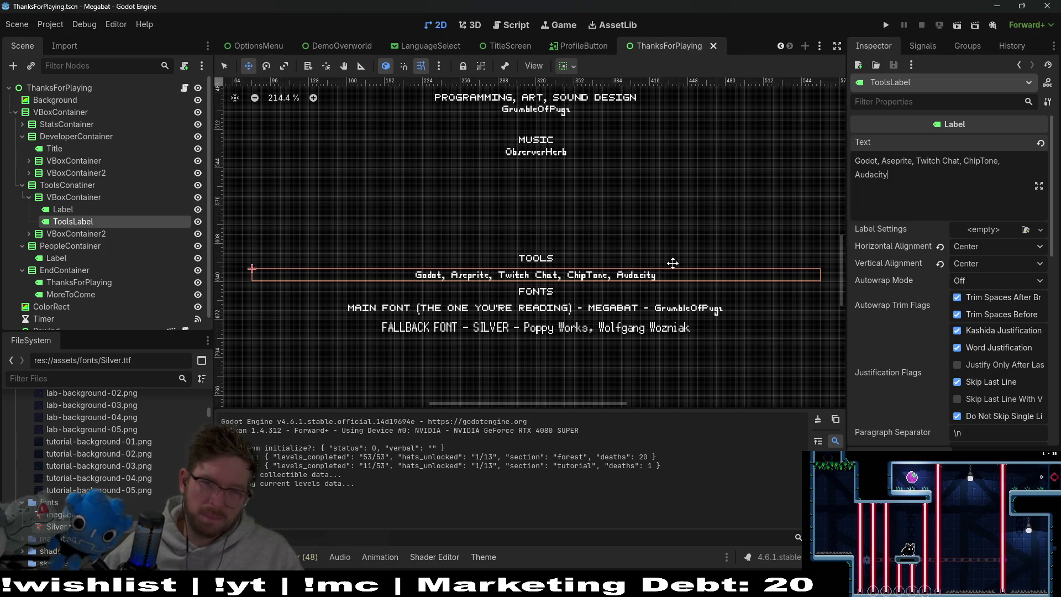
scroll(651, 354, "up", 3)
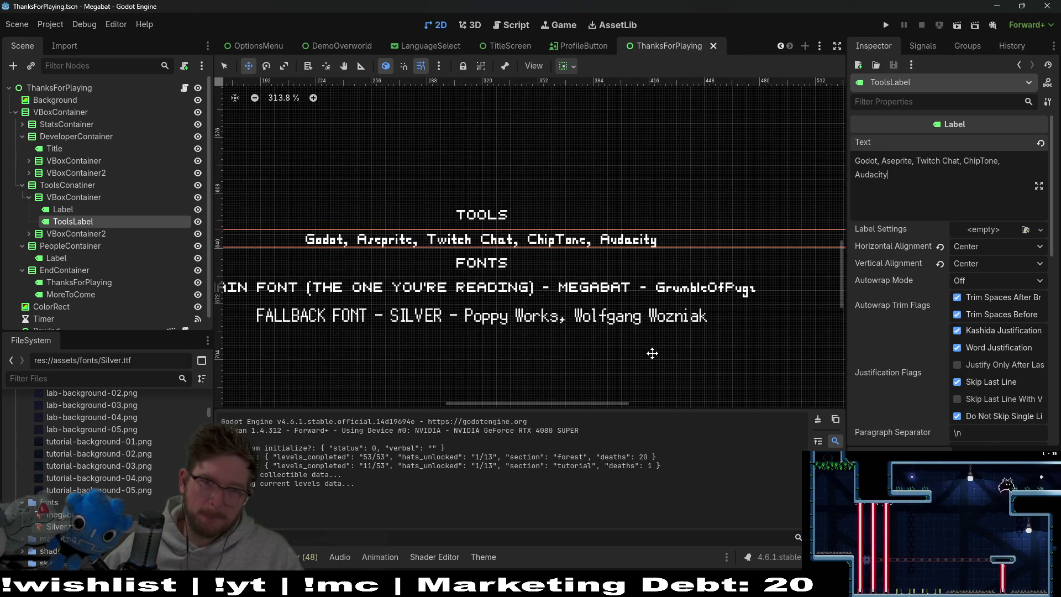
scroll(608, 240, "down", 4)
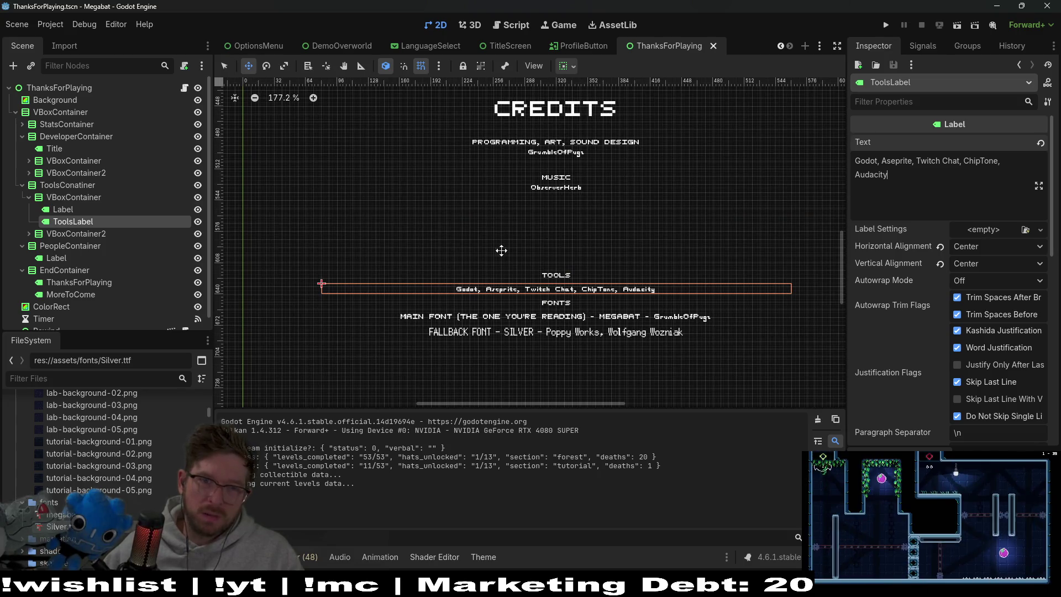
scroll(633, 219, "down", 4)
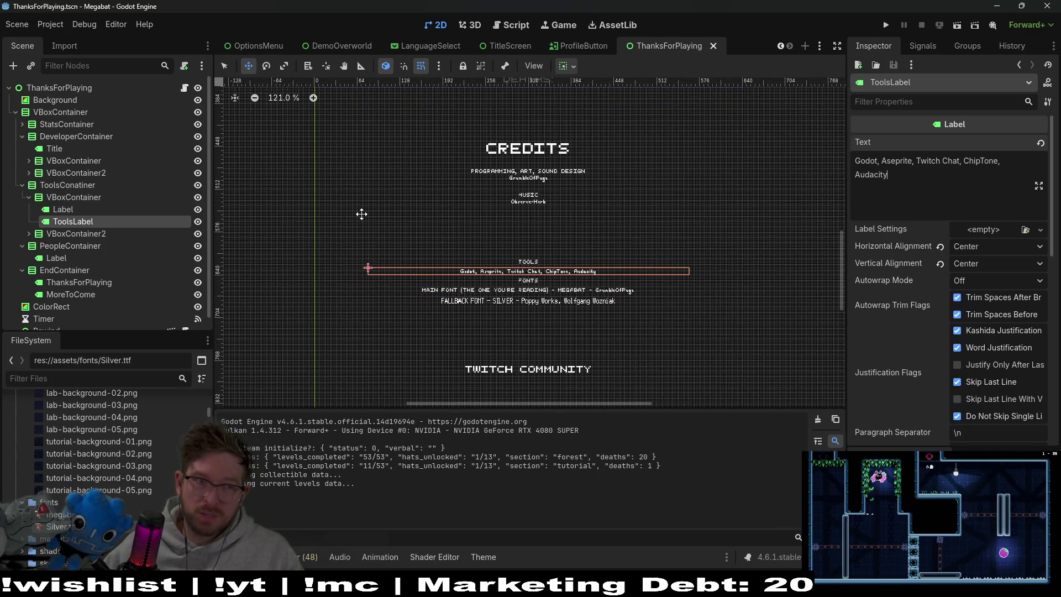
scroll(523, 273, "up", 1)
Run the game, check the credits, switch the language to English in Options, then close it
left_click(886, 25)
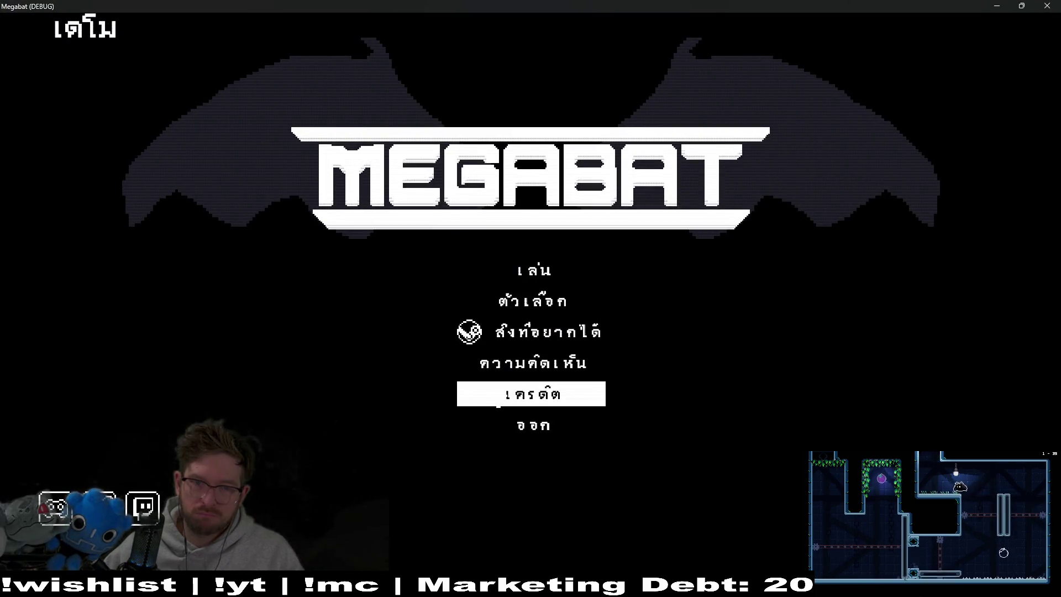
left_click(498, 401)
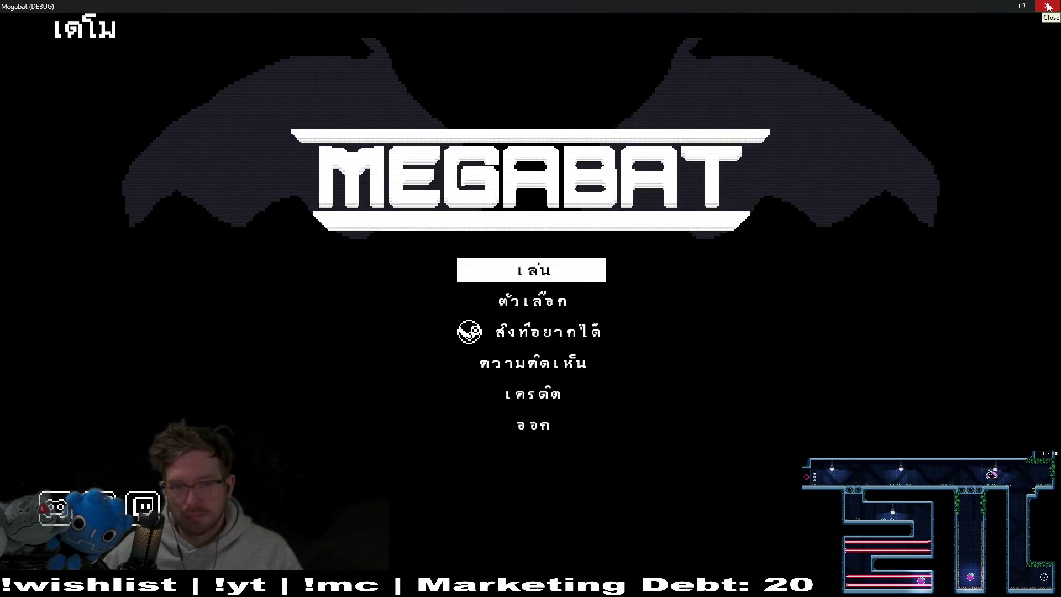
left_click(552, 301)
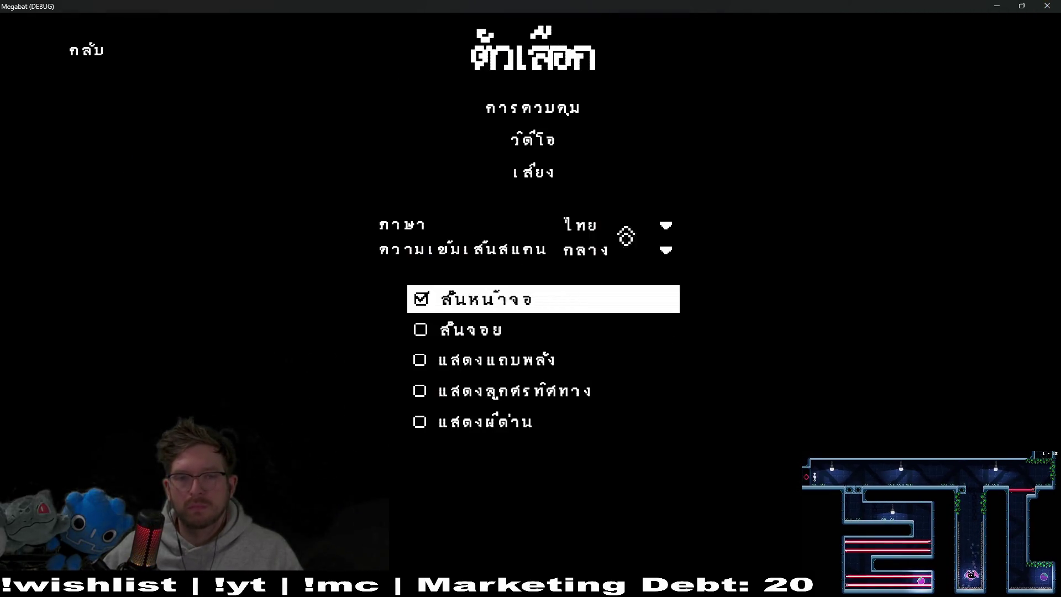
left_click(655, 264)
left_click(652, 226)
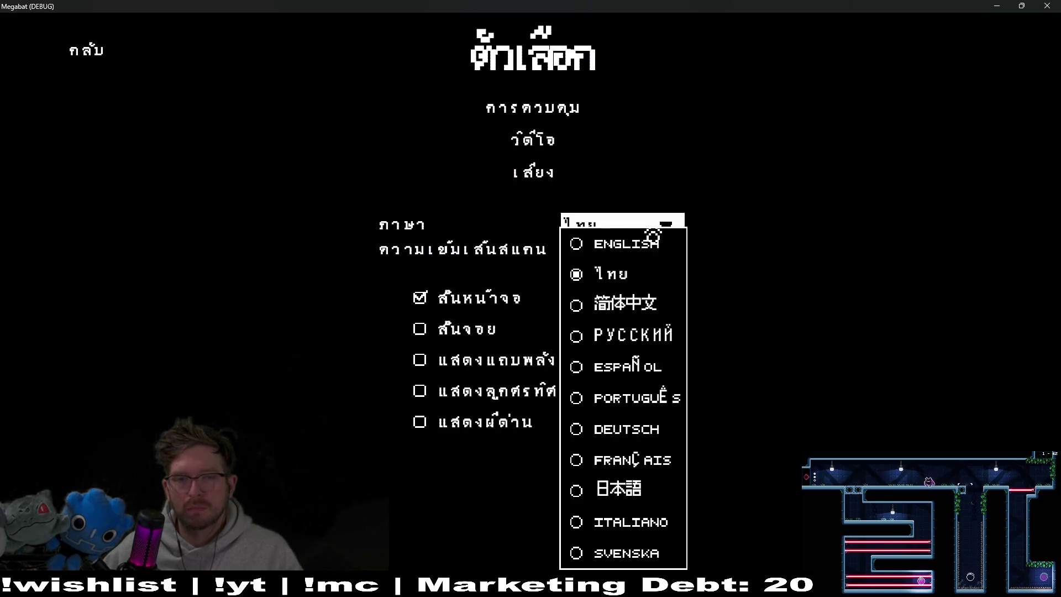
left_click(649, 251)
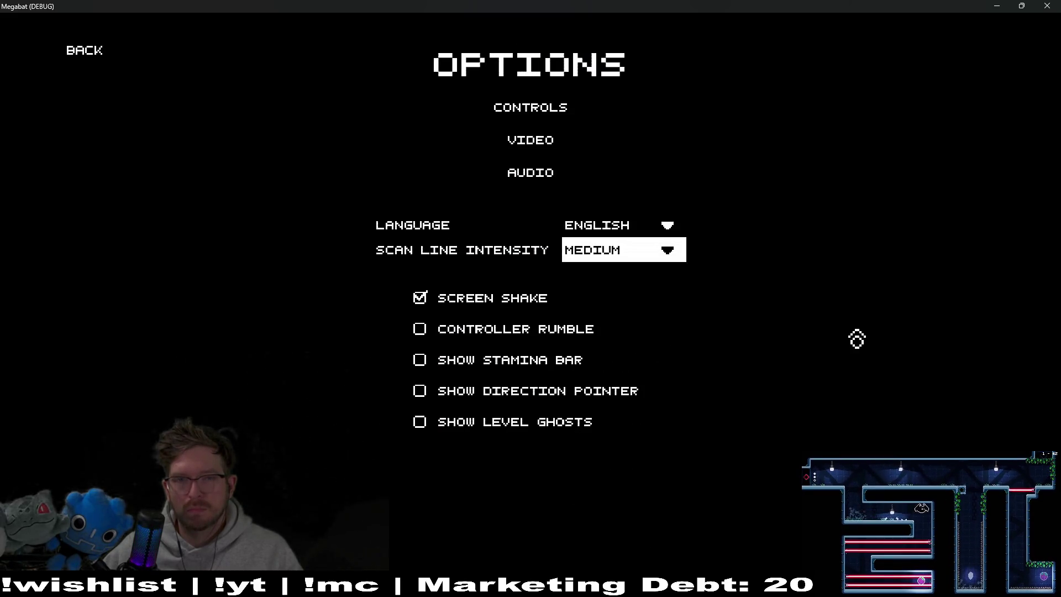
left_click(80, 61)
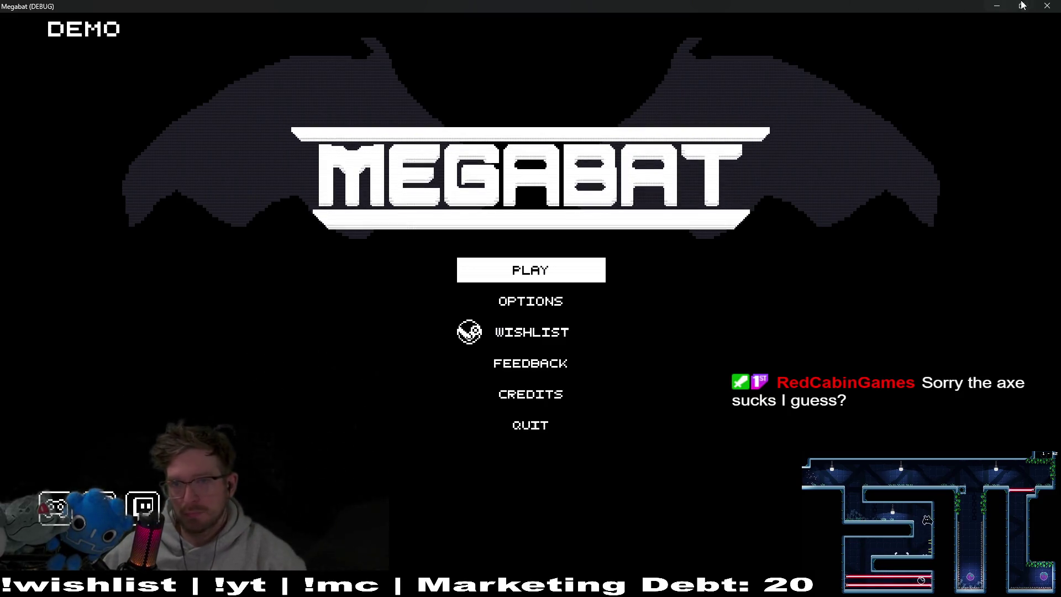
key("F8")
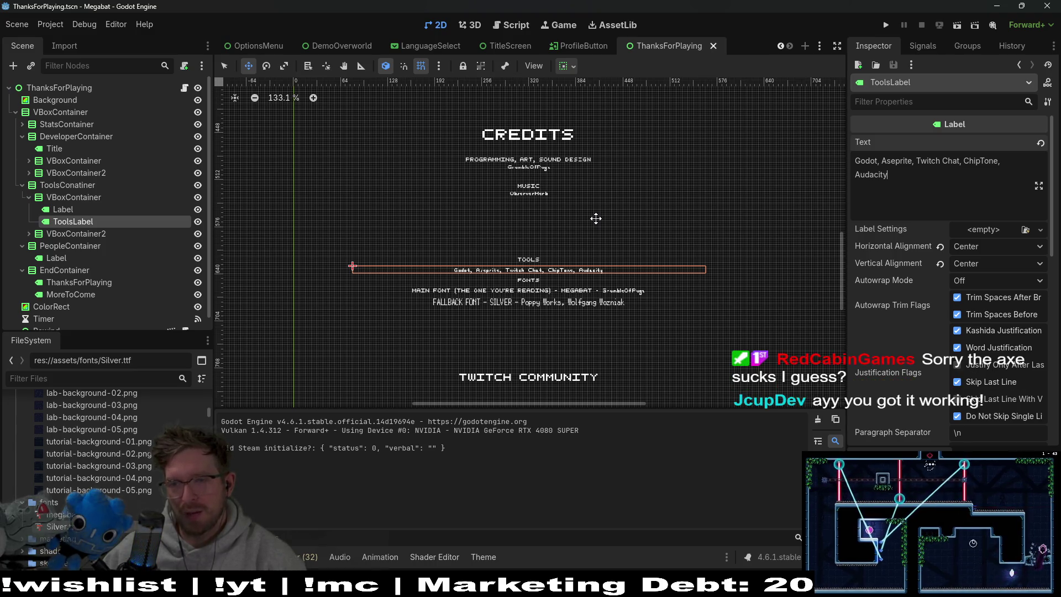
Save the credits scene with its TOOLS list of Godot, Aseprite, Twitch Chat, ChipTone and Audacity
key("ctrl+s")
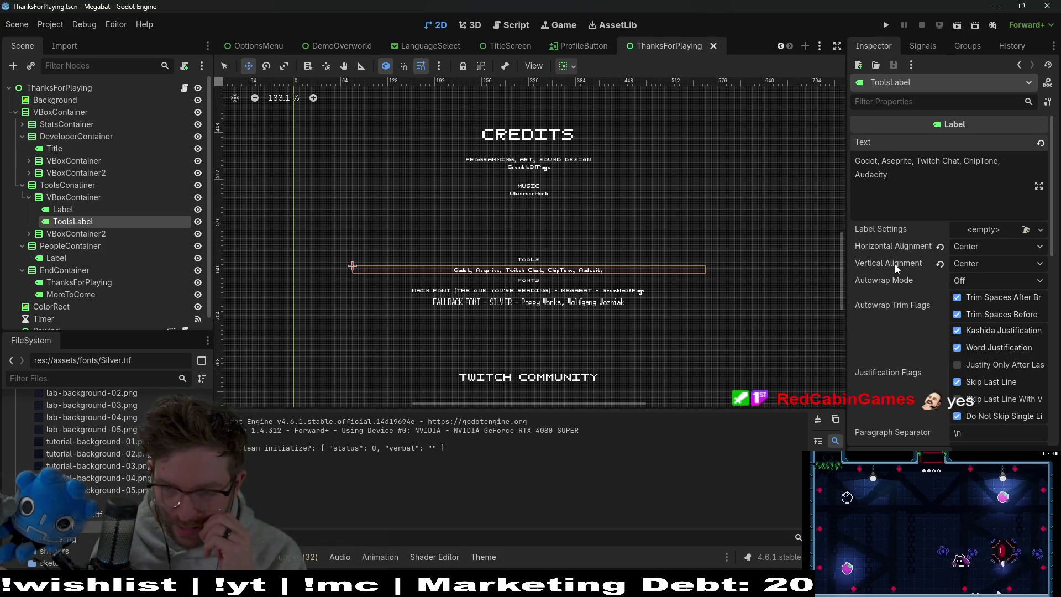
scroll(894, 265, "down", 3)
scroll(894, 265, "down", 6)
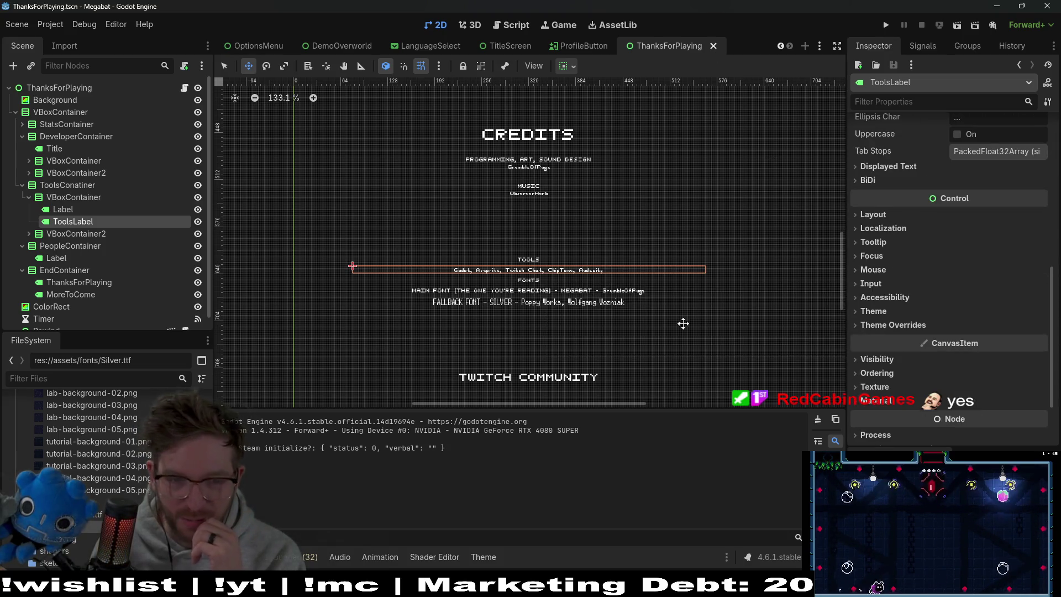
key("shift+alt+o")
Open main_theme.tres through the quick resource search
type("main")
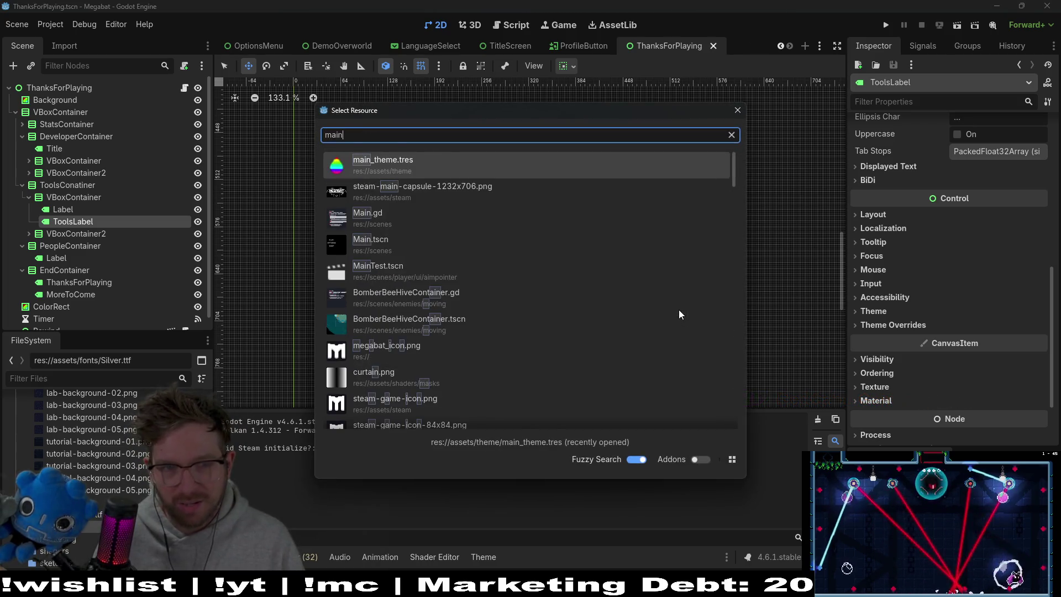
type("_theme")
key("Return")
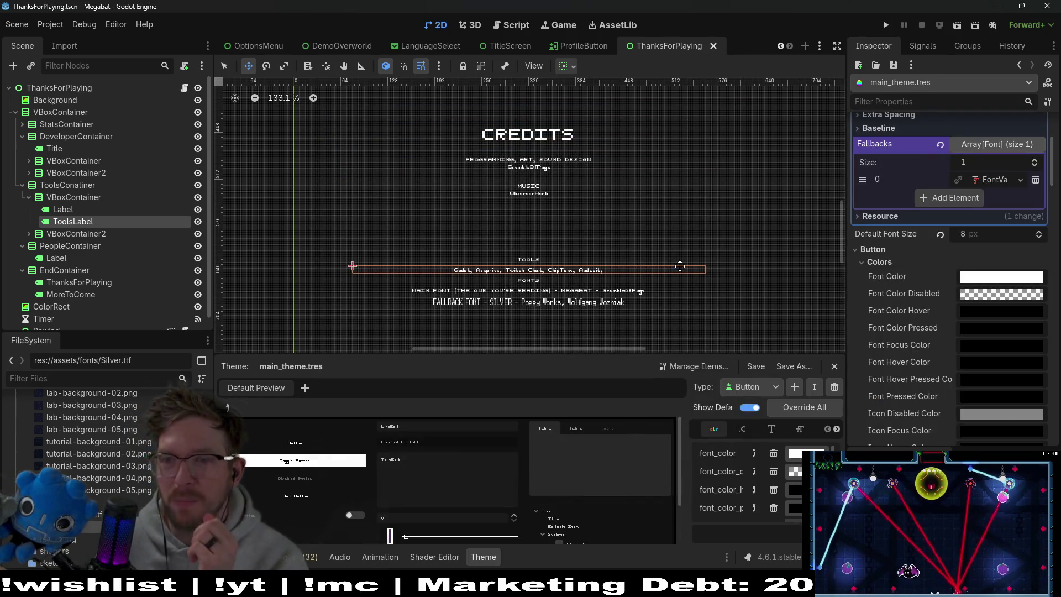
scroll(880, 313, "down", 3)
scroll(913, 316, "up", 10)
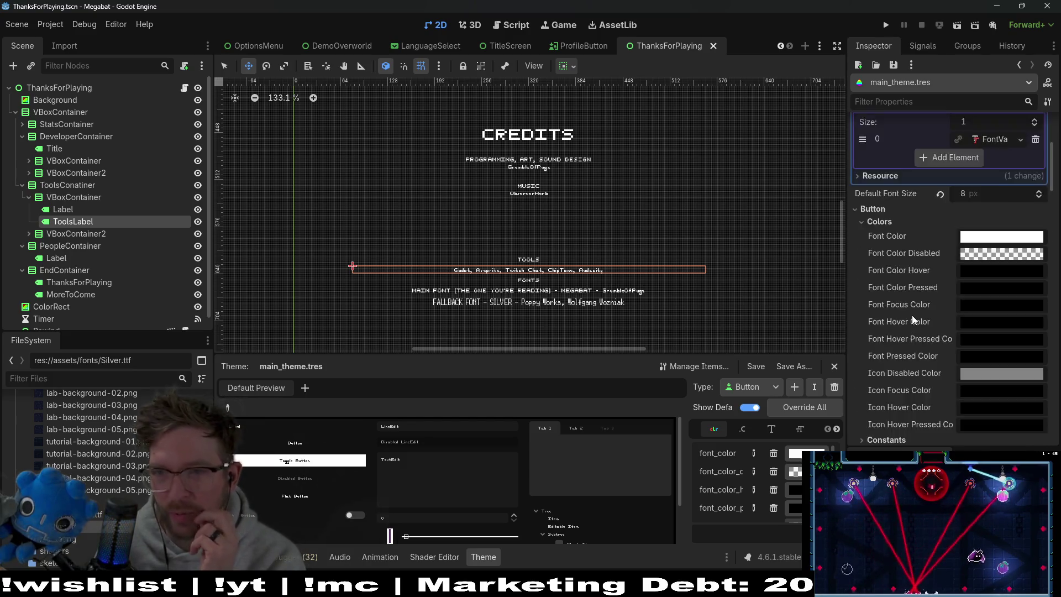
Expand the Silver fallback FontVariation to review its spacing, scale and baseline settings
left_click(980, 339)
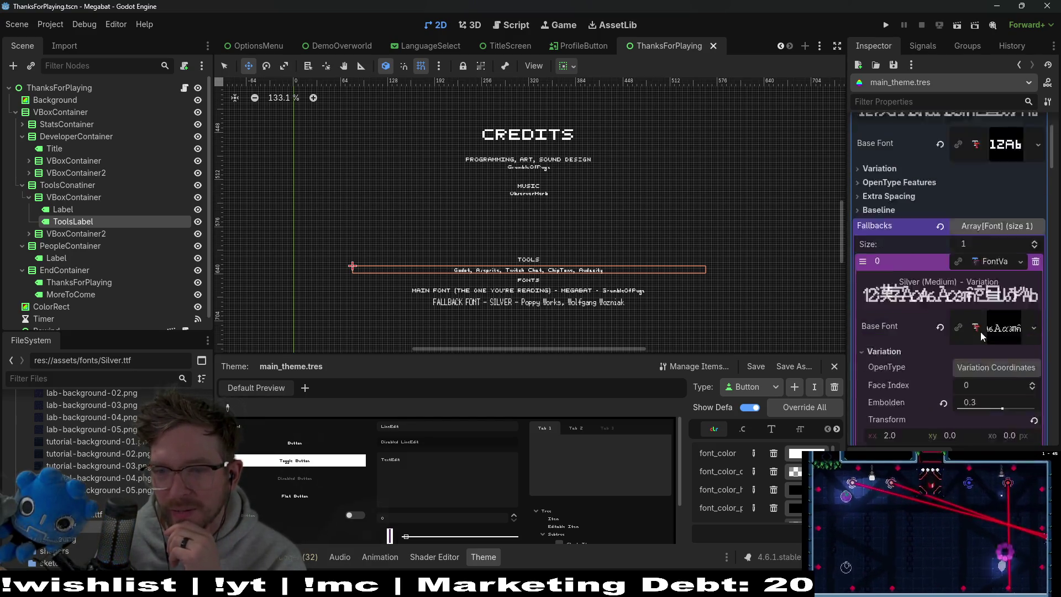
scroll(1005, 371, "down", 3)
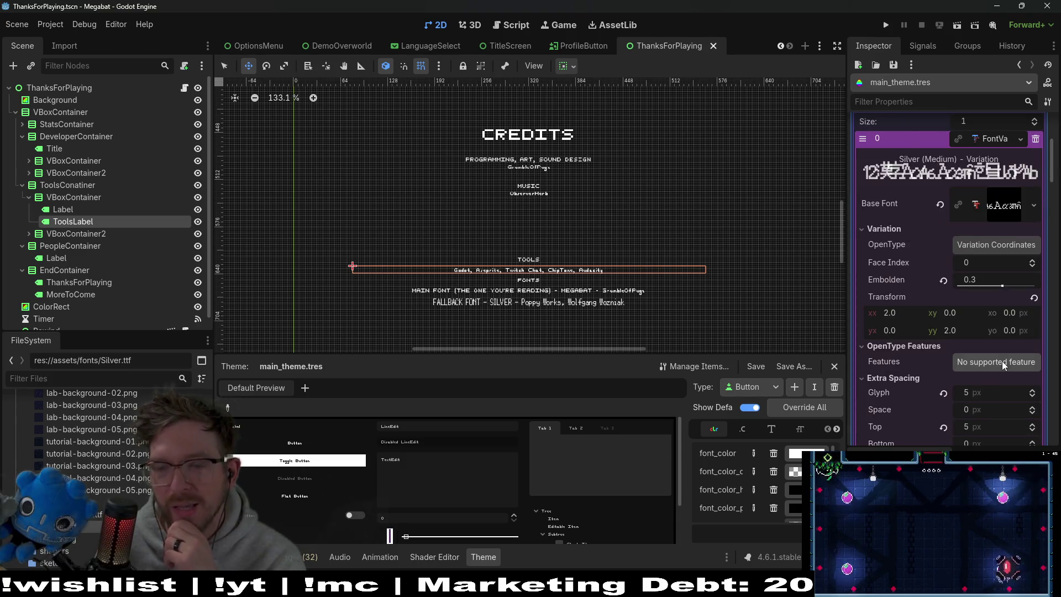
scroll(1003, 360, "down", 3)
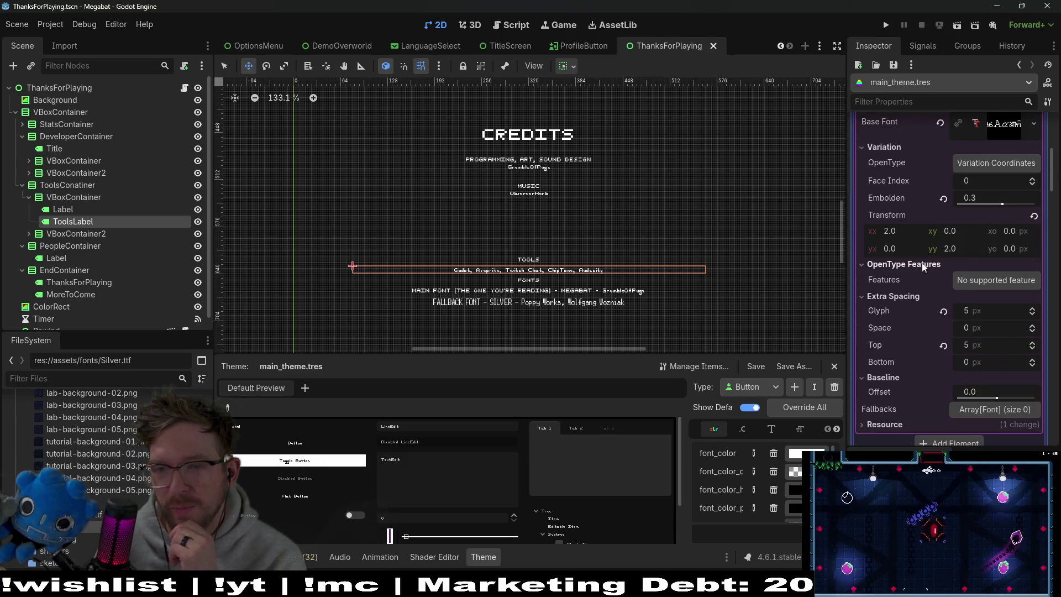
left_click(955, 248)
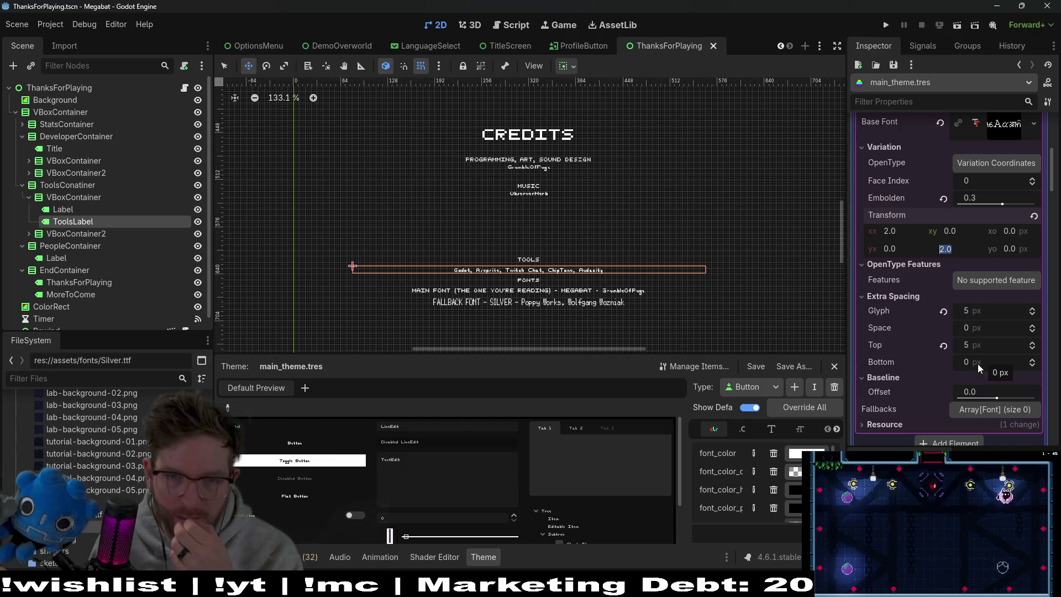
left_click(930, 378)
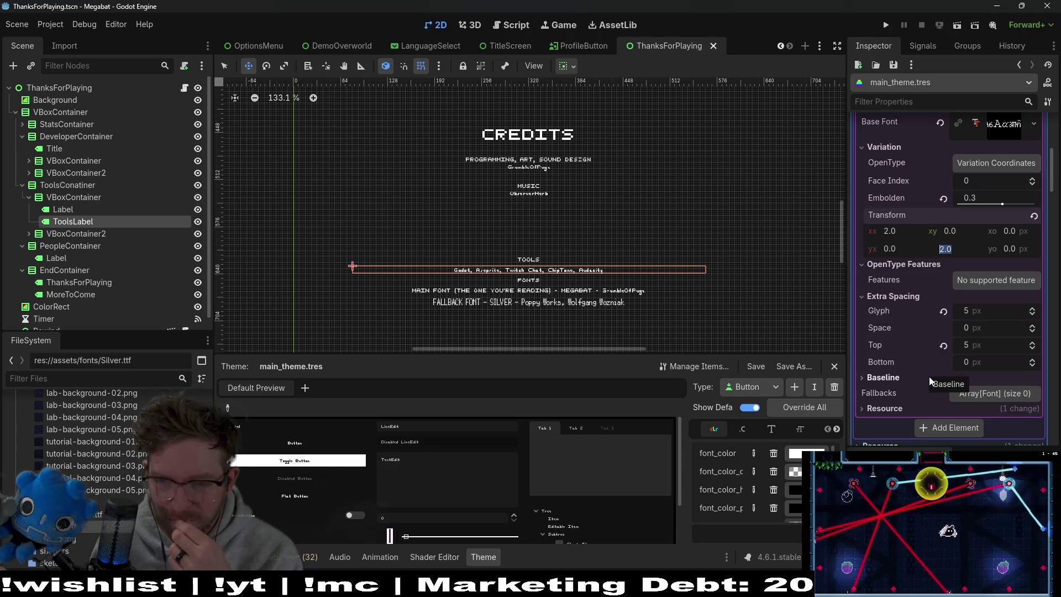
scroll(930, 380, "up", 3)
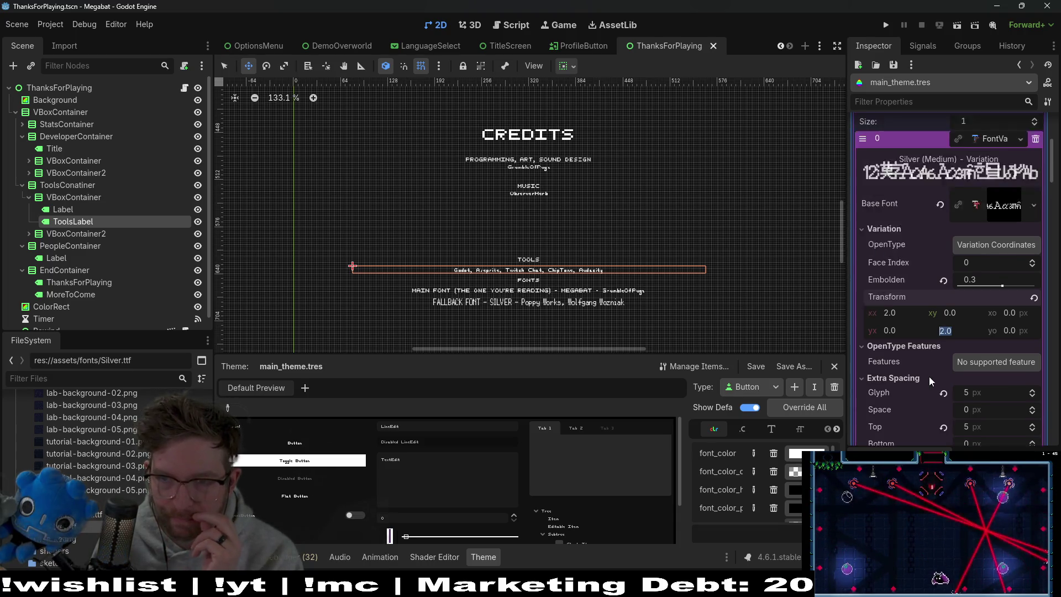
scroll(931, 381, "down", 5)
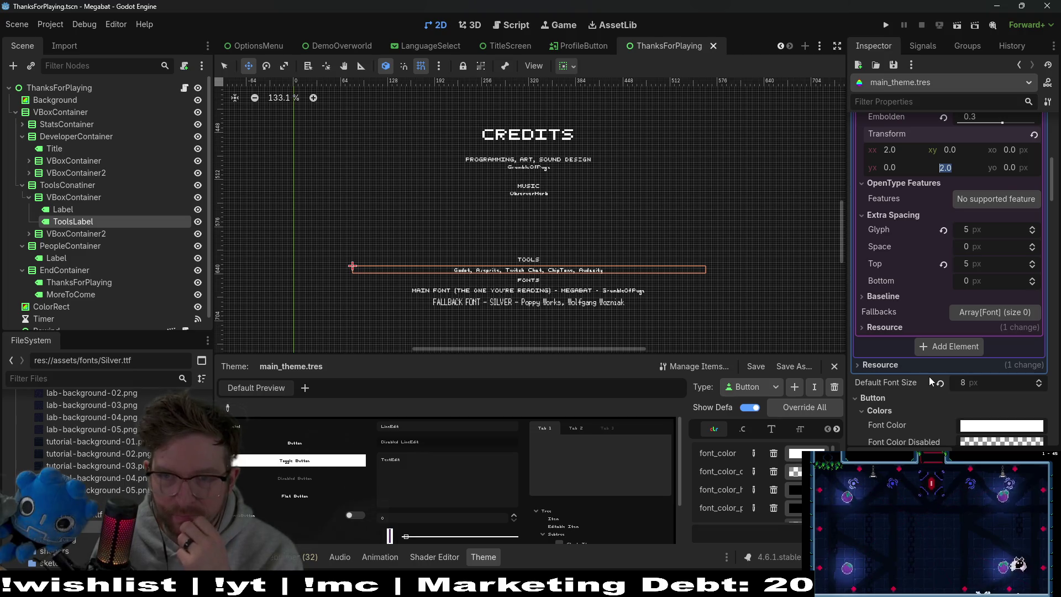
Leave Godot's theme editor for the browser showing the BitFontMaker2 pixel-font editor
scroll(649, 311, "up", 3)
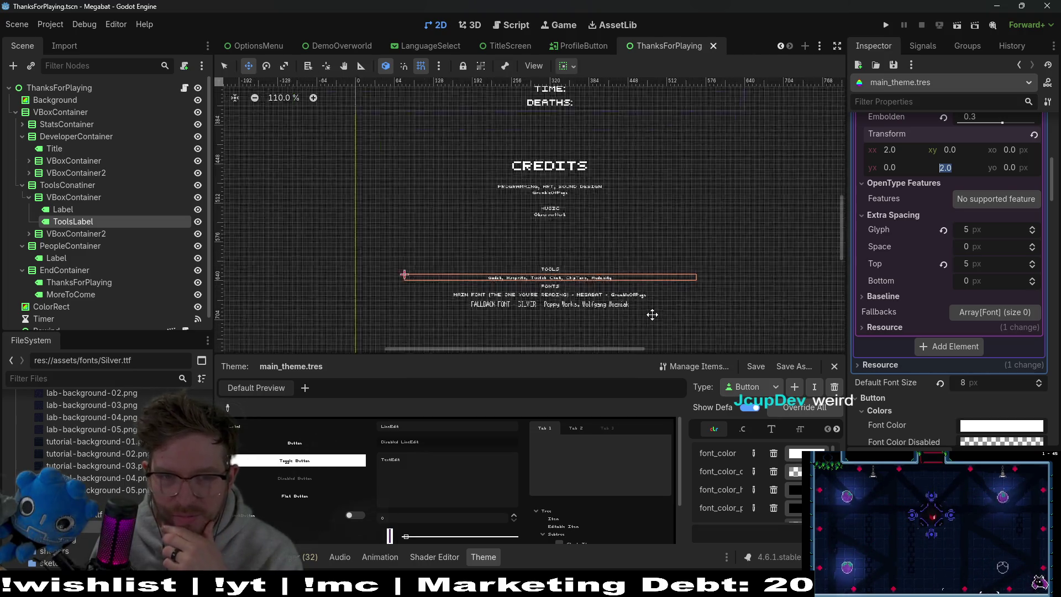
scroll(619, 304, "down", 5)
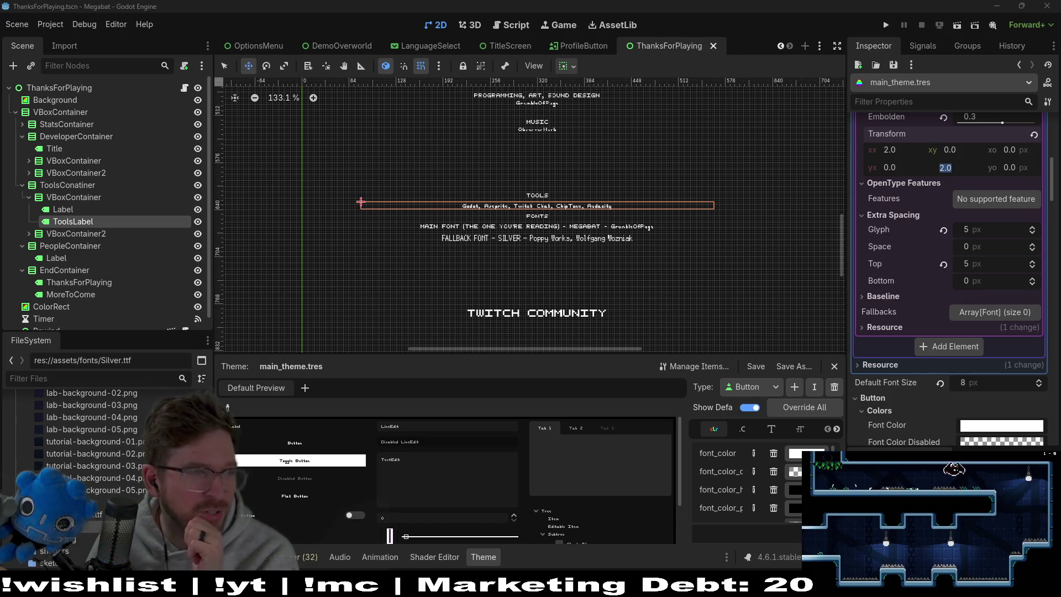
key("alt+Tab")
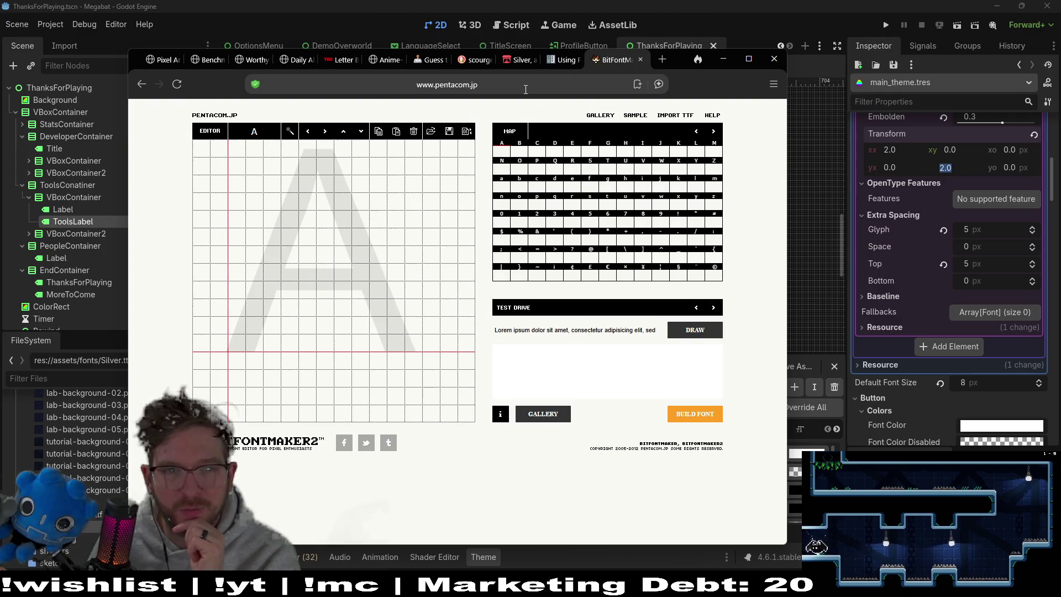
Copy the BitFontMaker2 address, read and close its help page, then launch IMPORT TTF
left_click(526, 88)
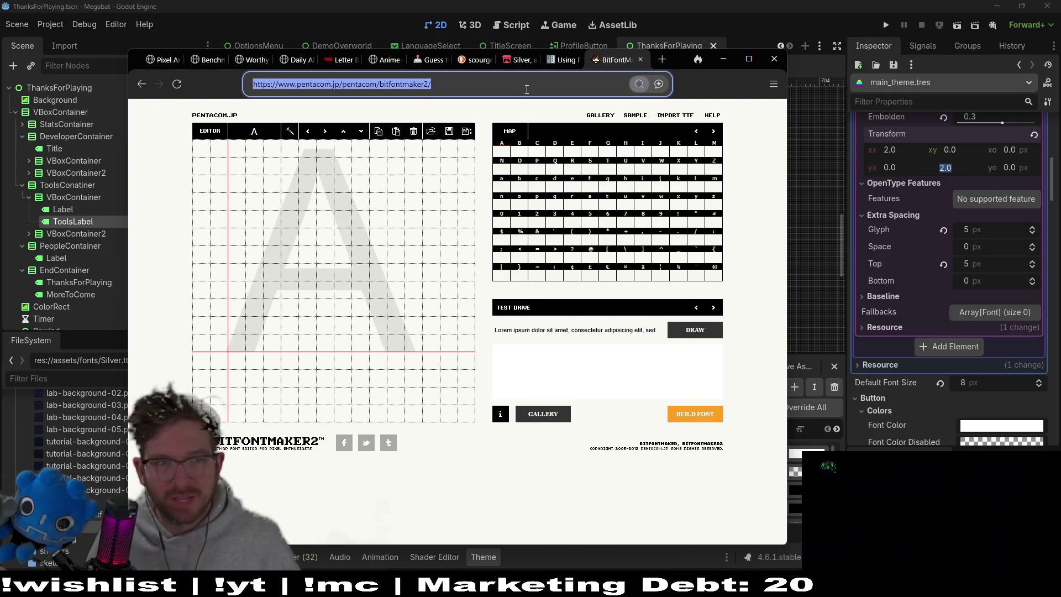
key("Escape")
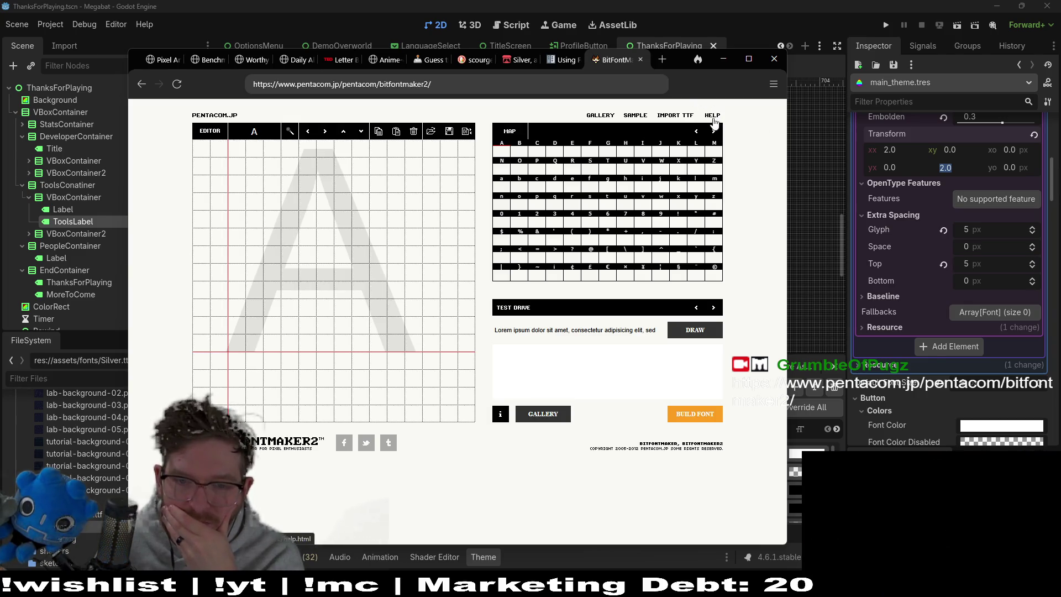
left_click(713, 116)
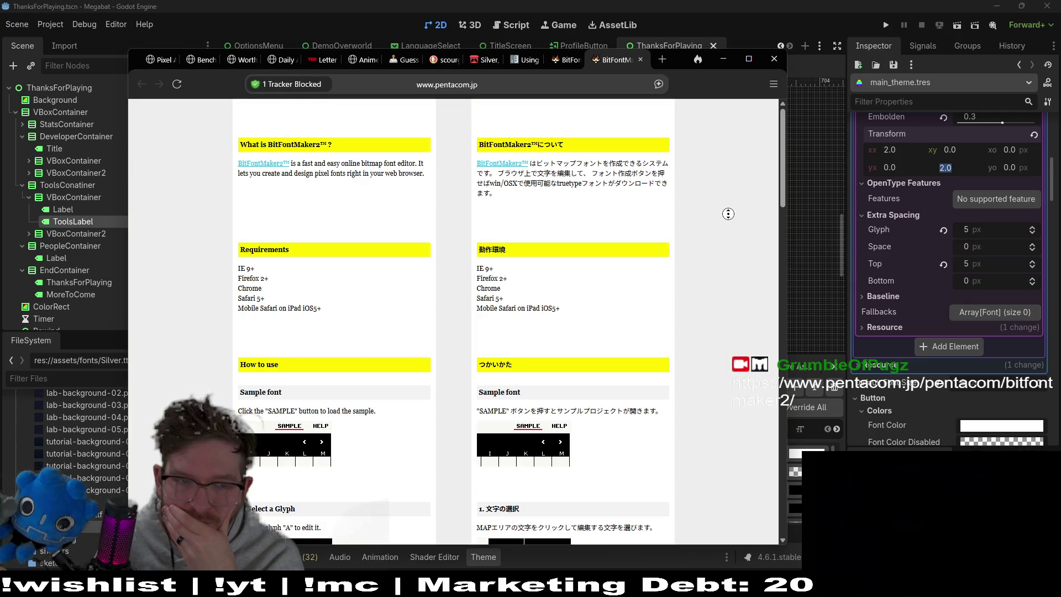
scroll(733, 222, "down", 15)
scroll(736, 262, "down", 3)
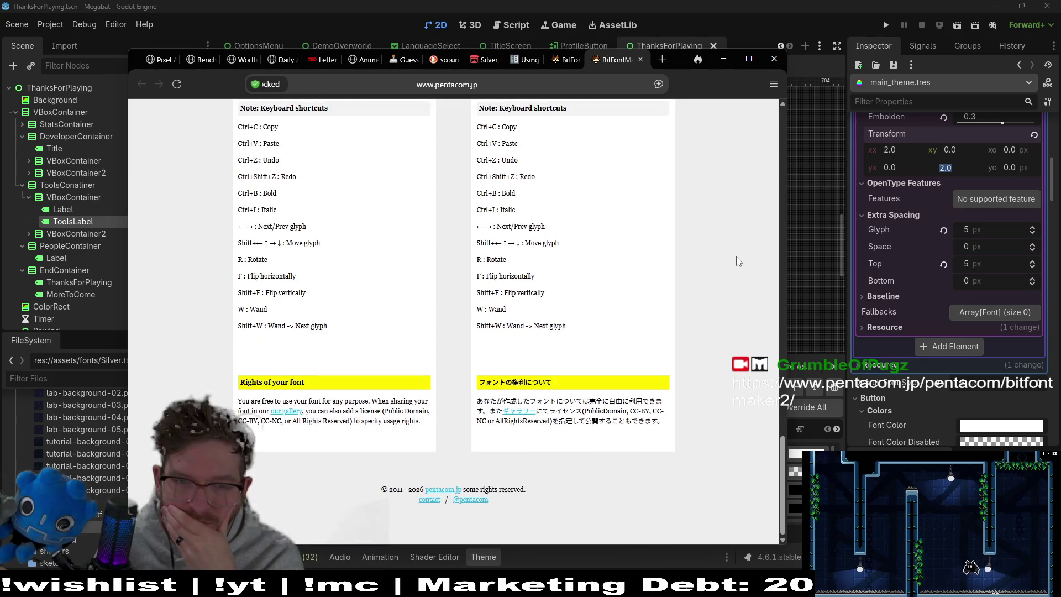
scroll(737, 261, "up", 4)
scroll(736, 262, "up", 15)
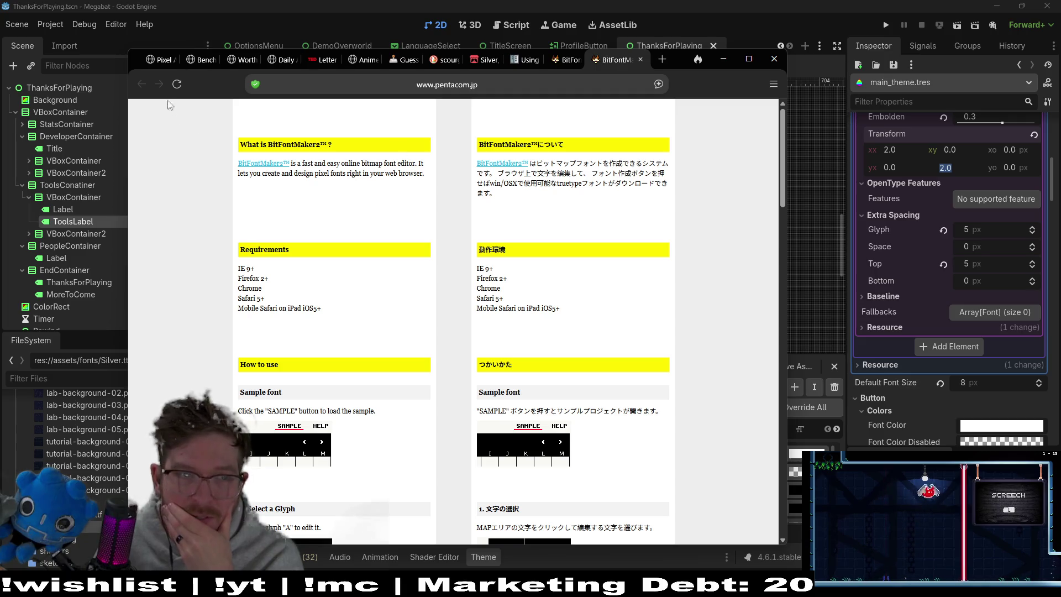
left_click(640, 59)
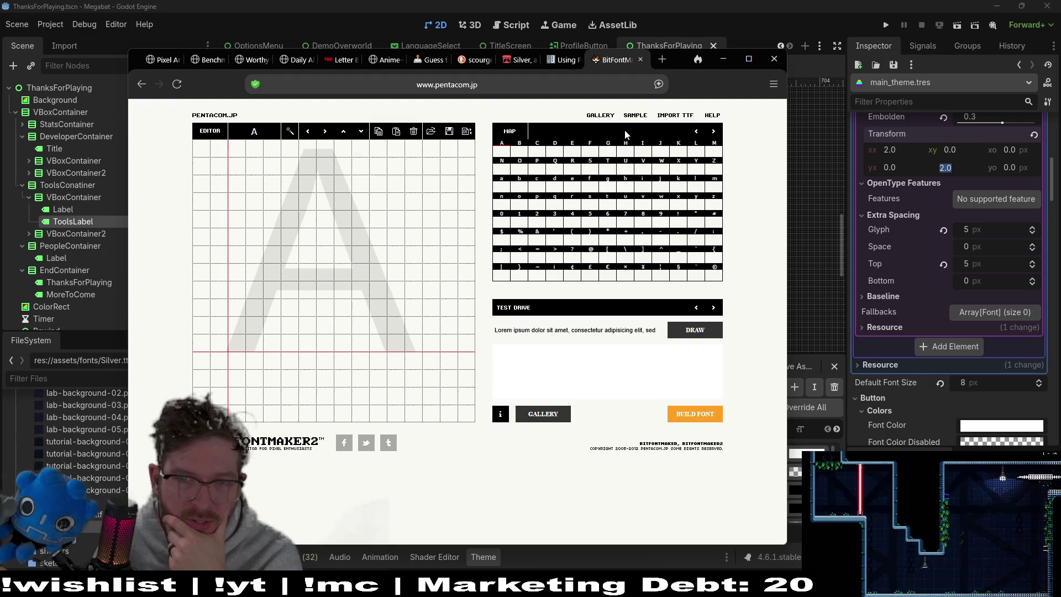
left_click(675, 115)
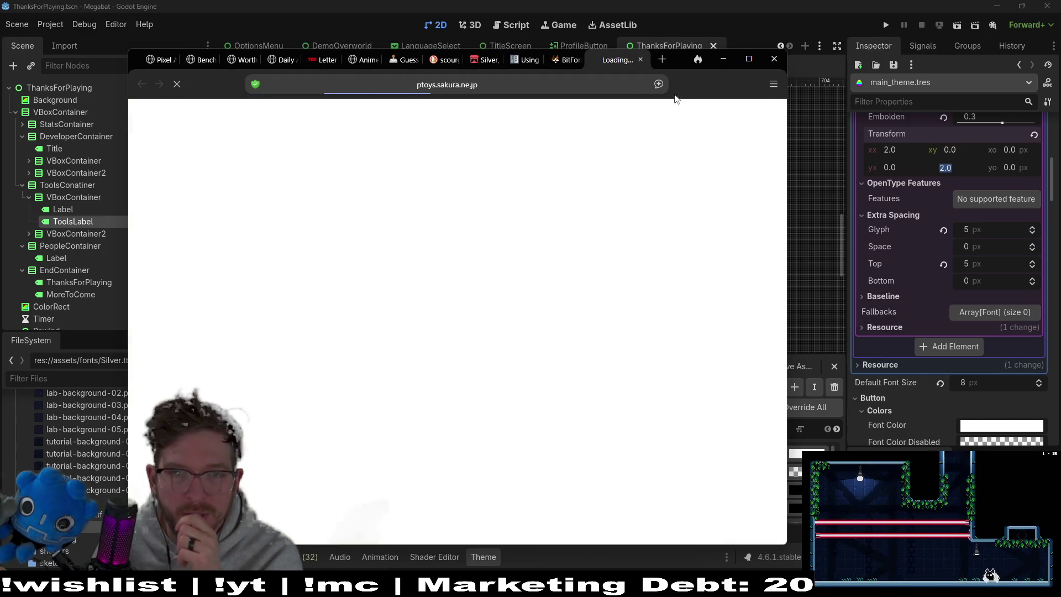
Send the ptoys-rasterised font, previewed at 512px and threshold 128, on to BitFontMaker2
left_click(723, 59)
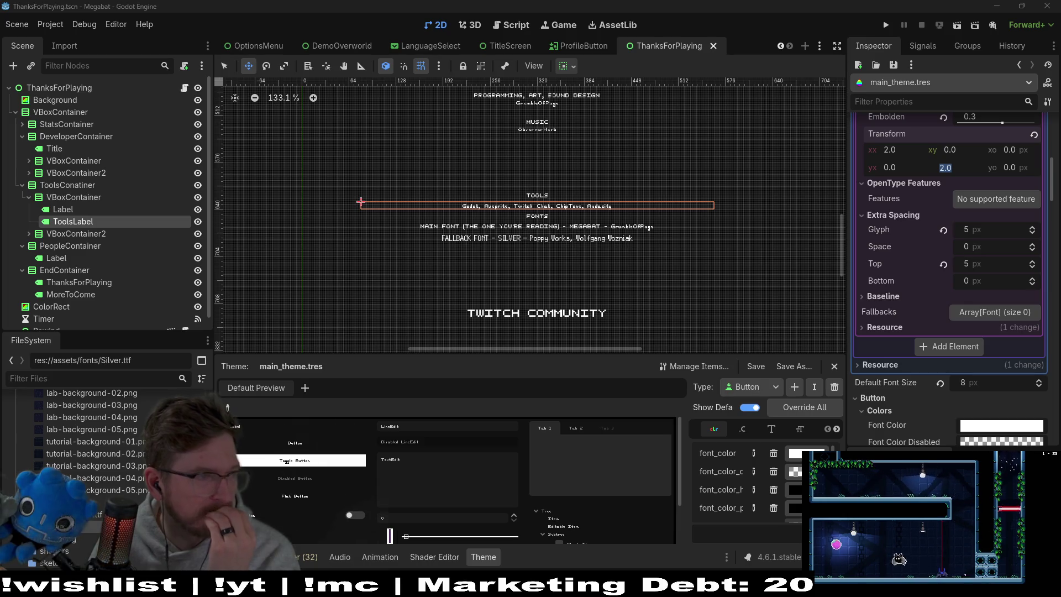
mouse_move(0, 99)
left_mouse_down()
mouse_move(523, 97)
mouse_move(745, 68)
left_mouse_up()
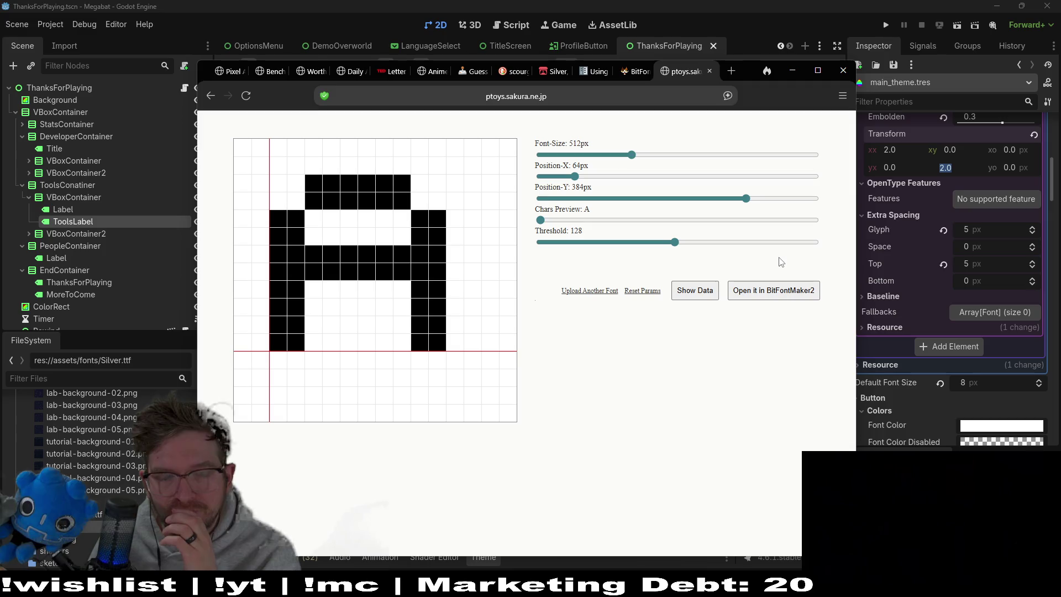
left_click(760, 291)
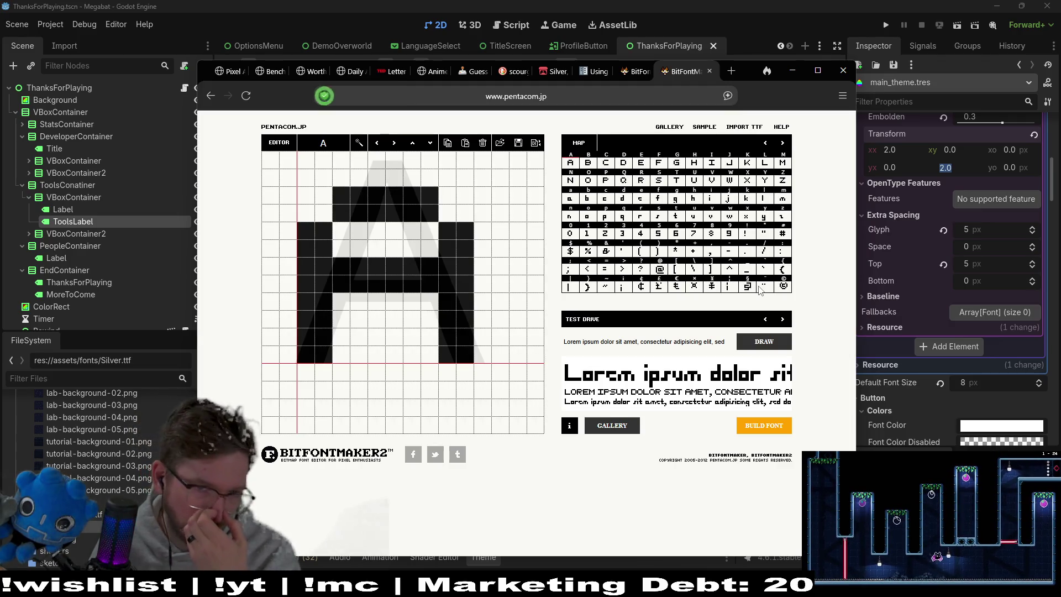
Preview the imported glyphs, open @, and cycle test-drive samples to the quick brown fox text
mouse_move(605, 252)
left_mouse_down()
mouse_move(666, 254)
mouse_move(694, 270)
mouse_move(687, 289)
mouse_move(698, 293)
left_mouse_up()
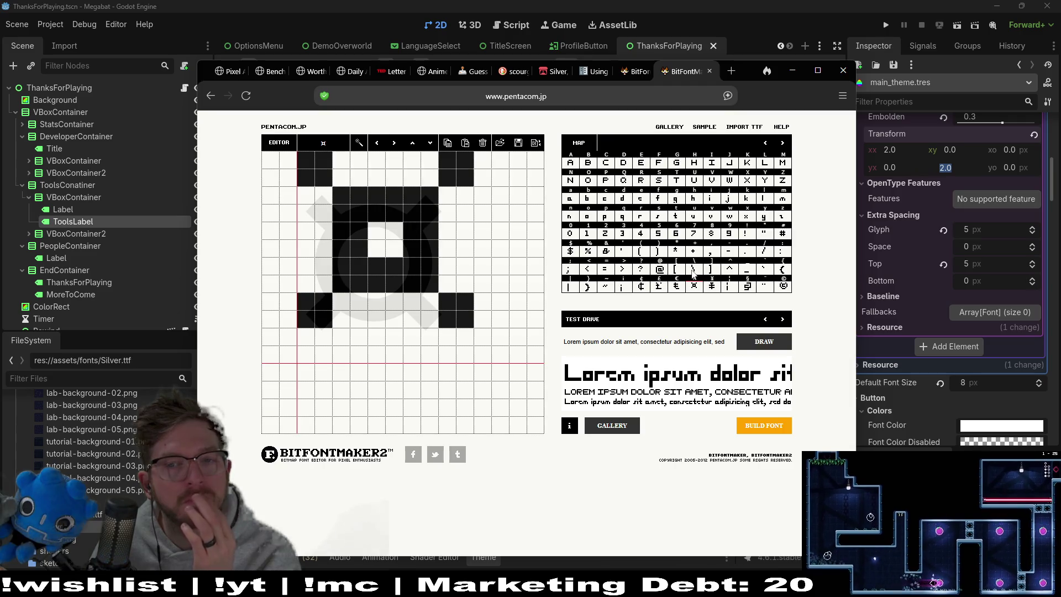
left_click(663, 270)
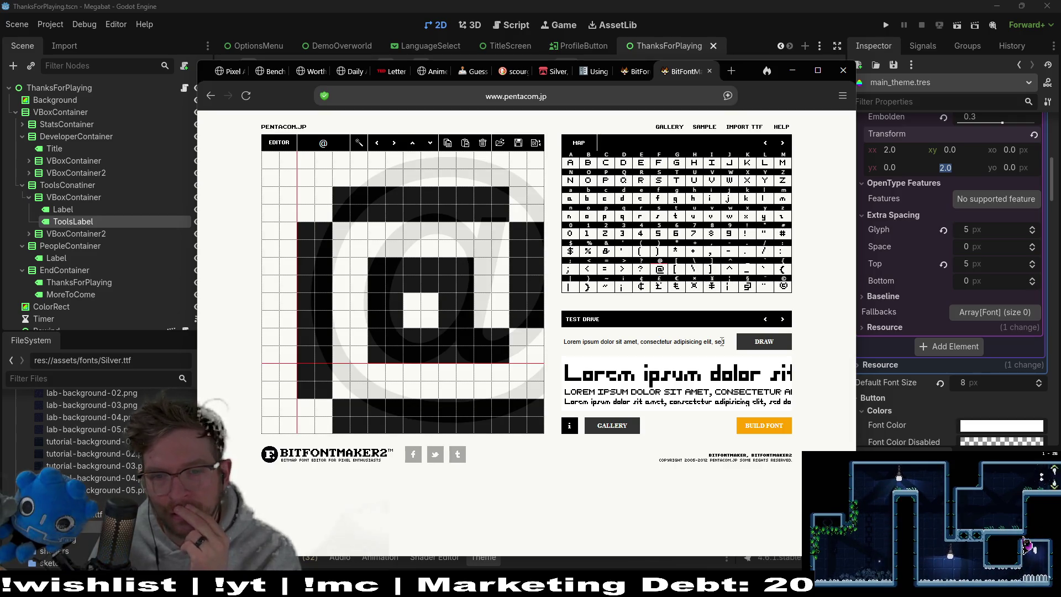
left_click(783, 320)
left_click(783, 320)
left_click(783, 320)
left_click(784, 321)
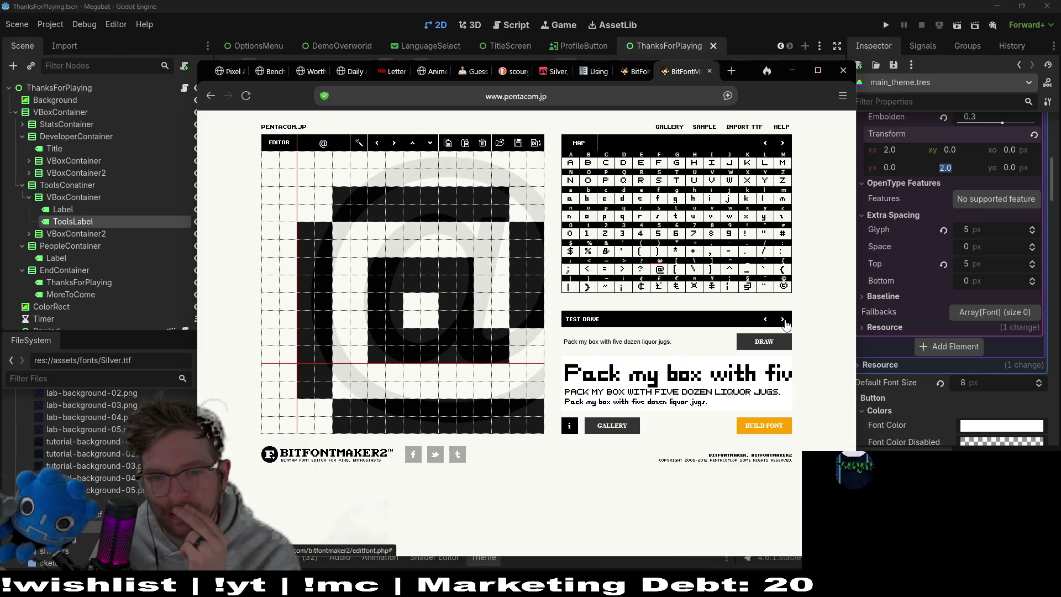
left_click(784, 321)
left_click(770, 323)
left_click(784, 323)
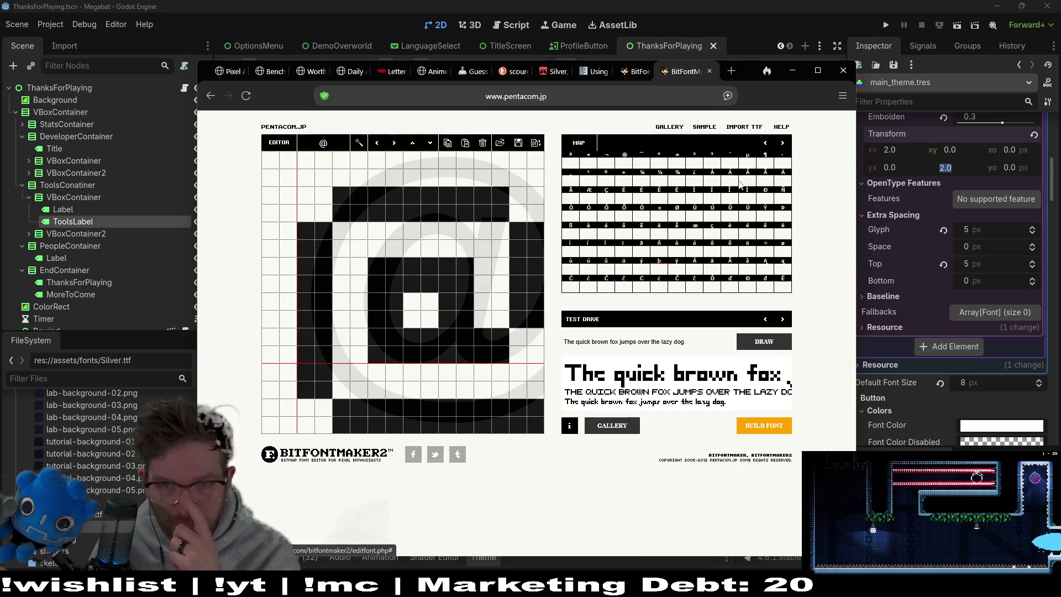
Page the glyph map back to the Latin-1 accented range and open its first empty glyph
left_click(783, 145)
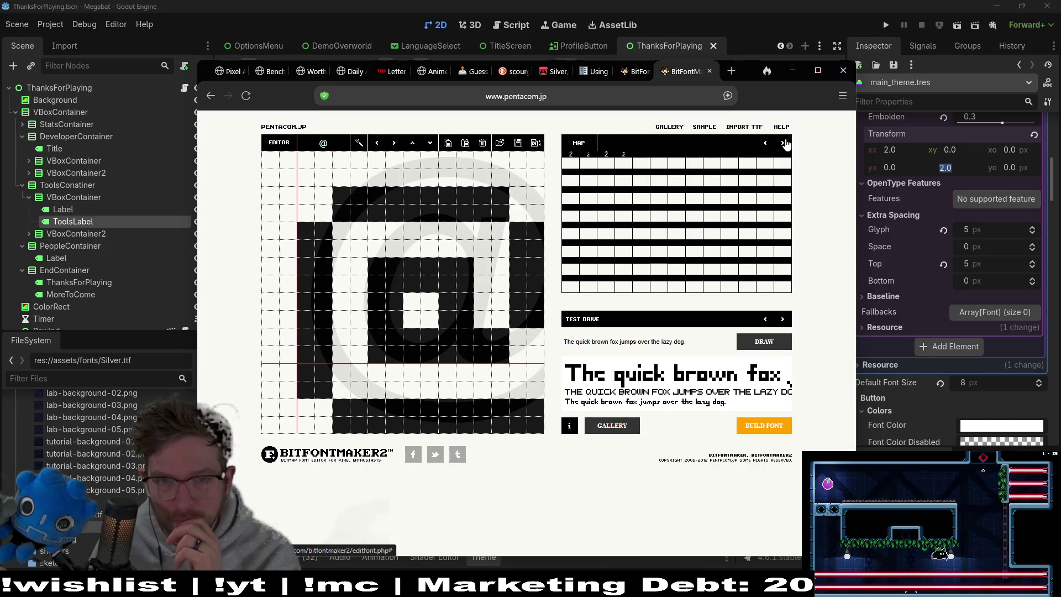
left_click(766, 144)
left_click(766, 144)
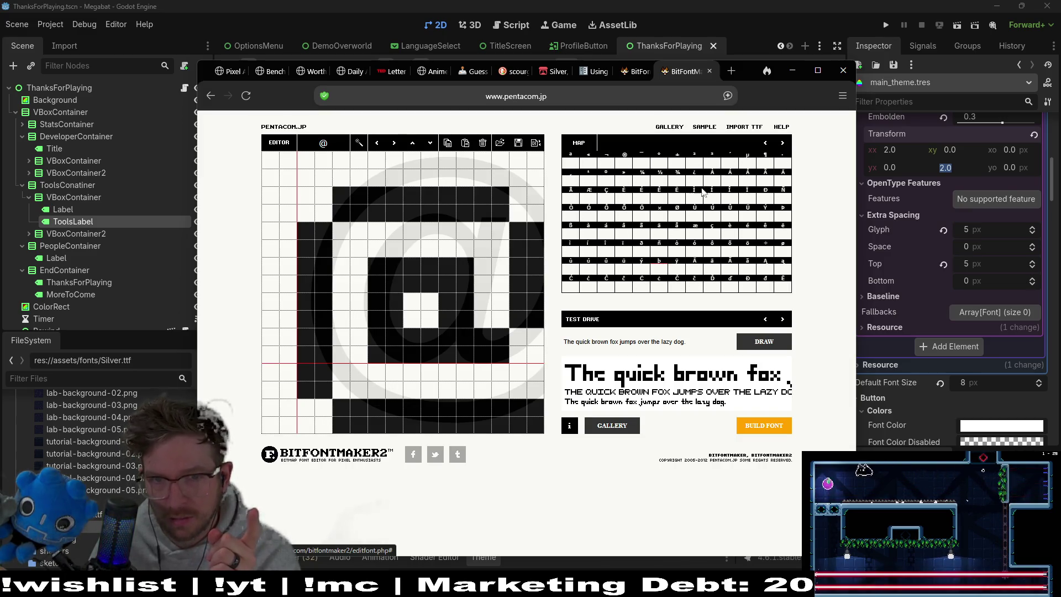
left_click(574, 164)
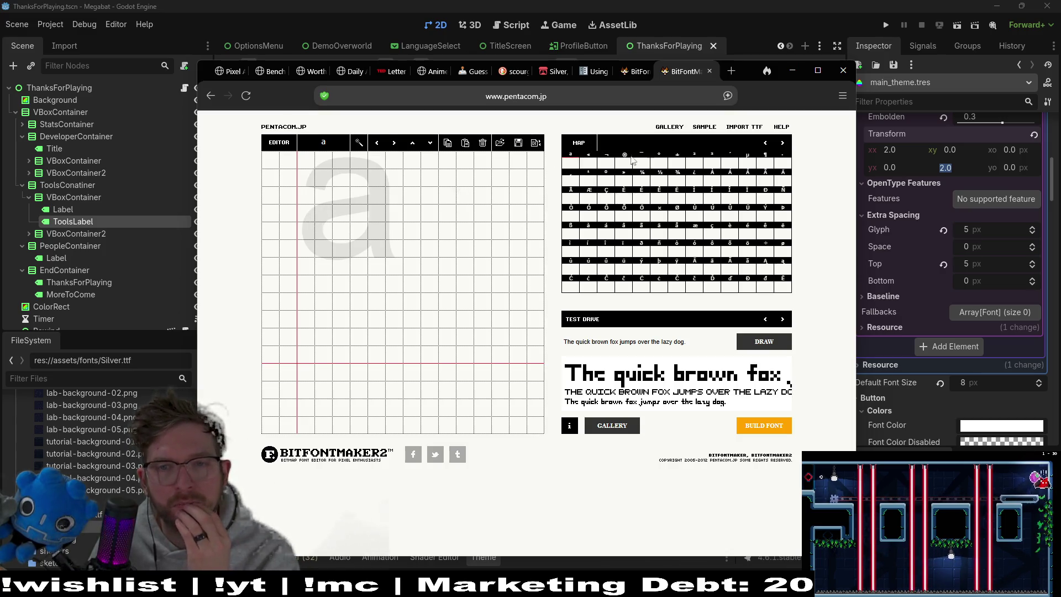
Check the plain a glyph, then open the first extended glyph, ª, for editing
left_click(765, 142)
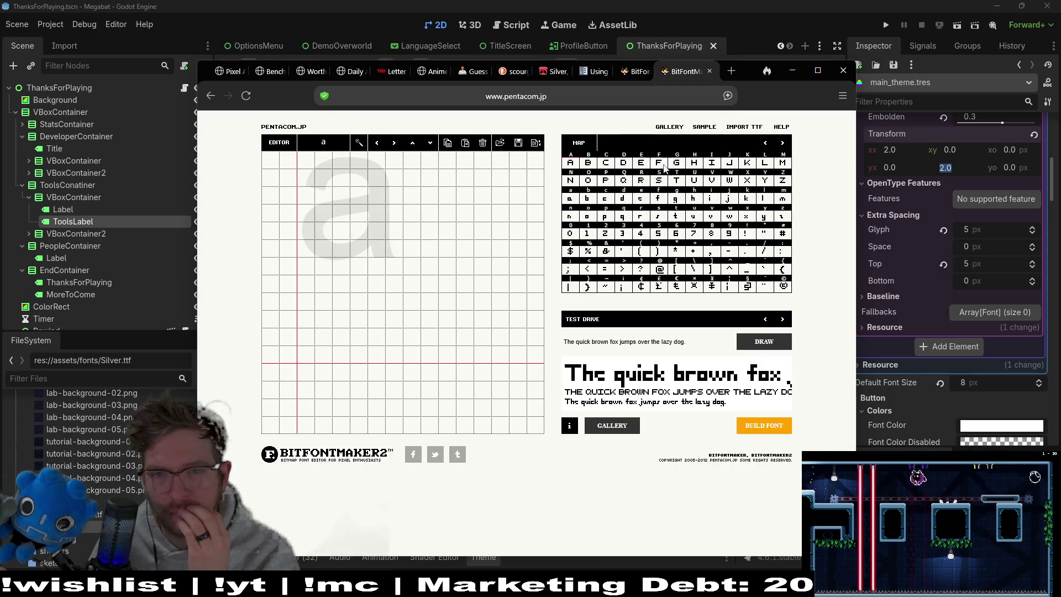
left_click(572, 199)
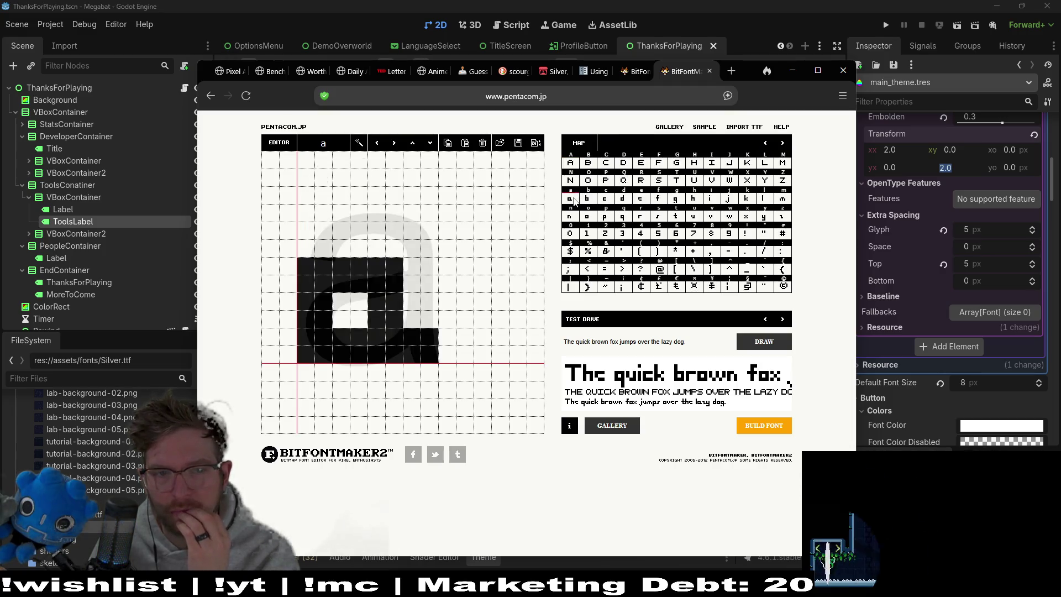
left_click(783, 143)
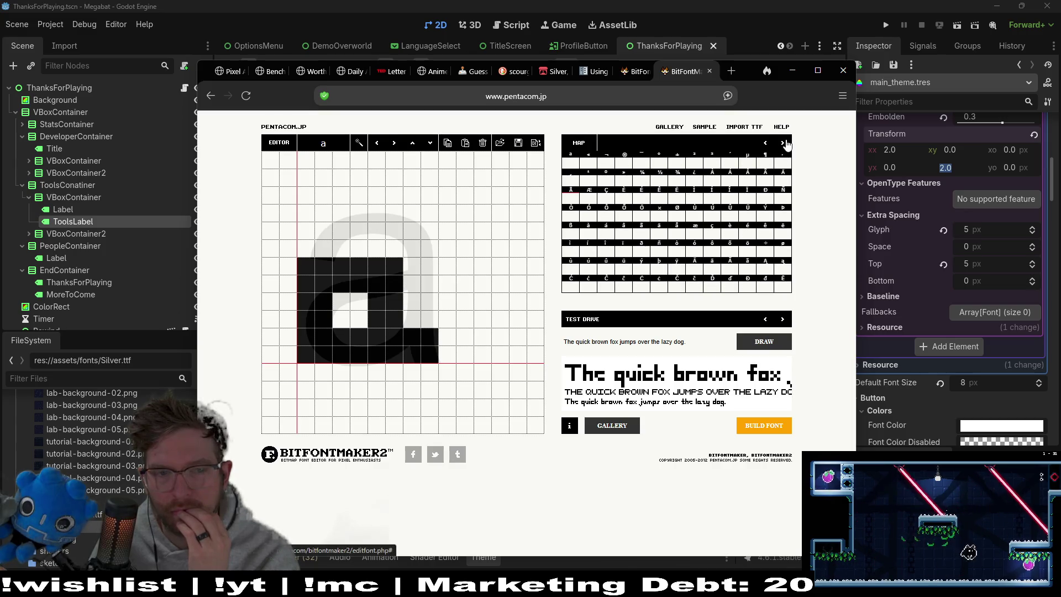
left_click(570, 161)
Draw the pixels of the raised ª glyph in the editor grid
mouse_move(306, 160)
left_mouse_down()
mouse_move(314, 238)
mouse_move(324, 158)
left_mouse_up()
mouse_move(287, 218)
left_mouse_down()
mouse_move(306, 174)
mouse_move(394, 169)
mouse_move(355, 199)
mouse_move(395, 197)
left_mouse_up()
left_click_drag(412, 158, 405, 251)
mouse_move(394, 193)
left_mouse_down()
mouse_move(394, 218)
mouse_move(349, 231)
mouse_move(394, 232)
mouse_move(379, 246)
mouse_move(444, 238)
left_mouse_up()
left_click(394, 231)
left_click(412, 249)
left_click(430, 231)
left_click(411, 249)
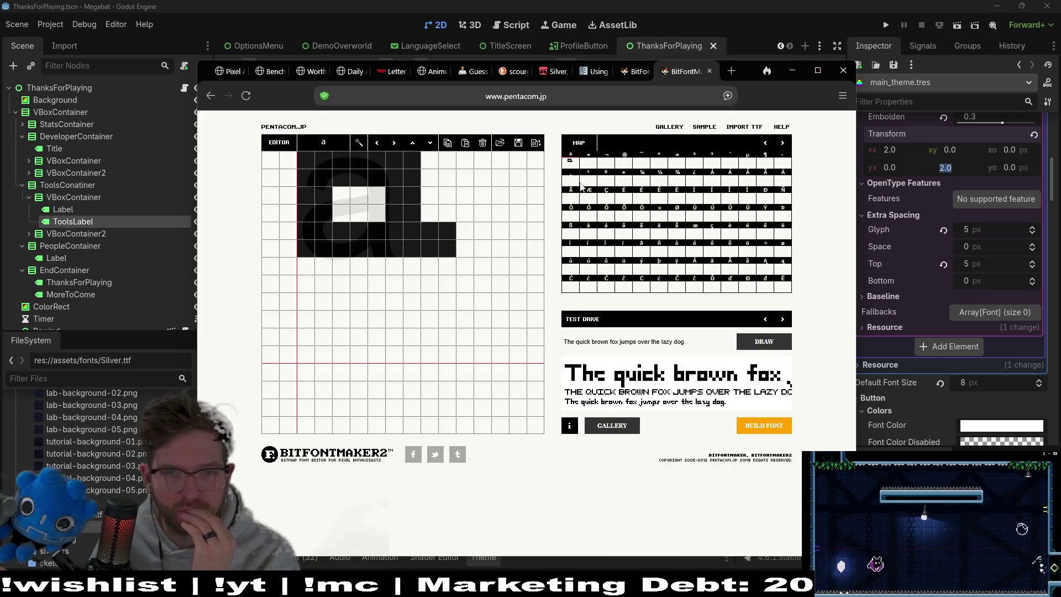
Compare ª against the plain a glyph and redraw two of its pixel columns
left_click(765, 144)
left_click(575, 200)
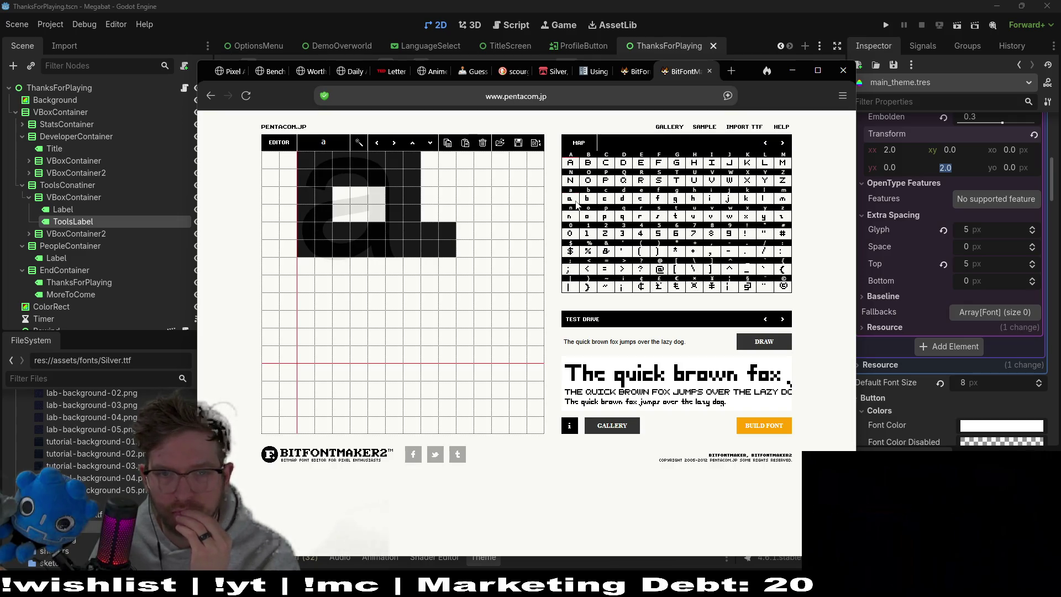
left_click(783, 142)
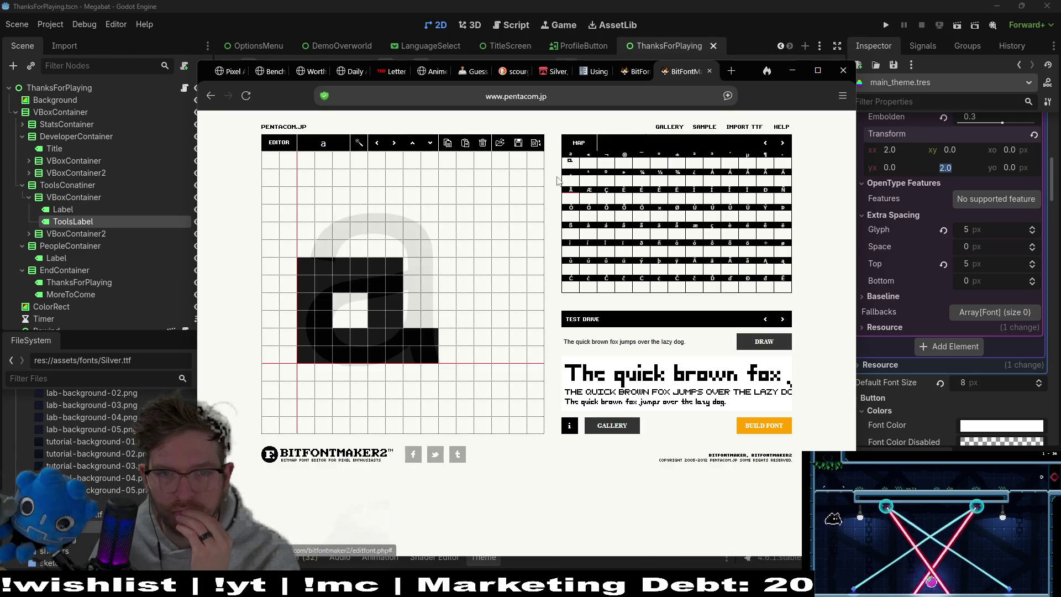
left_click(570, 161)
left_click_drag(376, 191, 377, 218)
mouse_move(412, 157)
left_mouse_down()
mouse_move(411, 219)
mouse_move(447, 249)
left_mouse_up()
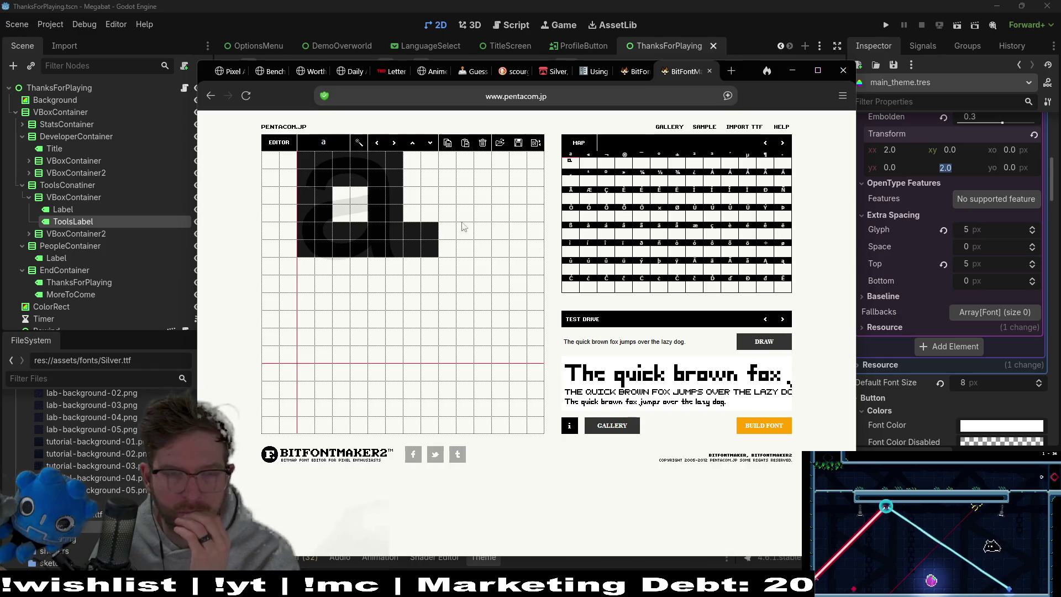
Sketch a trial chevron in the « glyph, then erase most of it
left_click(596, 161)
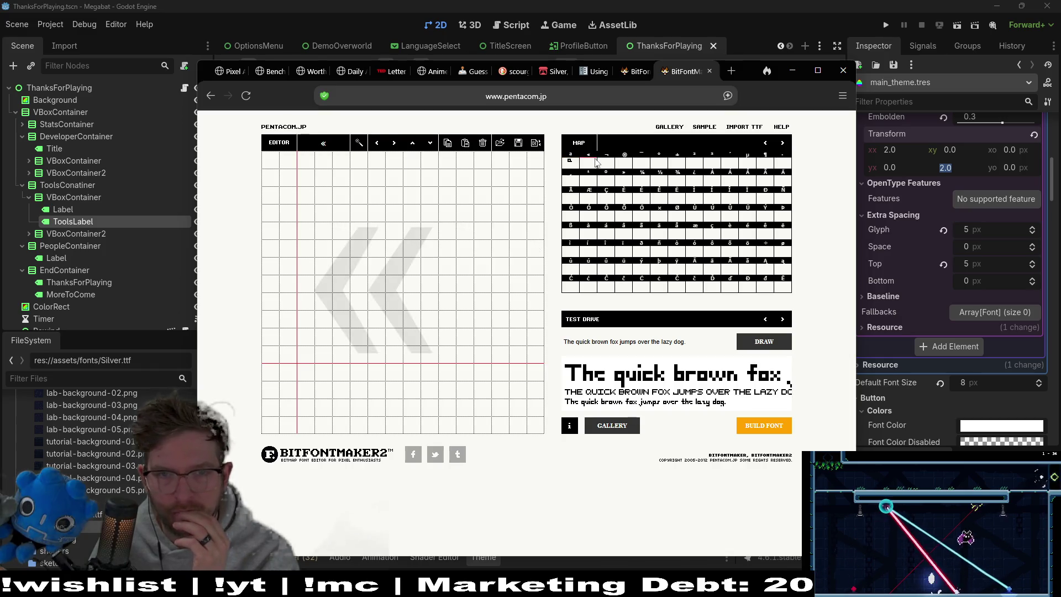
left_click_drag(359, 231, 341, 268)
left_click(359, 231)
mouse_move(341, 231)
left_mouse_down()
mouse_move(348, 256)
mouse_move(325, 269)
mouse_move(324, 284)
left_mouse_up()
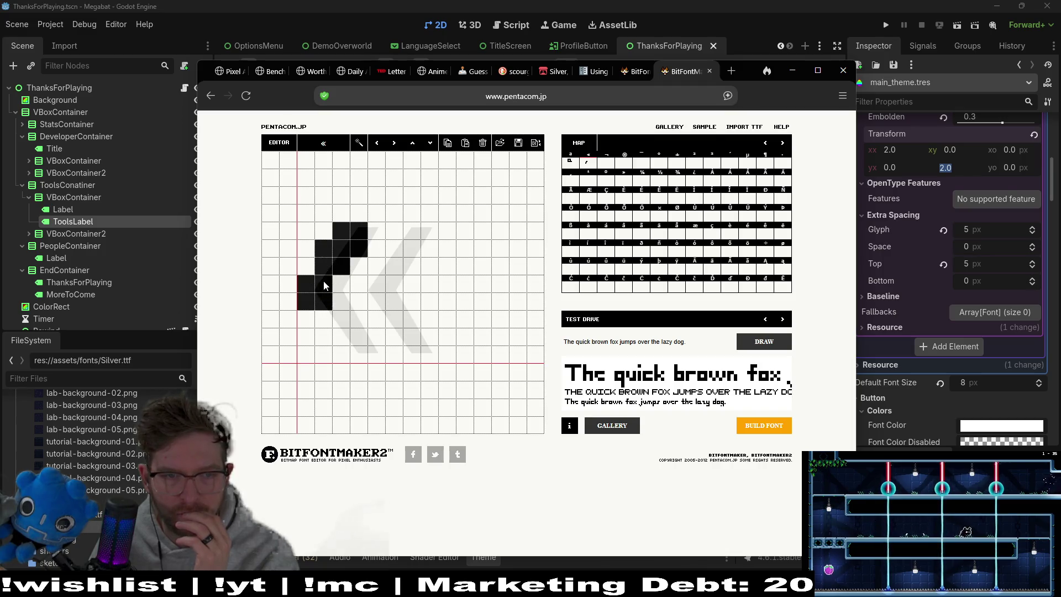
mouse_move(323, 246)
left_mouse_down()
mouse_move(326, 272)
mouse_move(391, 220)
left_mouse_up()
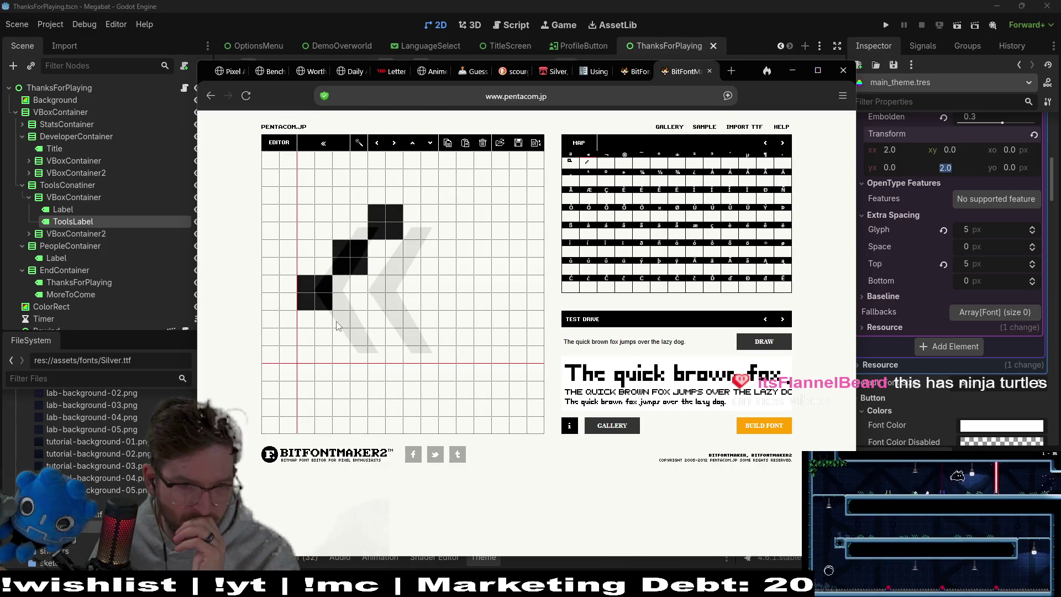
mouse_move(339, 326)
left_mouse_down()
mouse_move(354, 331)
mouse_move(360, 316)
left_mouse_up()
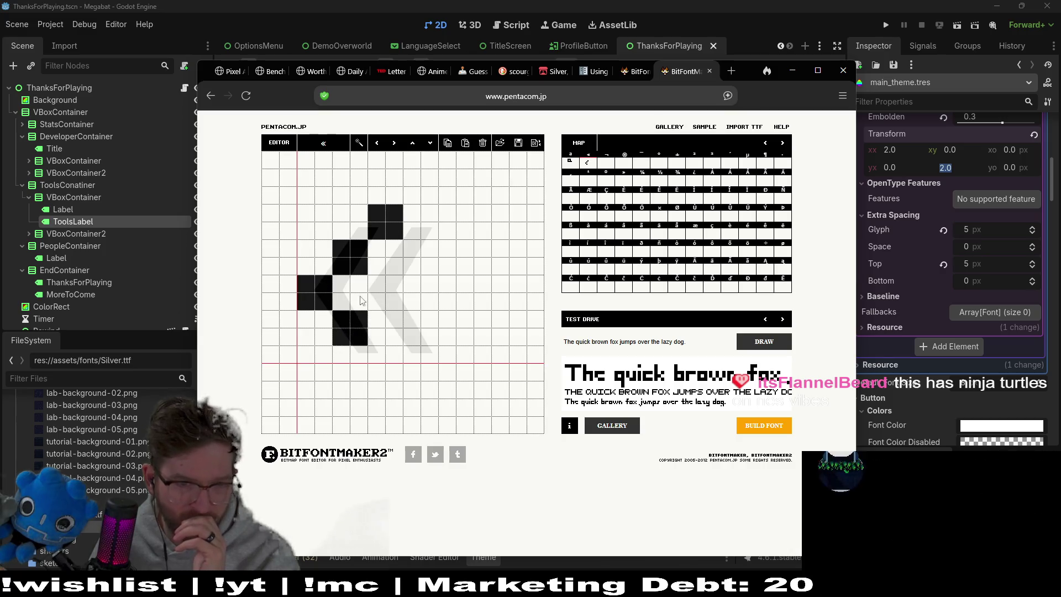
mouse_move(376, 353)
left_mouse_down()
mouse_move(386, 370)
mouse_move(395, 353)
left_mouse_up()
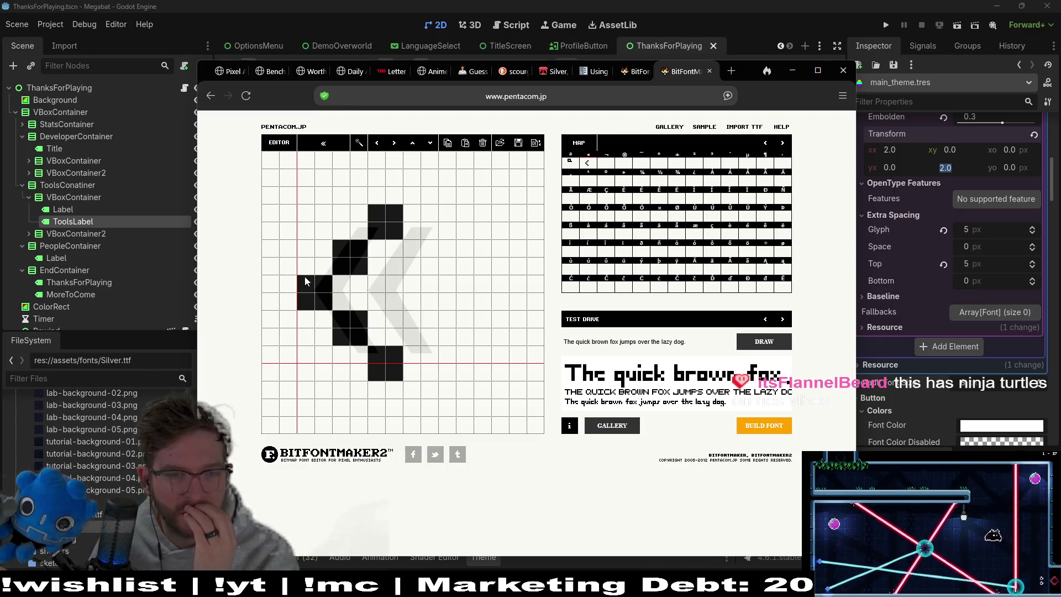
mouse_move(300, 285)
left_mouse_down()
mouse_move(356, 321)
mouse_move(360, 334)
mouse_move(360, 285)
mouse_move(343, 250)
mouse_move(393, 362)
left_mouse_up()
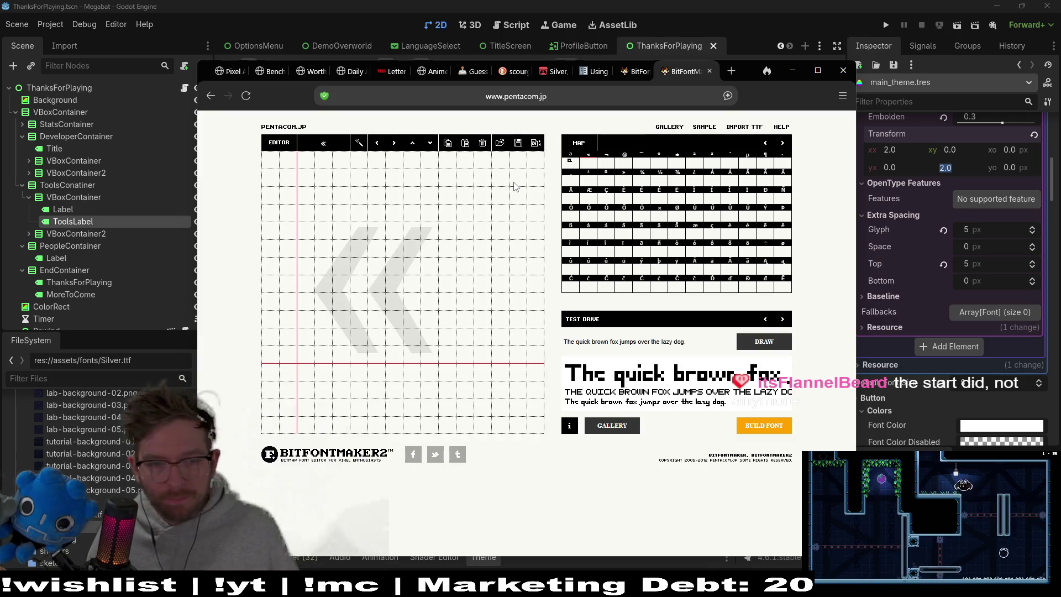
Search DuckDuckGo for 'pixel art font maker multiple languages' and open the pxfont.com result
left_click(730, 72)
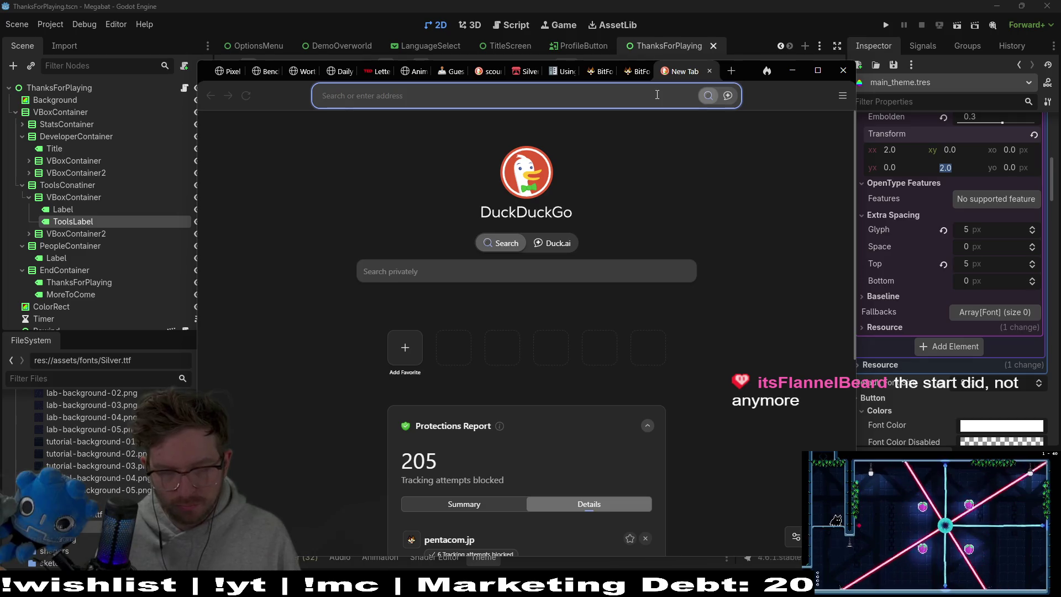
type("pixel art ")
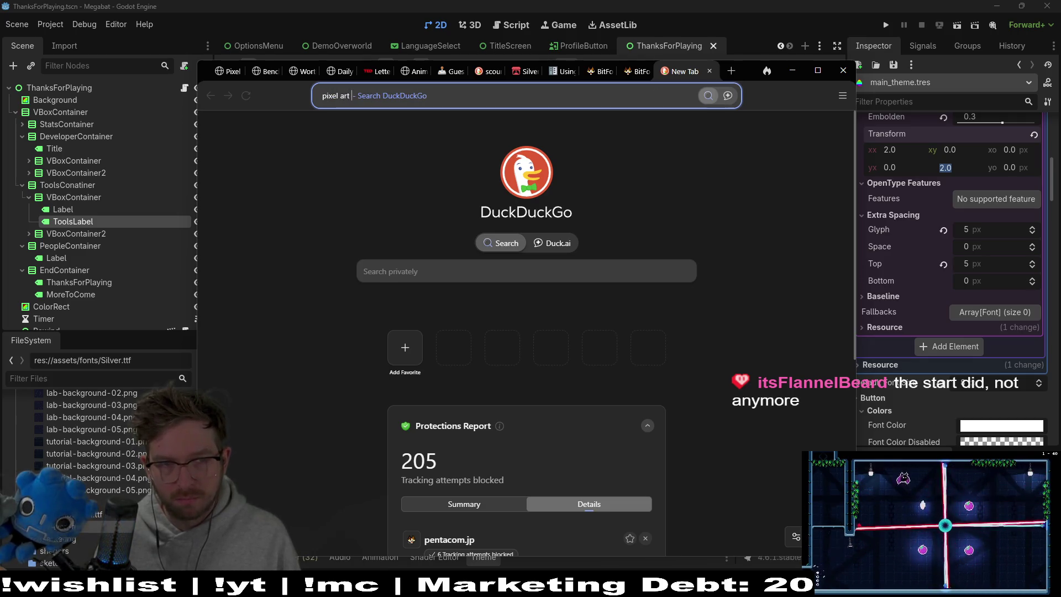
type("font maker")
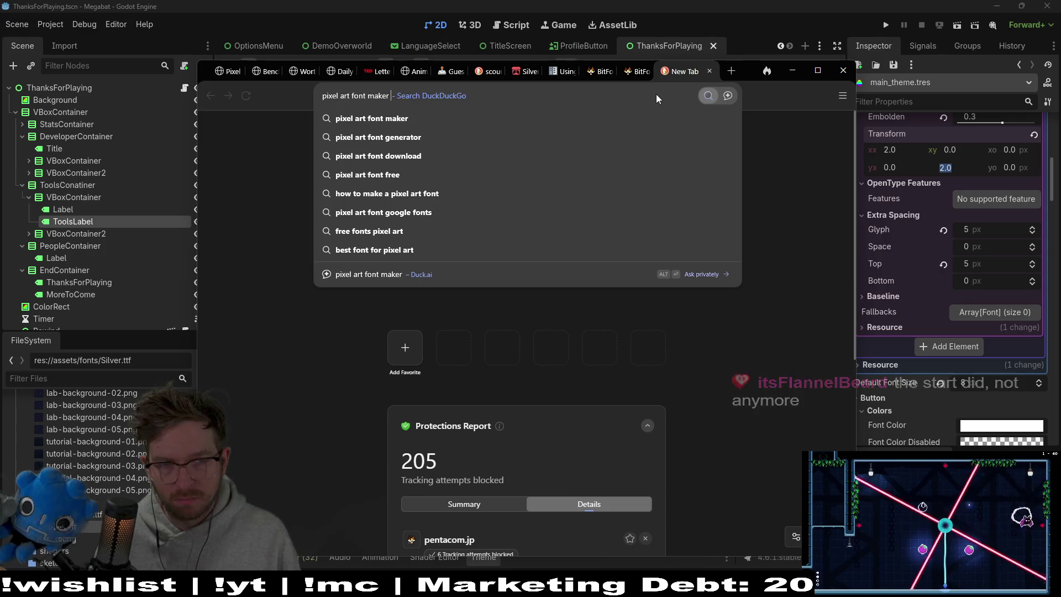
type(" for")
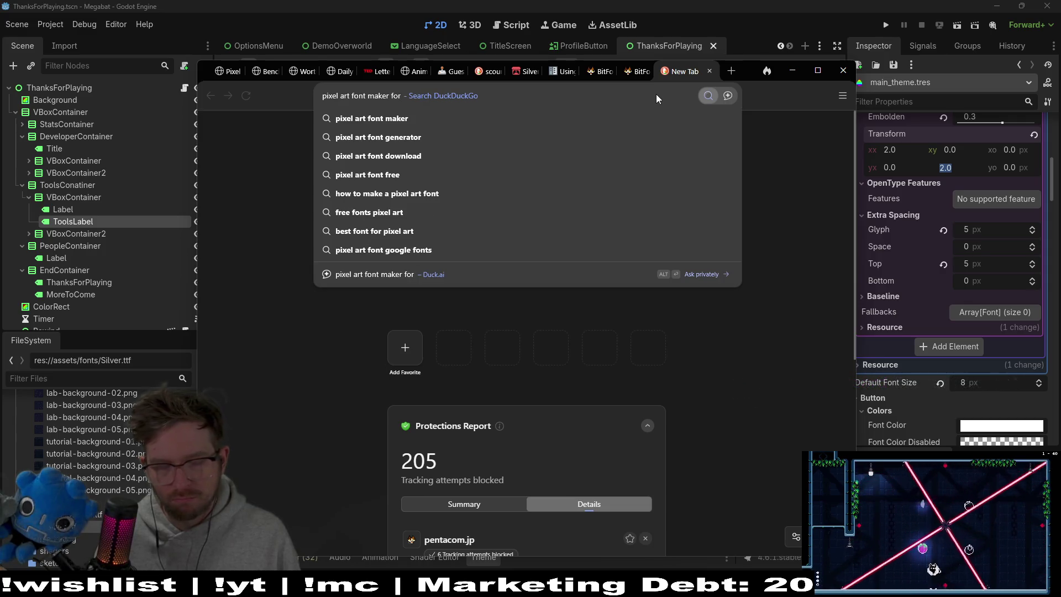
key("BackSpace")
key("BackSpace")
key("BackSpace")
type("multiple langua")
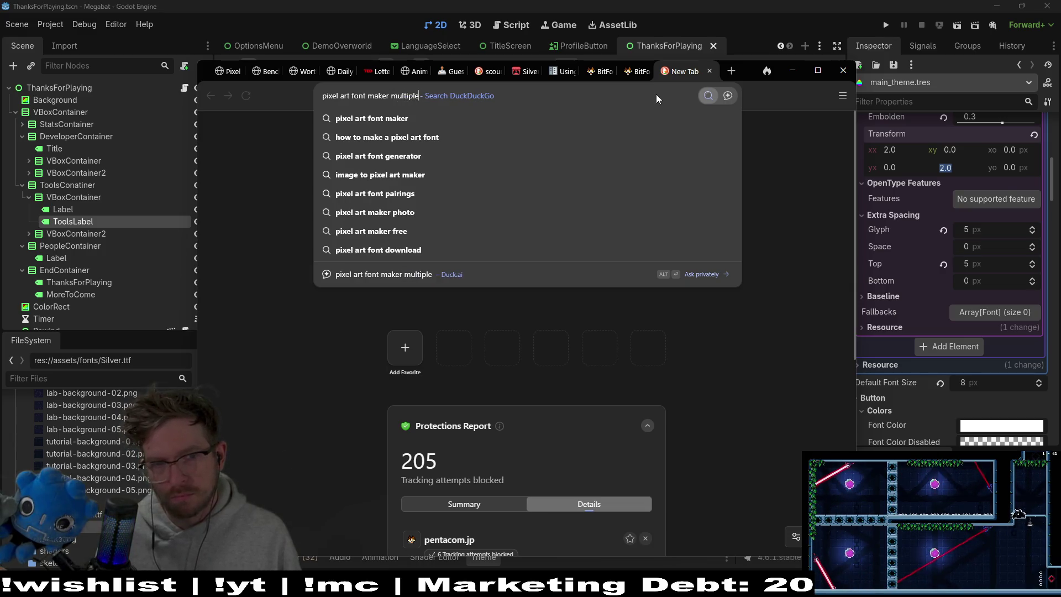
type("ges")
key("Return")
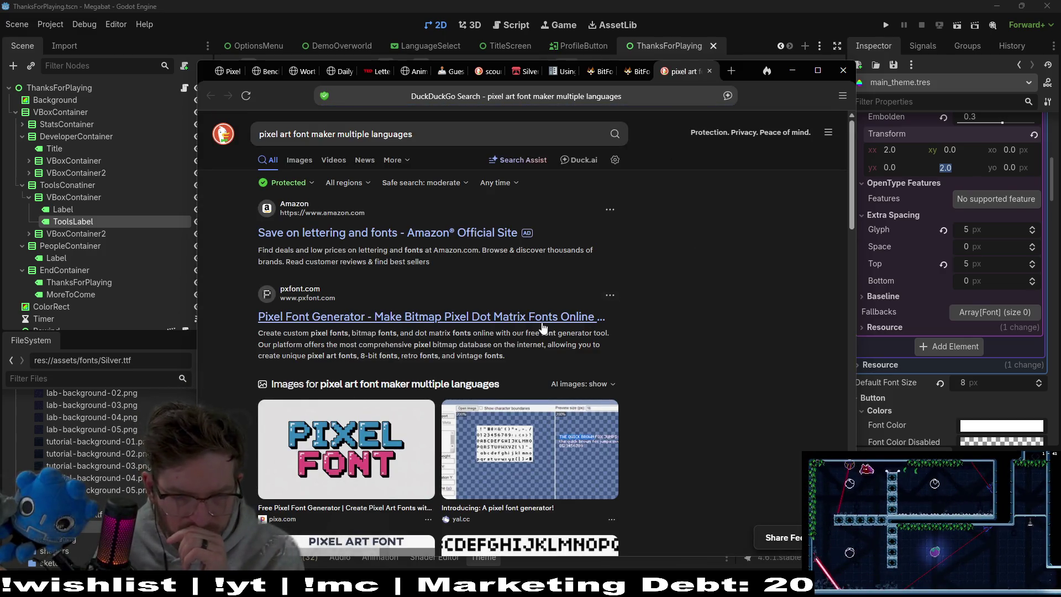
left_click(608, 312)
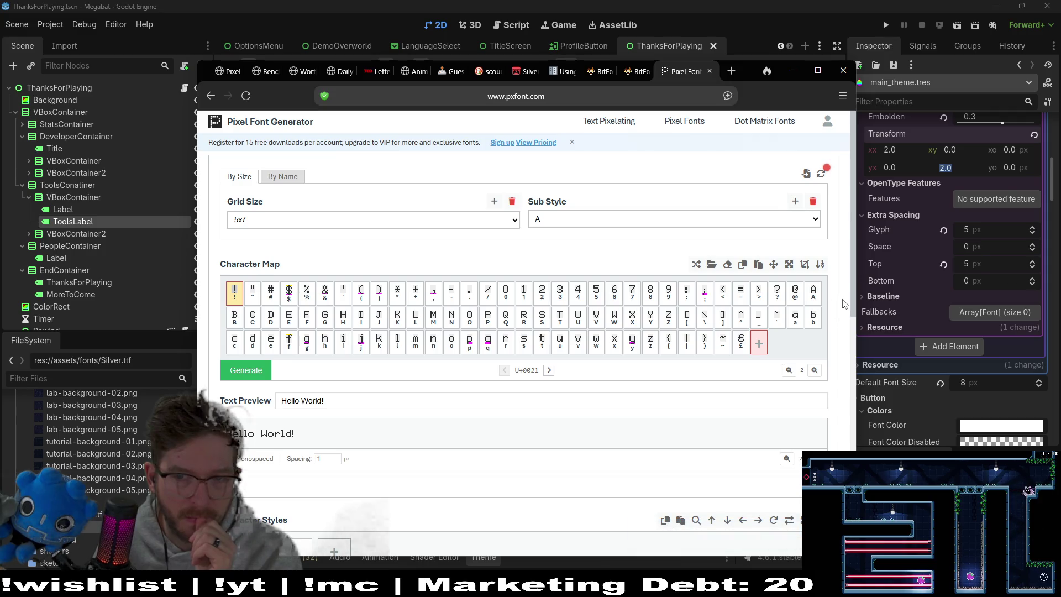
Step through glyphs in pxfont's Pixel Editor, then start adding a new Unicode character
left_click_drag(853, 304, 853, 459)
left_click(604, 379)
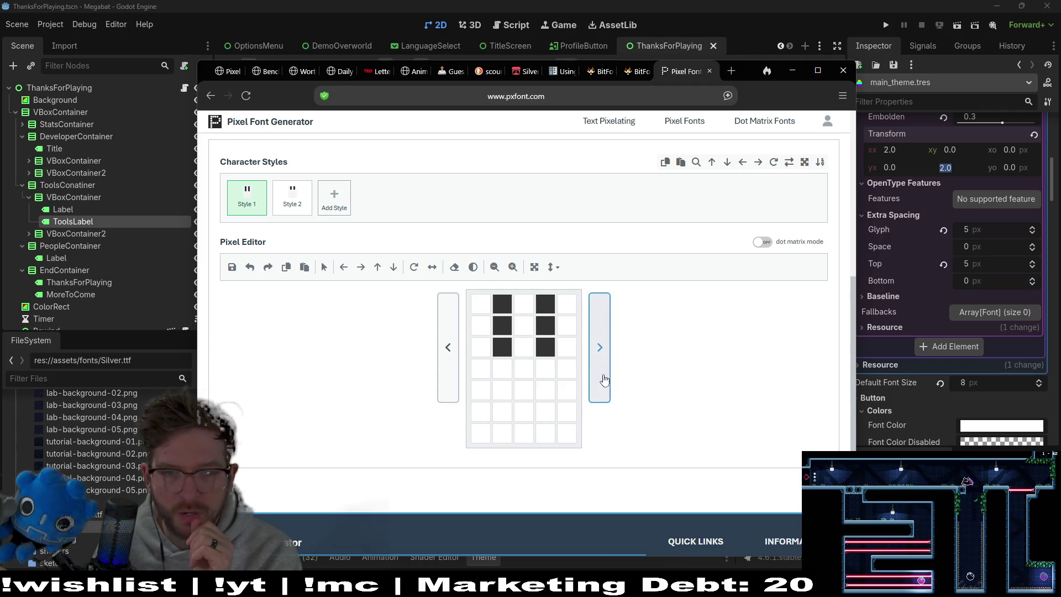
left_click(442, 365)
left_click_drag(852, 316, 861, 123)
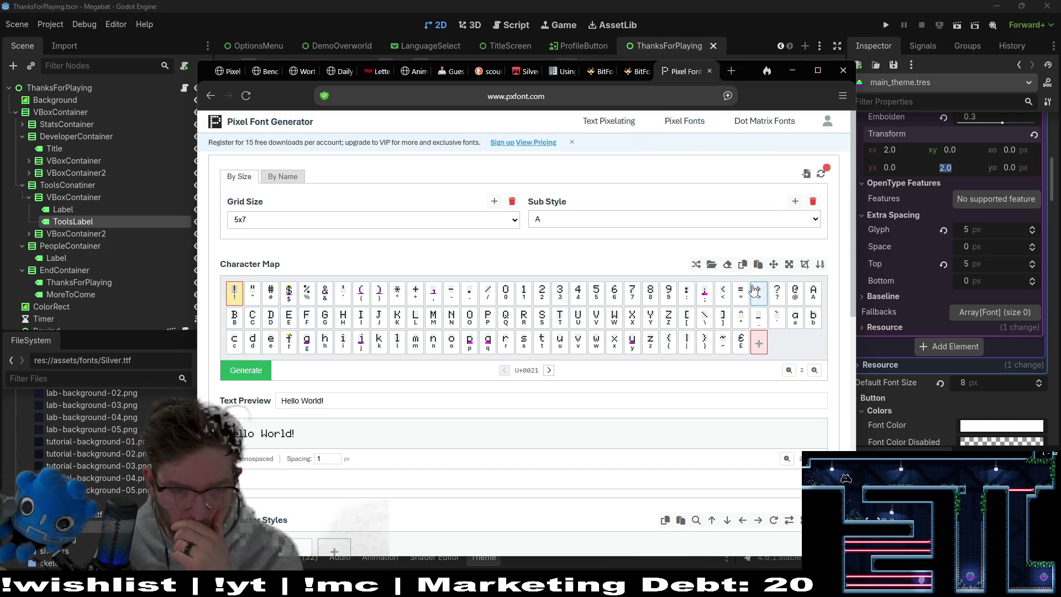
left_click(759, 345)
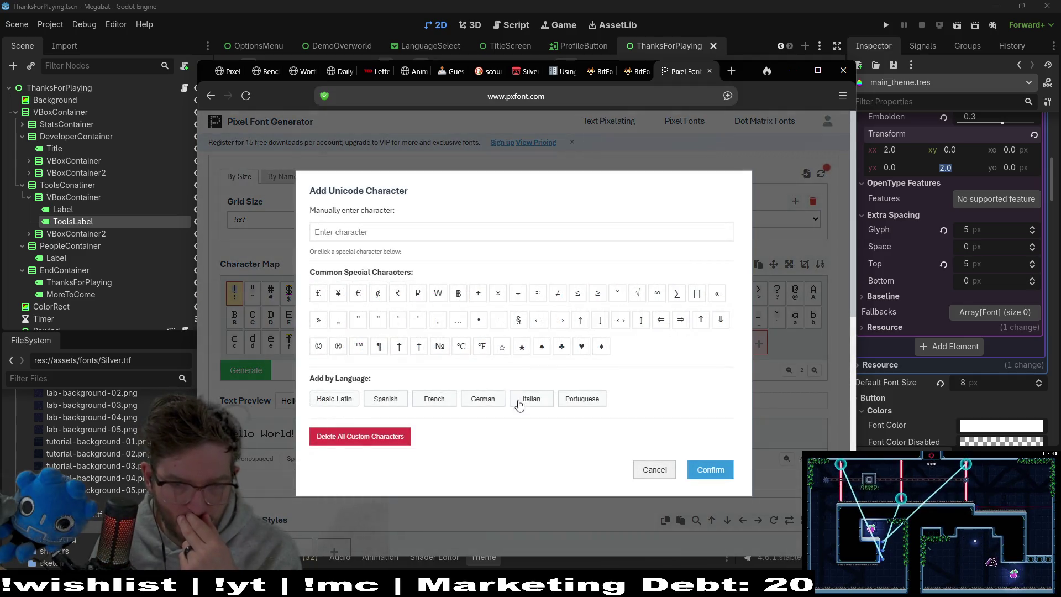
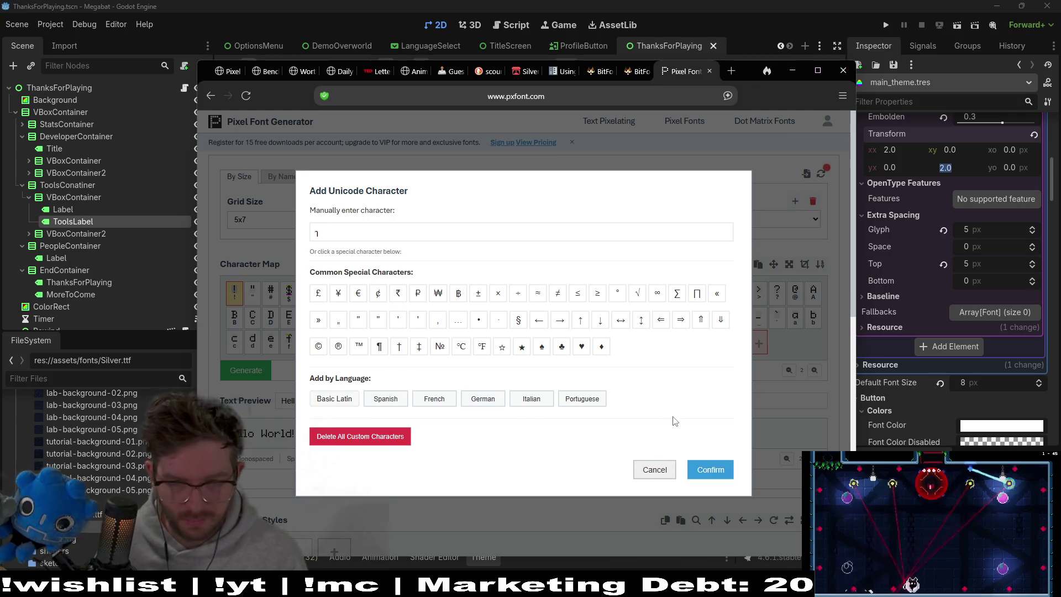
Add the new character cell, then try adding Thai text ไ and get the single-character error
left_click(701, 471)
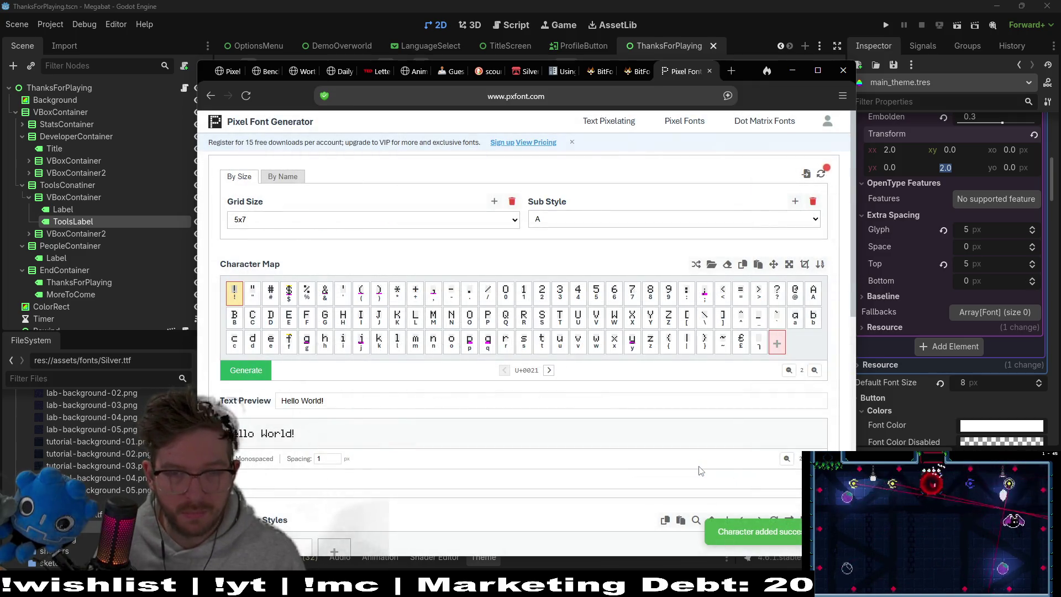
left_click(779, 343)
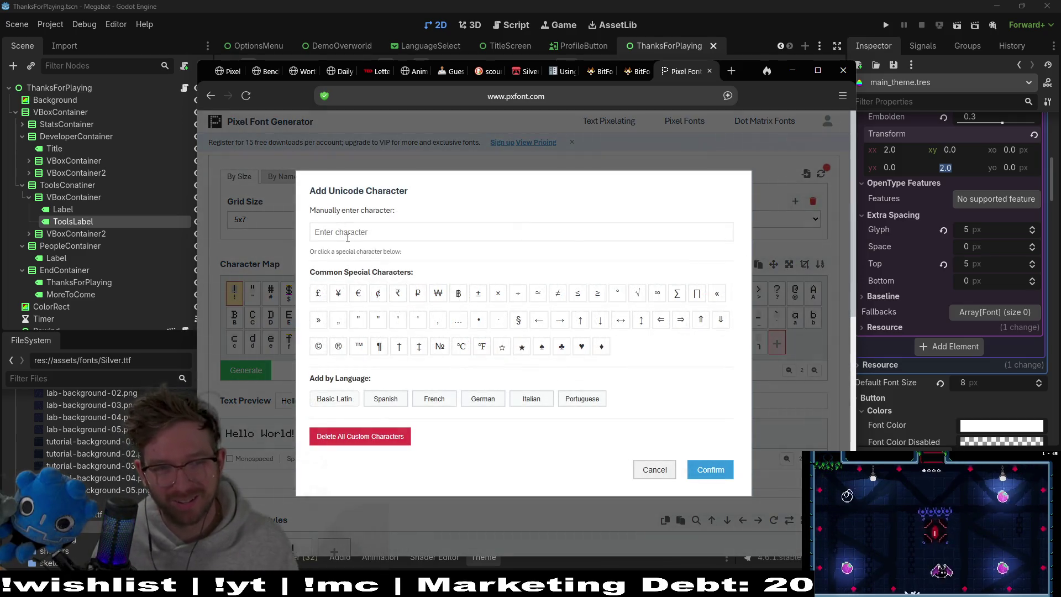
type("¶ć")
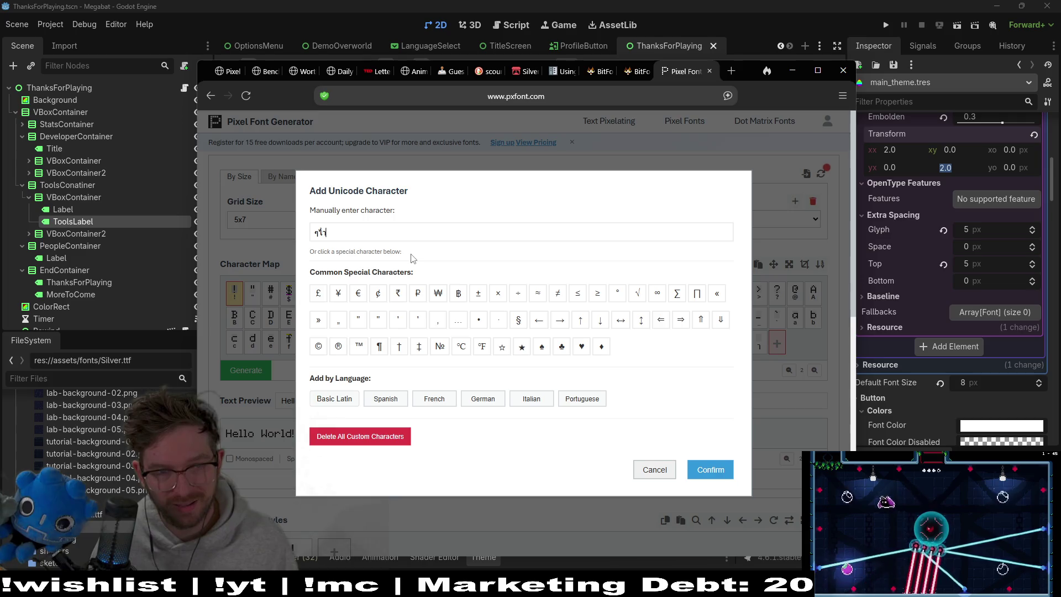
type("ี้")
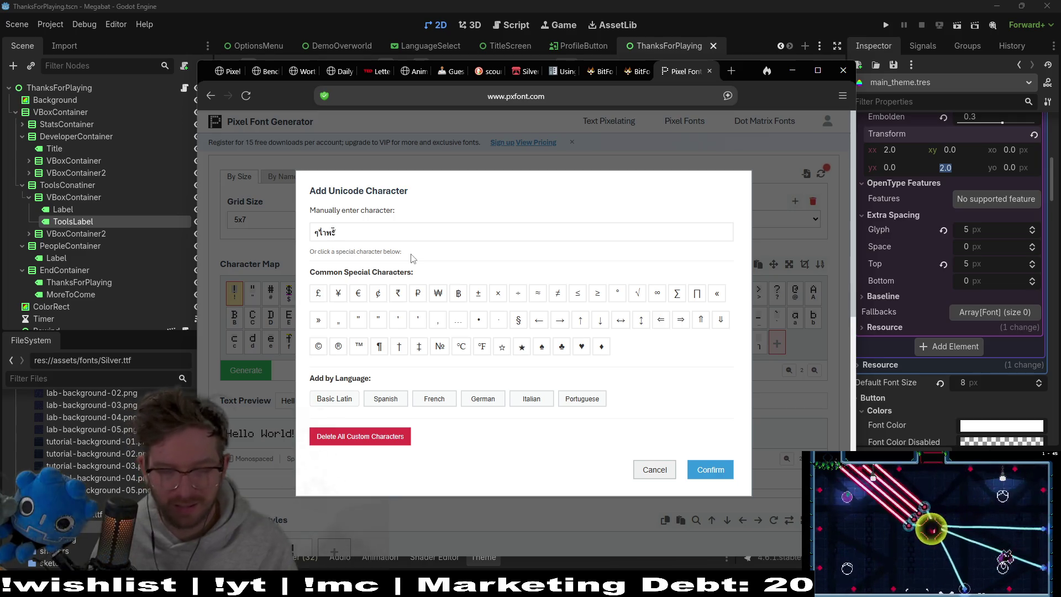
key("BackSpace")
key("BackSpace")
key("BackSpace")
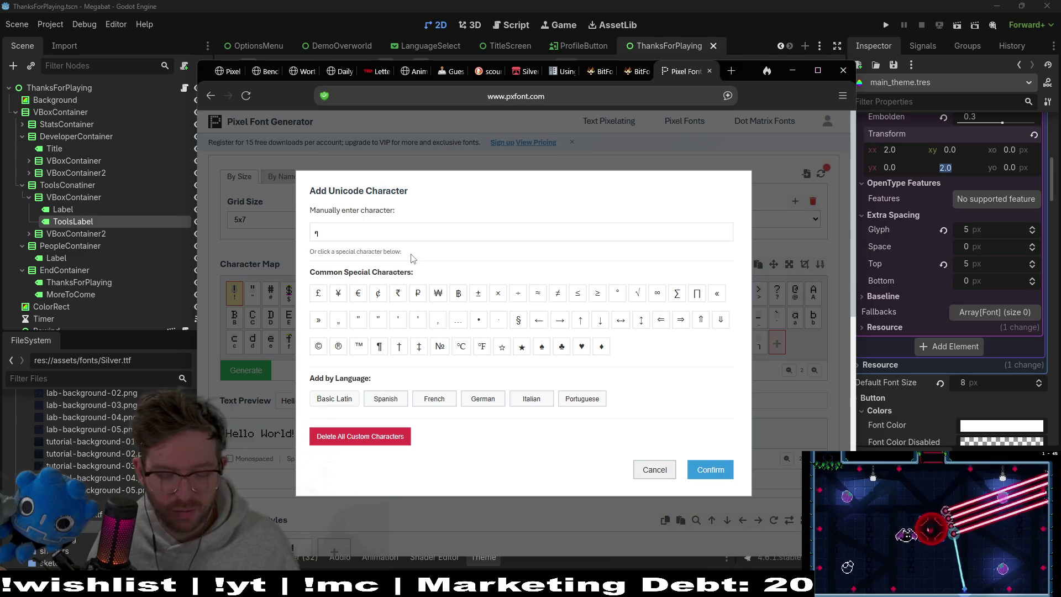
type("ไ")
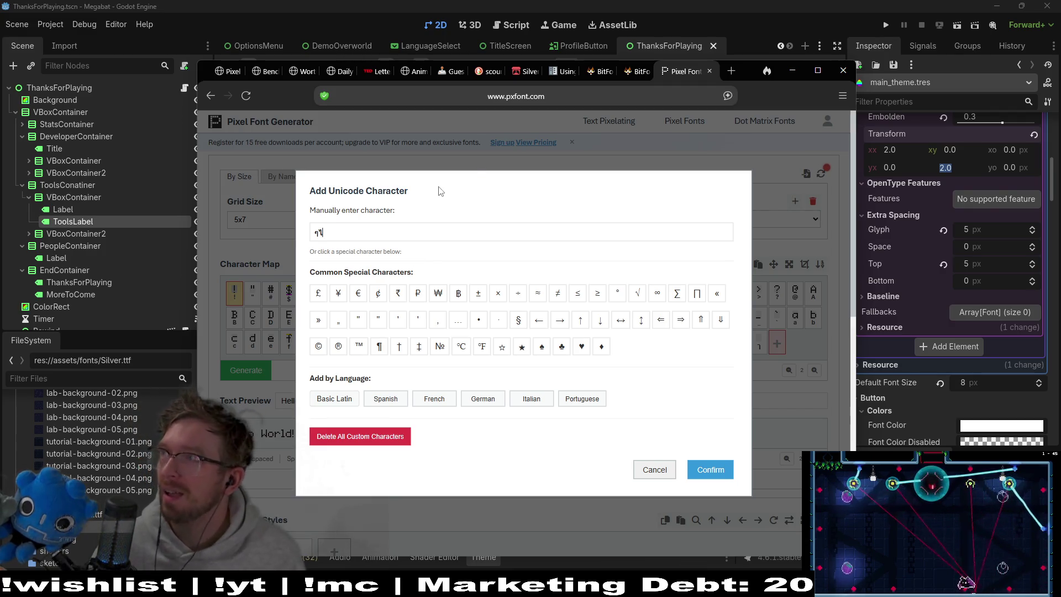
left_click(727, 471)
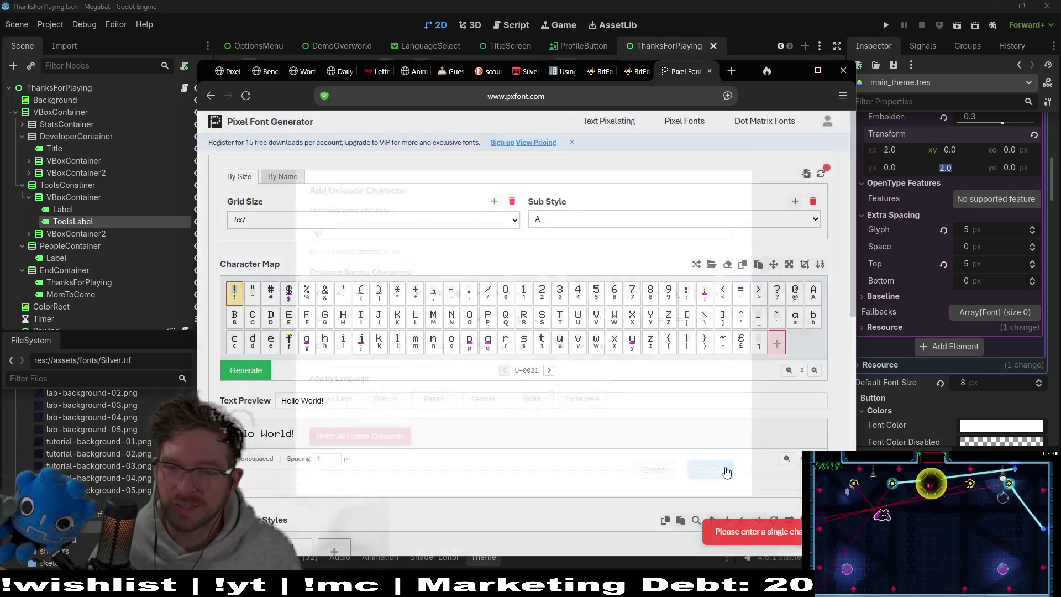
Reopen the add-character dialog, paste one special character, then cancel
left_click(778, 344)
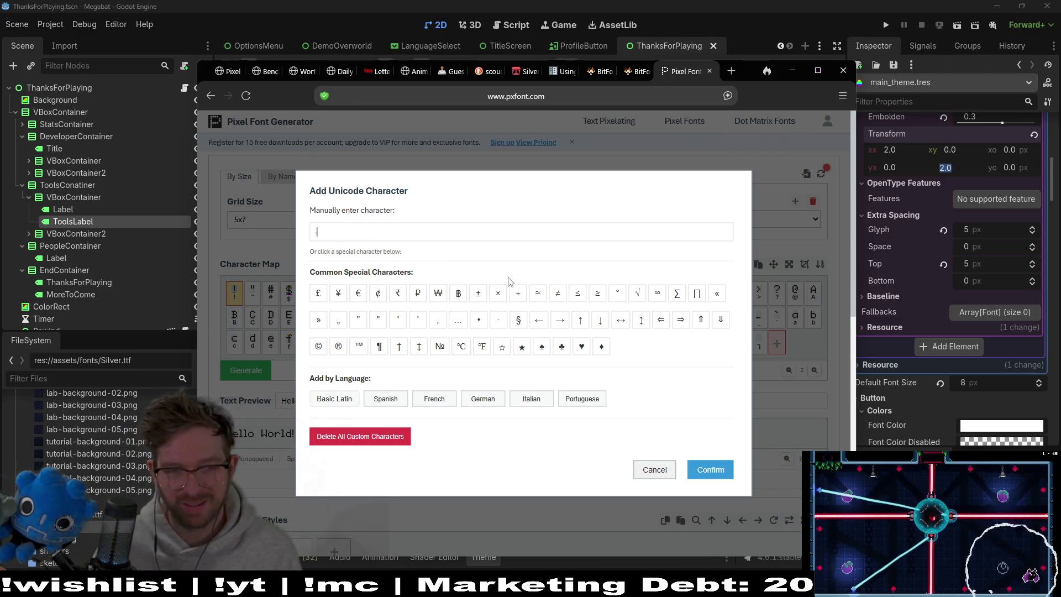
key("ctrl+v")
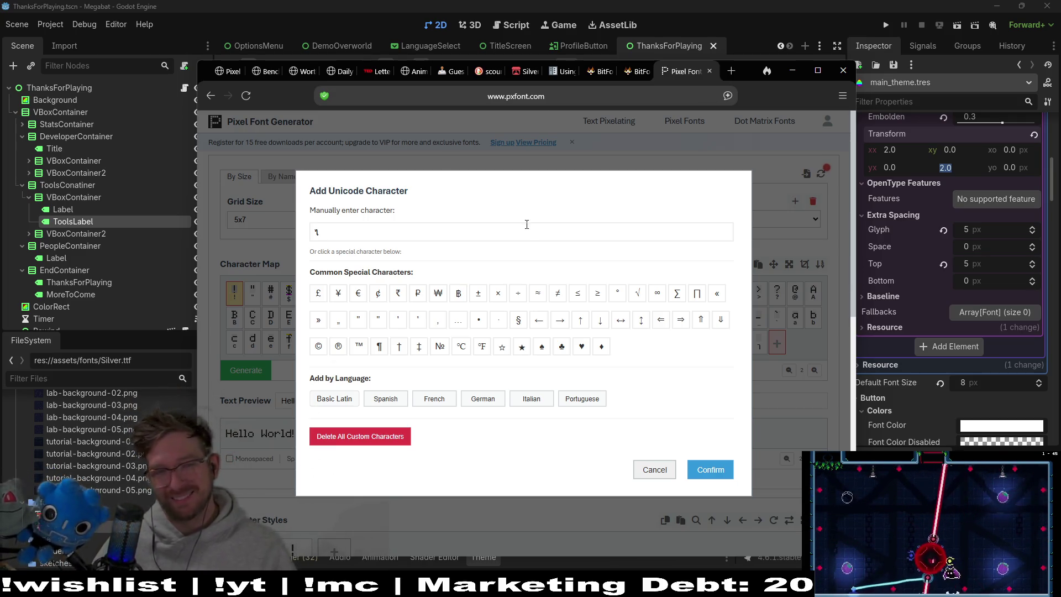
left_click(663, 470)
Check the ž glyph on the next BitFontMaker2 map page, then return to Pixel Font Generator
left_click(633, 77)
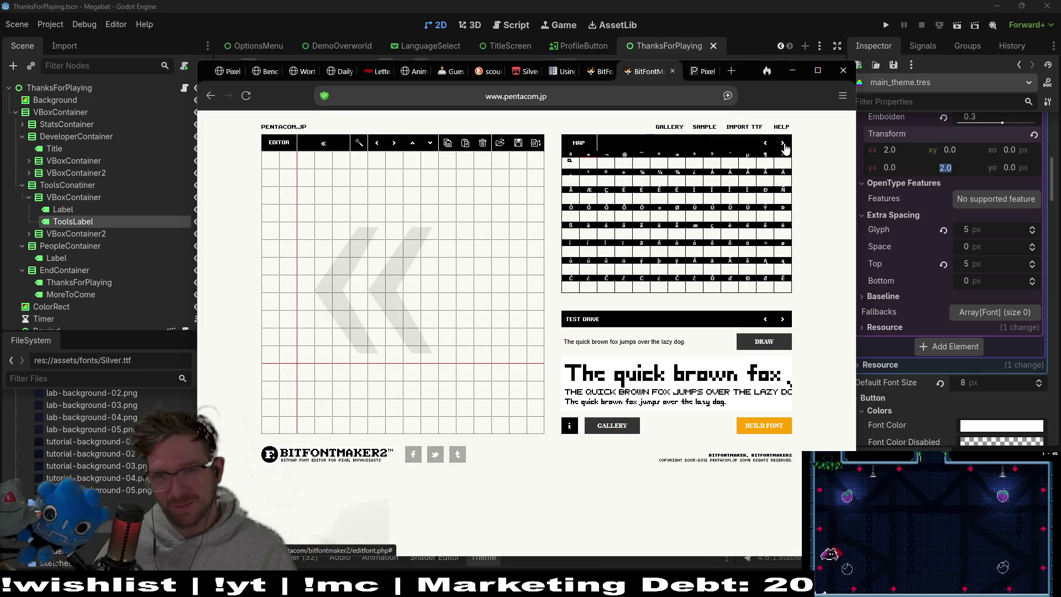
left_click(782, 143)
left_click(623, 166)
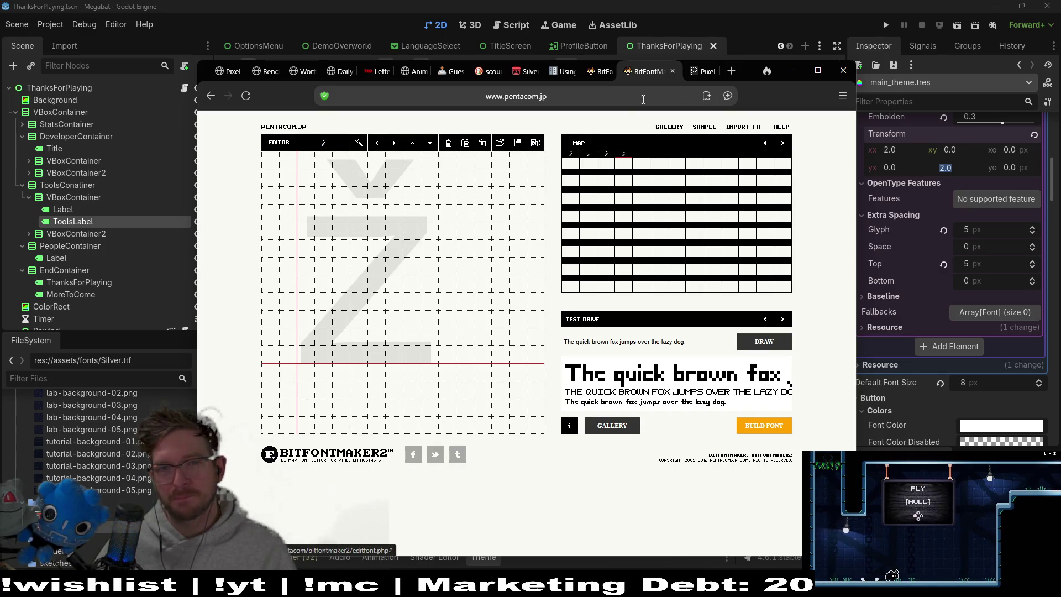
left_click(702, 70)
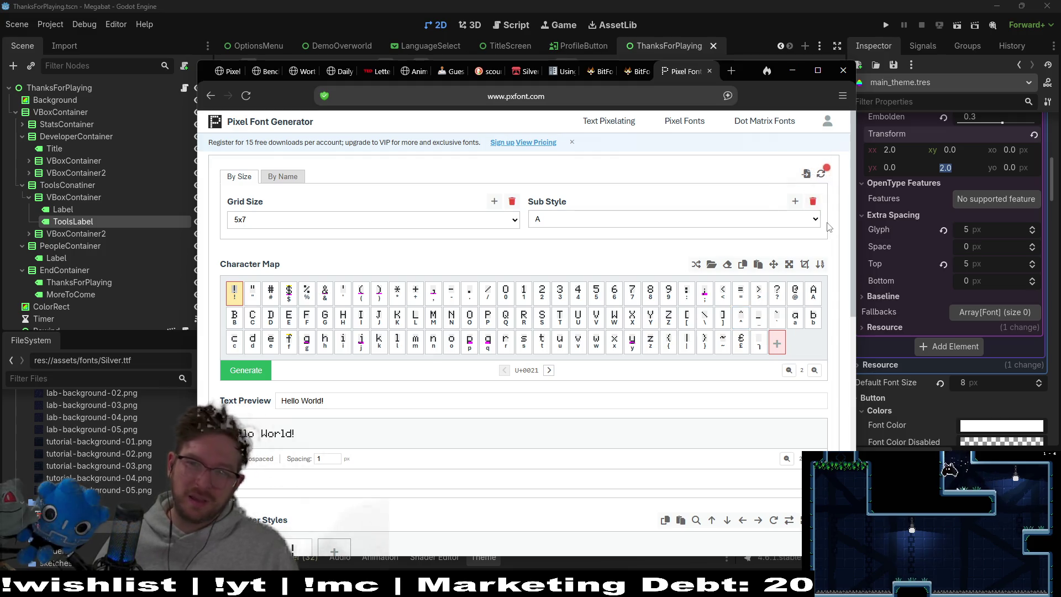
Import megabatfont.ttf at Target Height 20, filling the map with 94 glyphs on a 36x20 grid
left_click(807, 175)
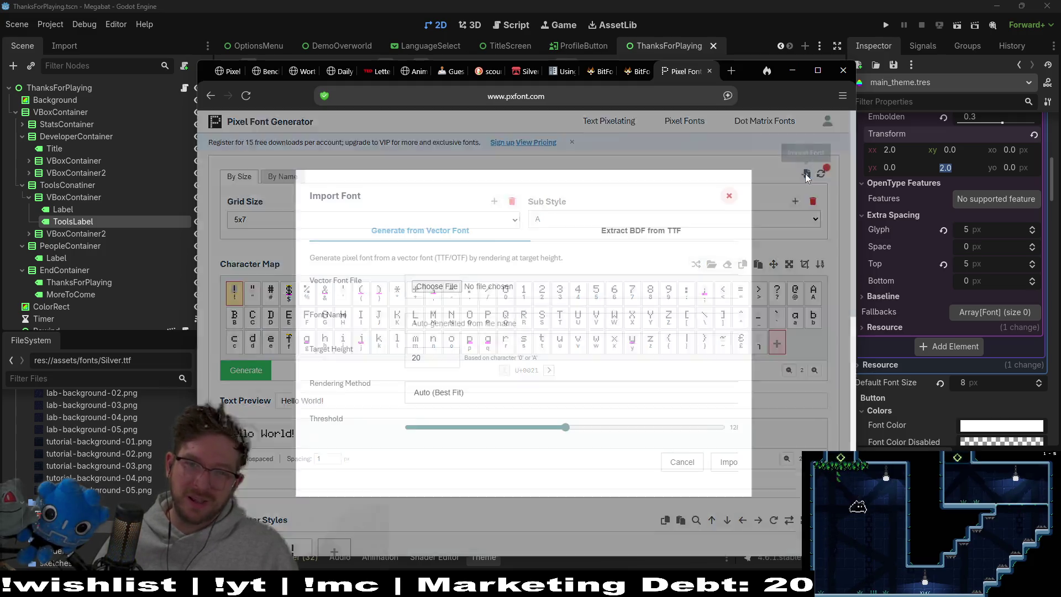
left_click(419, 288)
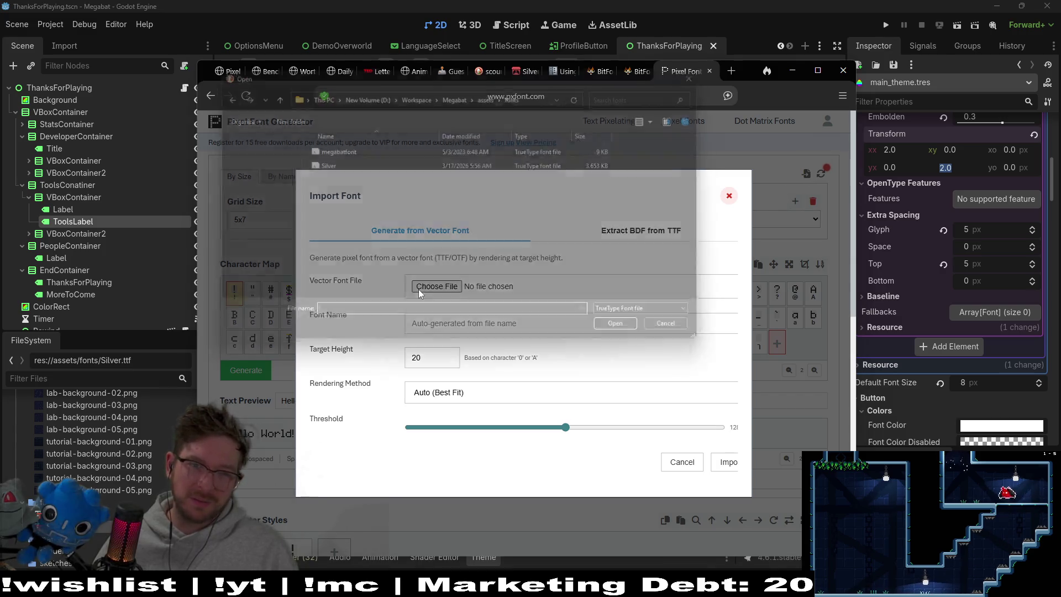
double_click(354, 144)
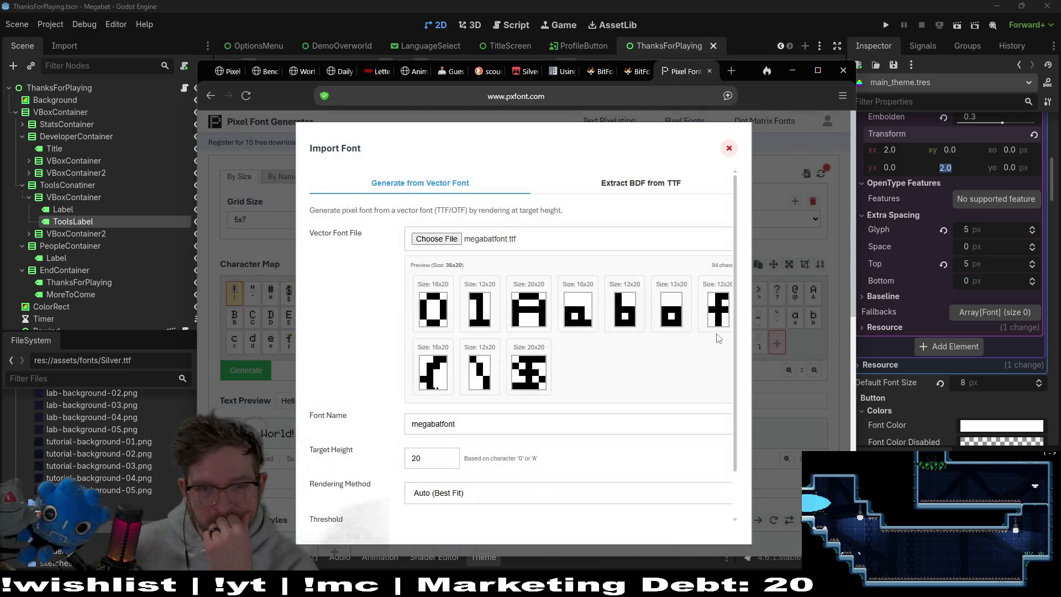
scroll(612, 384, "down", 1)
scroll(611, 398, "up", 1)
scroll(635, 441, "down", 1)
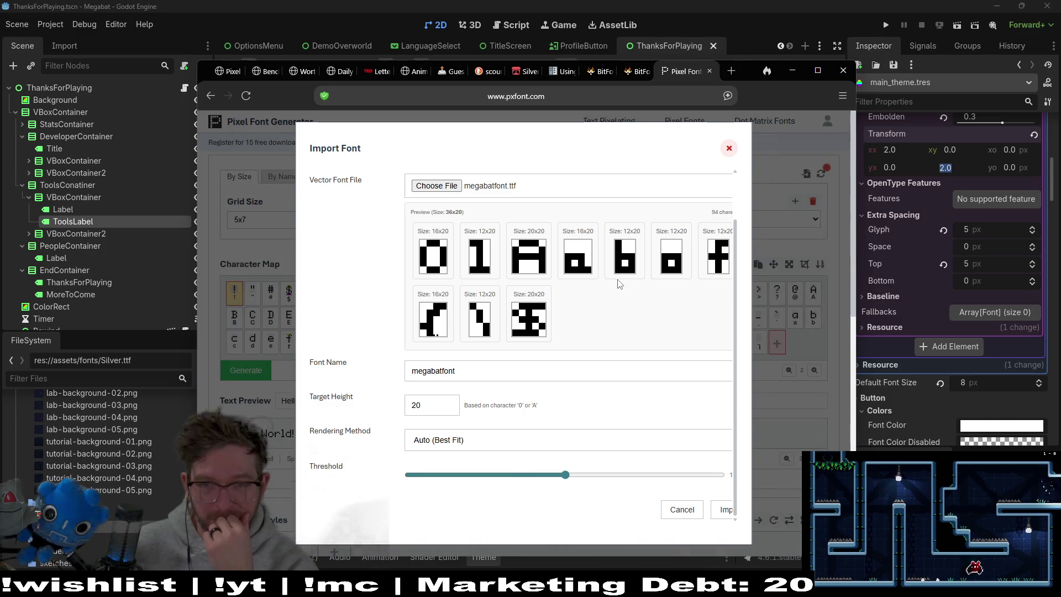
left_click(728, 509)
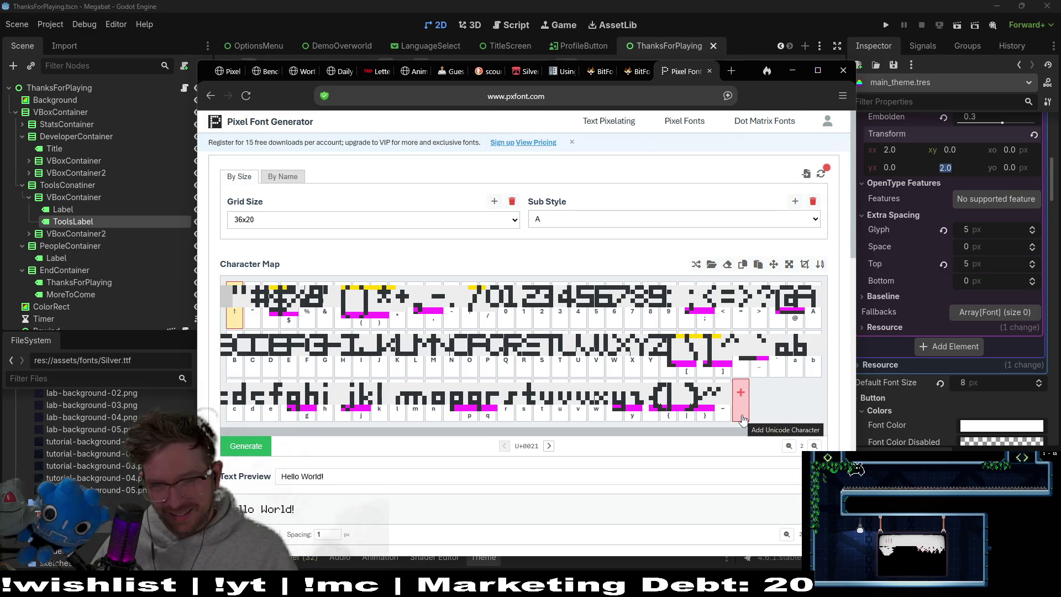
Review the grid size list, compare with BitFontMaker2, then switch the grid size to 10x16
scroll(742, 420, "down", 15)
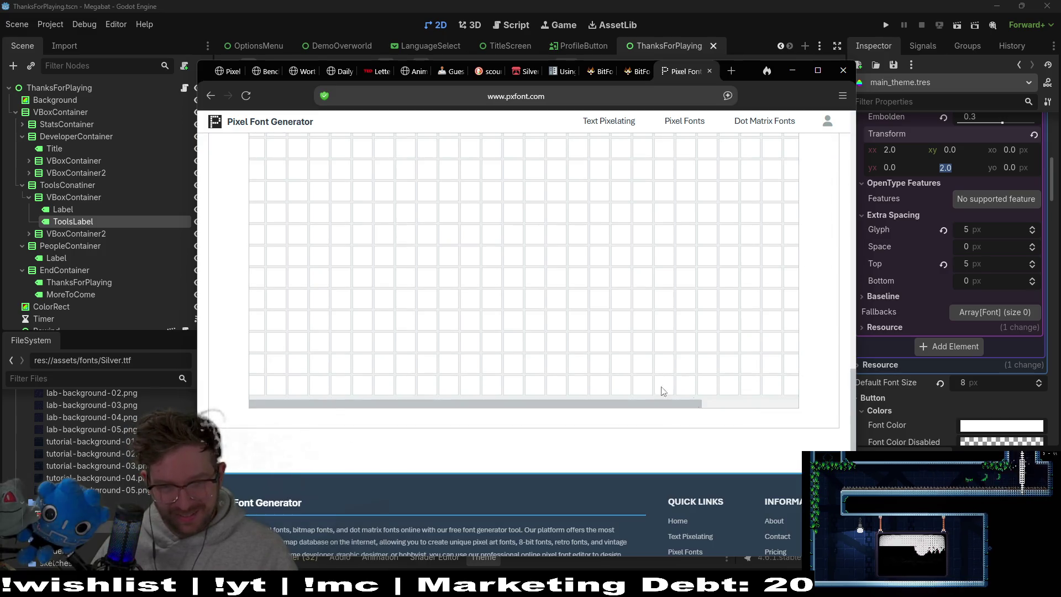
scroll(663, 391, "up", 5)
scroll(482, 311, "up", 10)
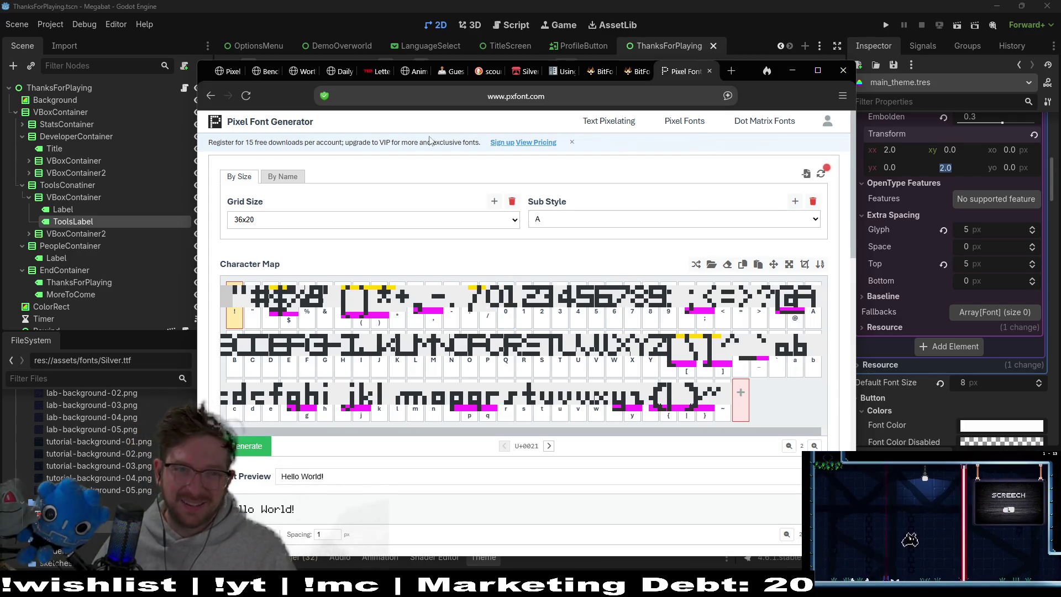
left_click(518, 224)
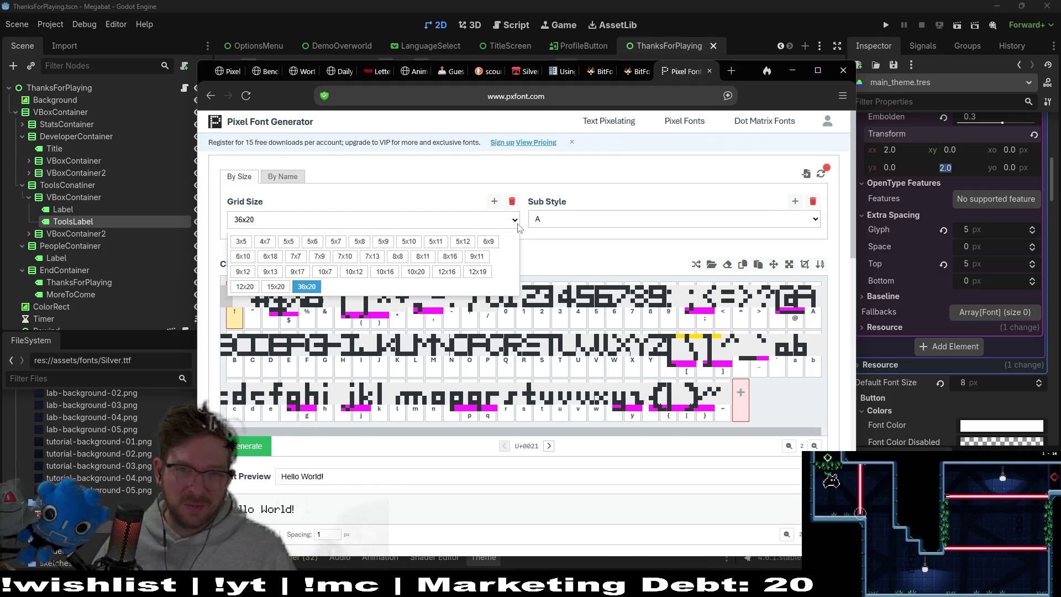
left_click(630, 70)
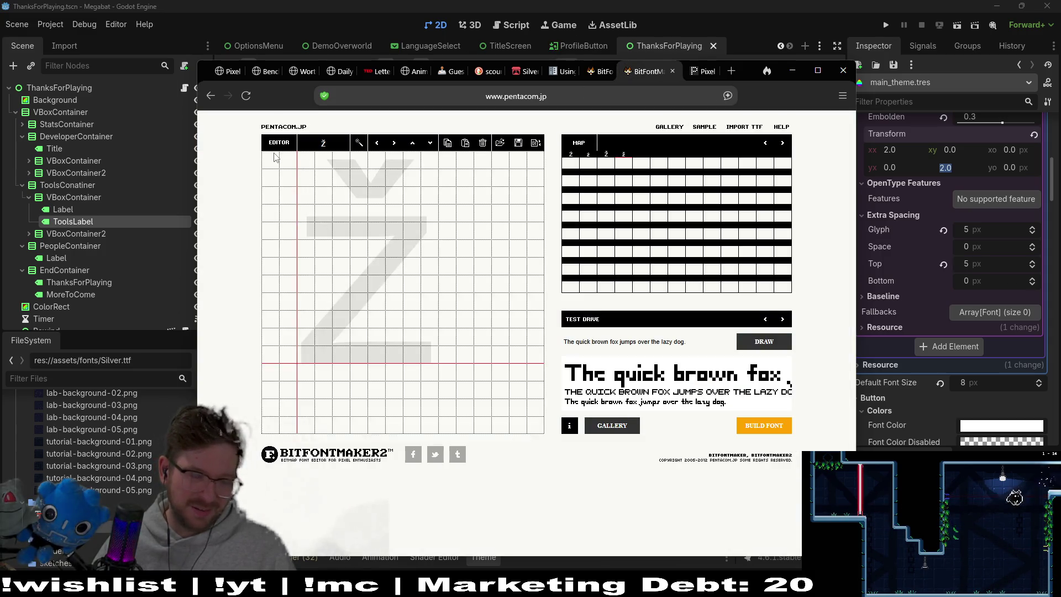
left_click(695, 75)
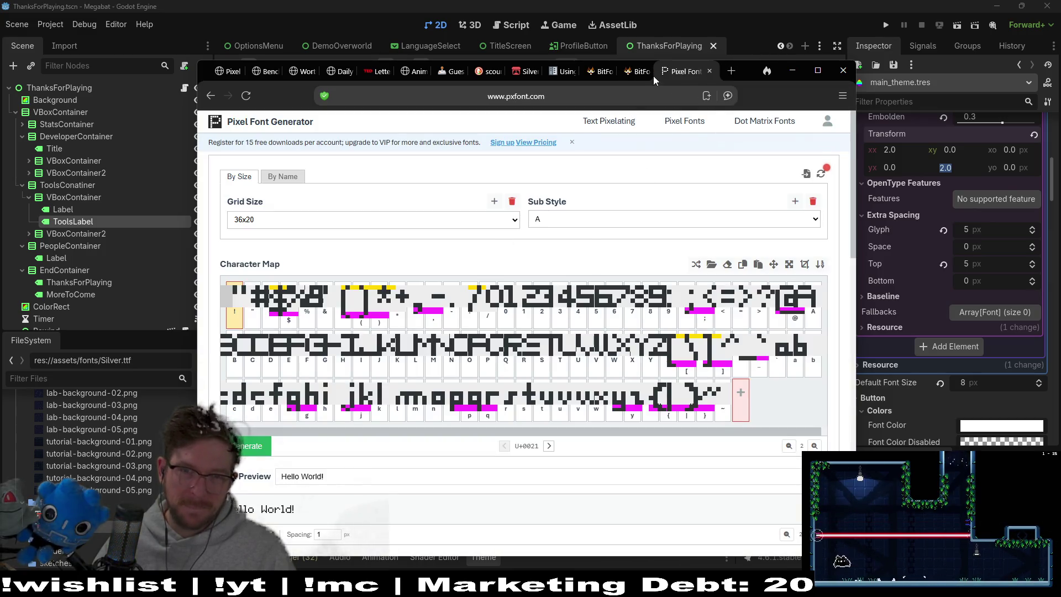
left_click(644, 72)
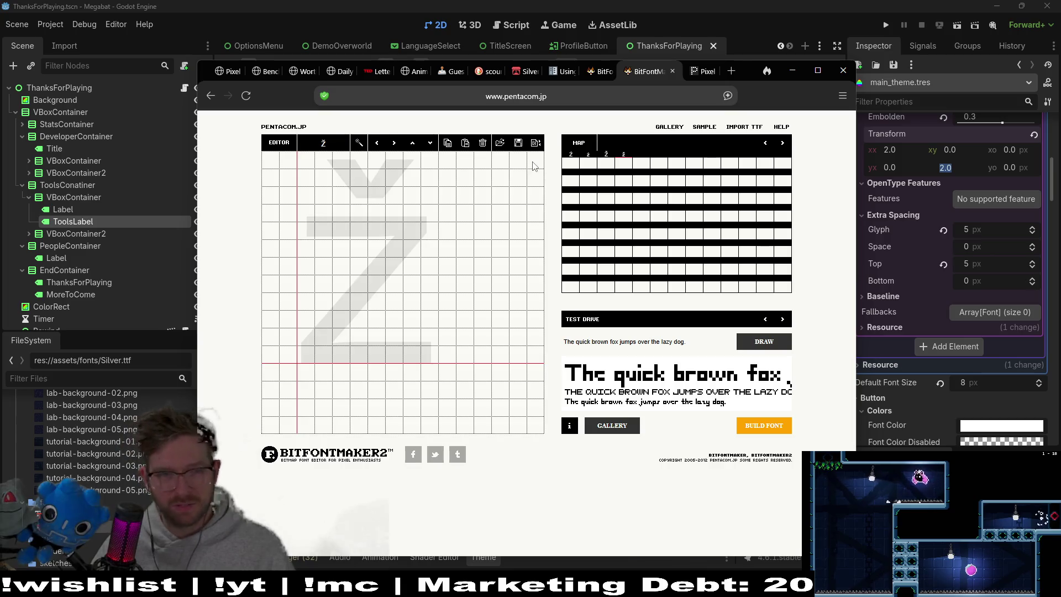
left_click(690, 74)
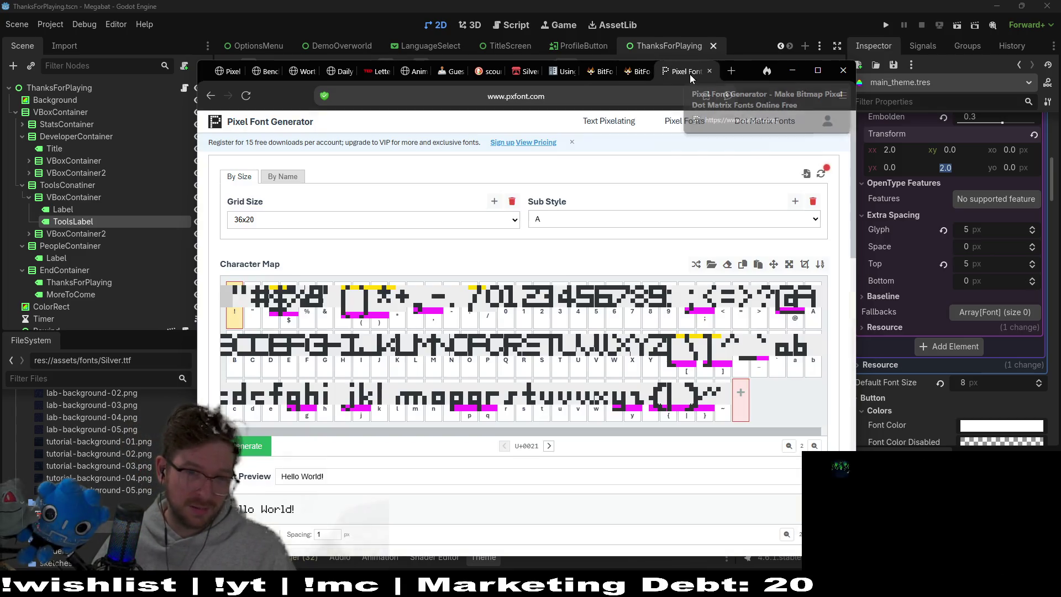
left_click(303, 221)
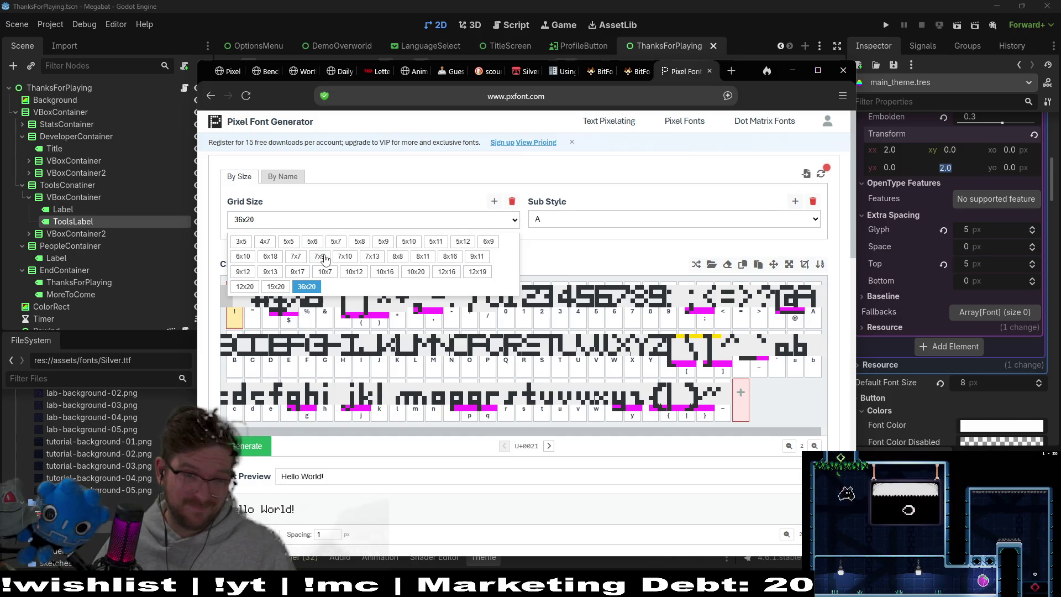
left_click(381, 272)
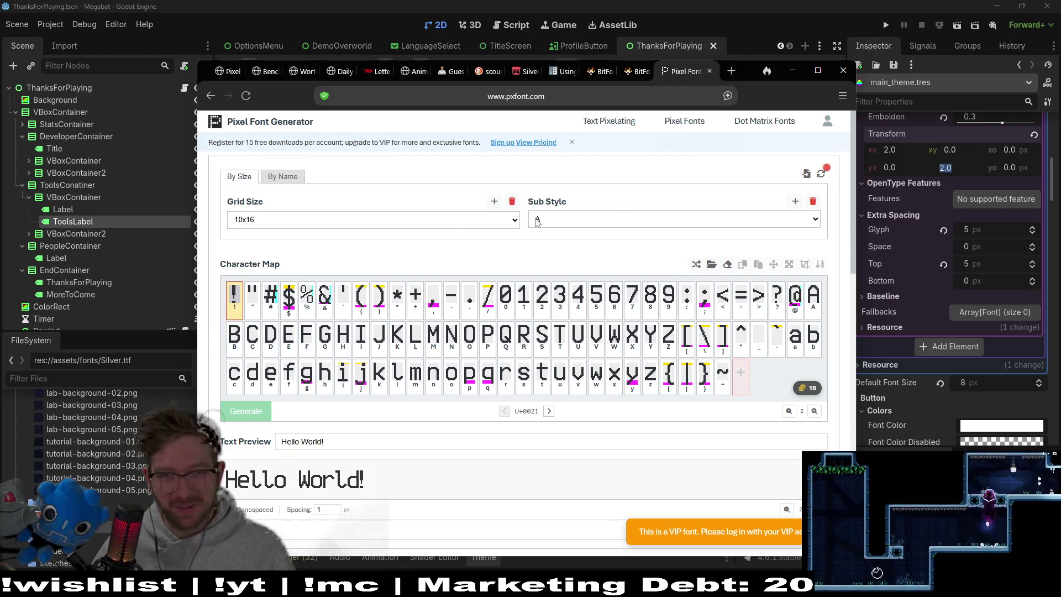
Look through the sub-style and grid size lists, keeping the 10x16 grid
left_click(538, 221)
left_click(508, 224)
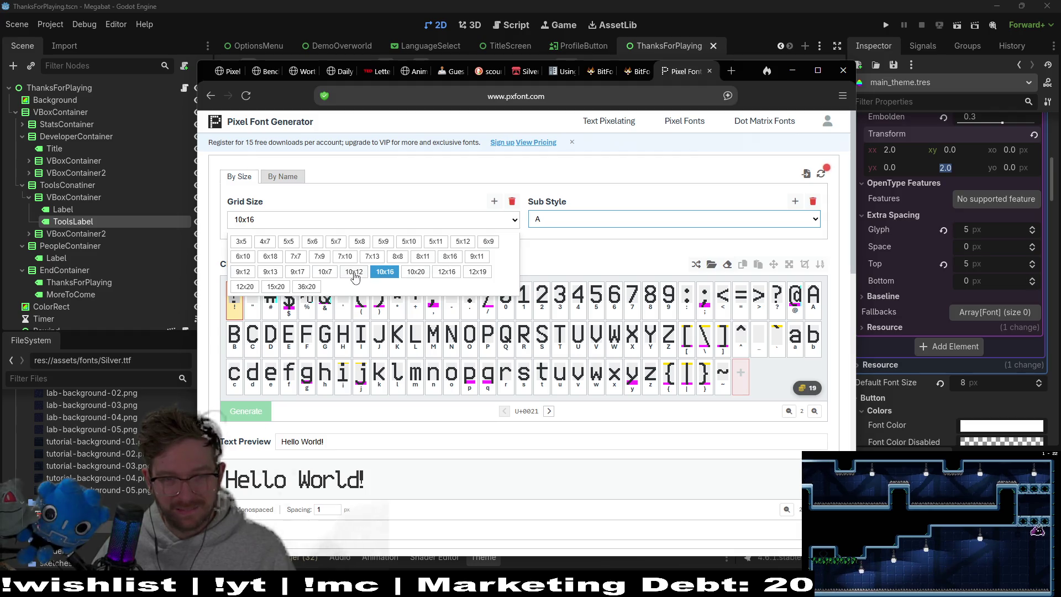
left_click(683, 247)
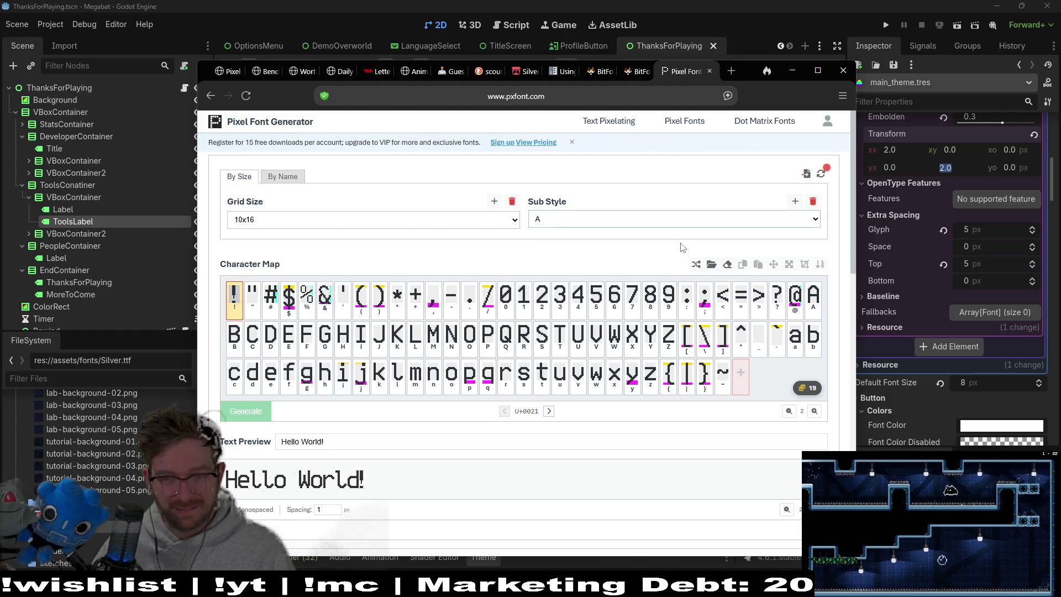
Open the semicolon glyph (U+003B) for editing and maximize the browser window
left_click(705, 310)
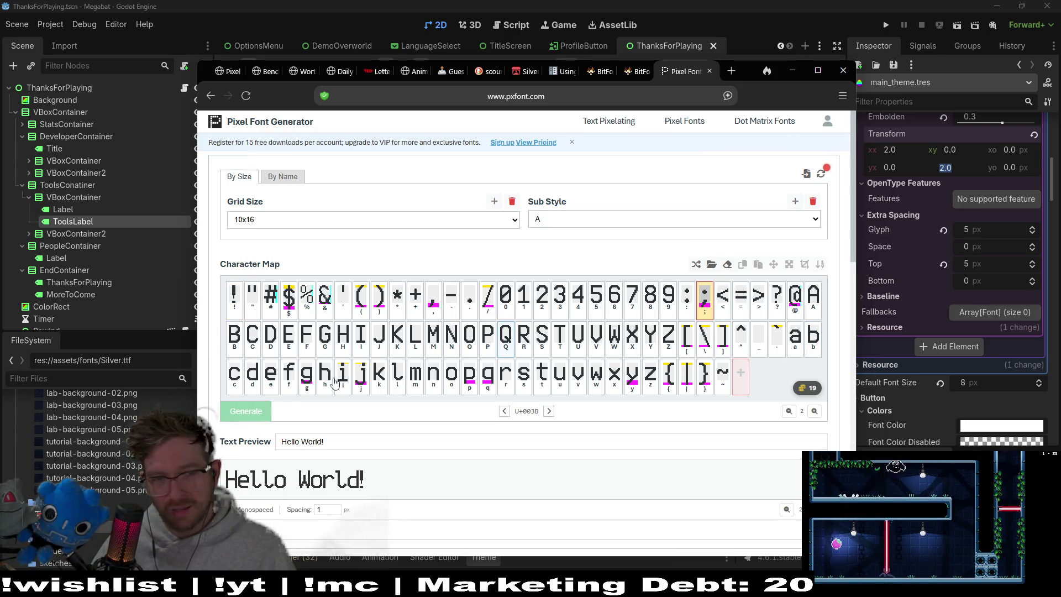
scroll(756, 392, "down", 10)
scroll(756, 392, "up", 5)
scroll(758, 390, "down", 5)
scroll(638, 235, "up", 5)
scroll(518, 260, "down", 3)
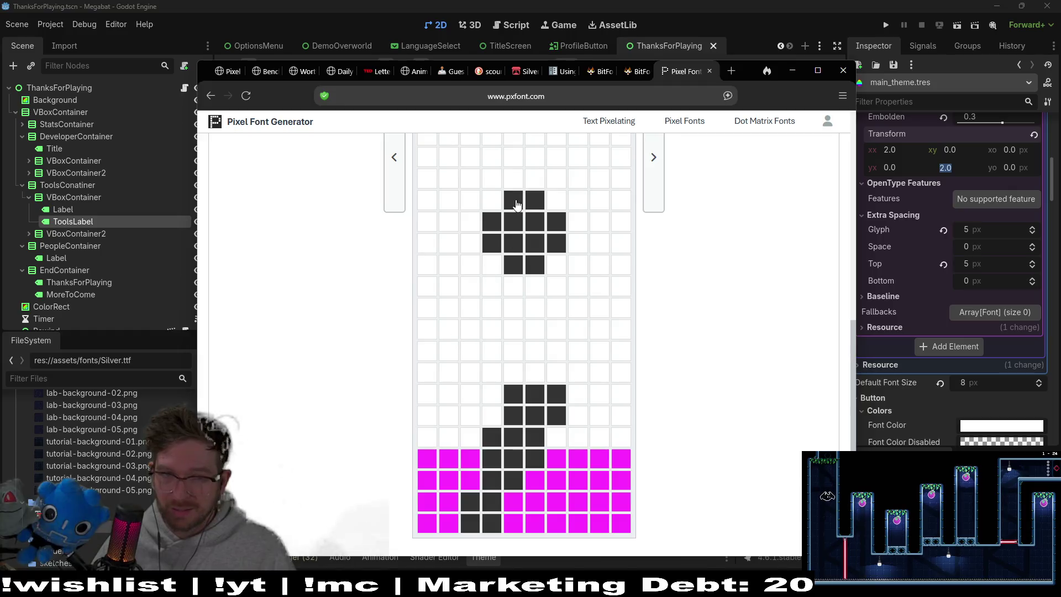
left_click(816, 71)
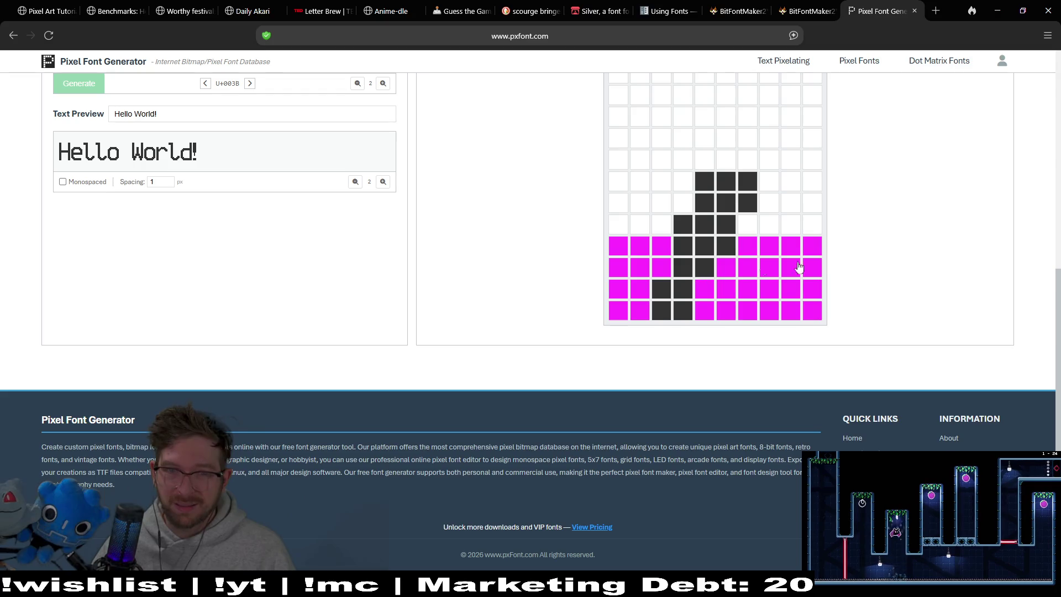
Add a trial Style 2 to the semicolon, discard it unsaved, and restore the window size
scroll(879, 246, "up", 4)
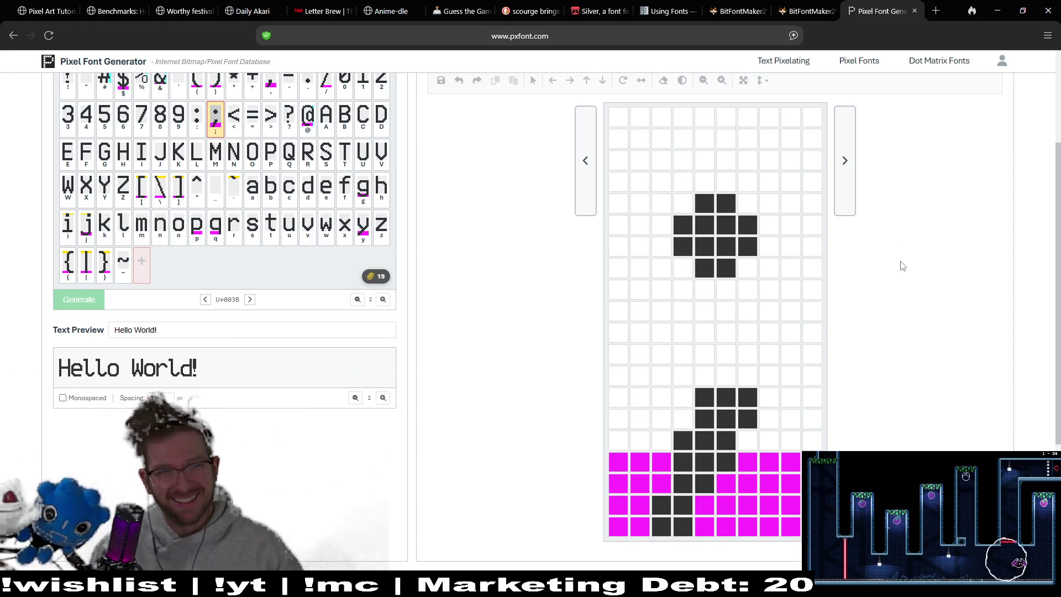
scroll(902, 266, "up", 3)
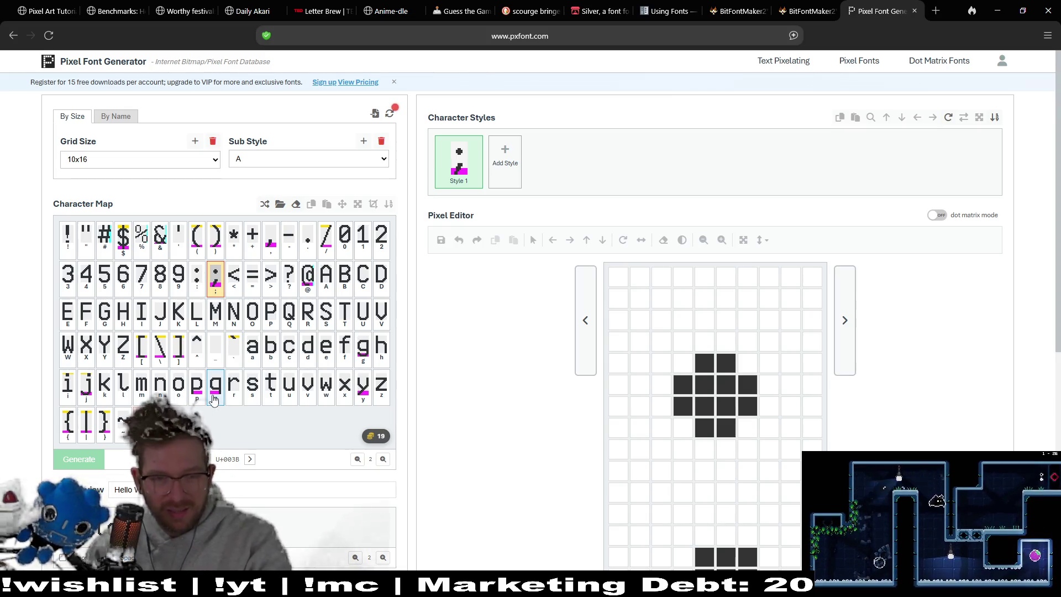
left_click(515, 178)
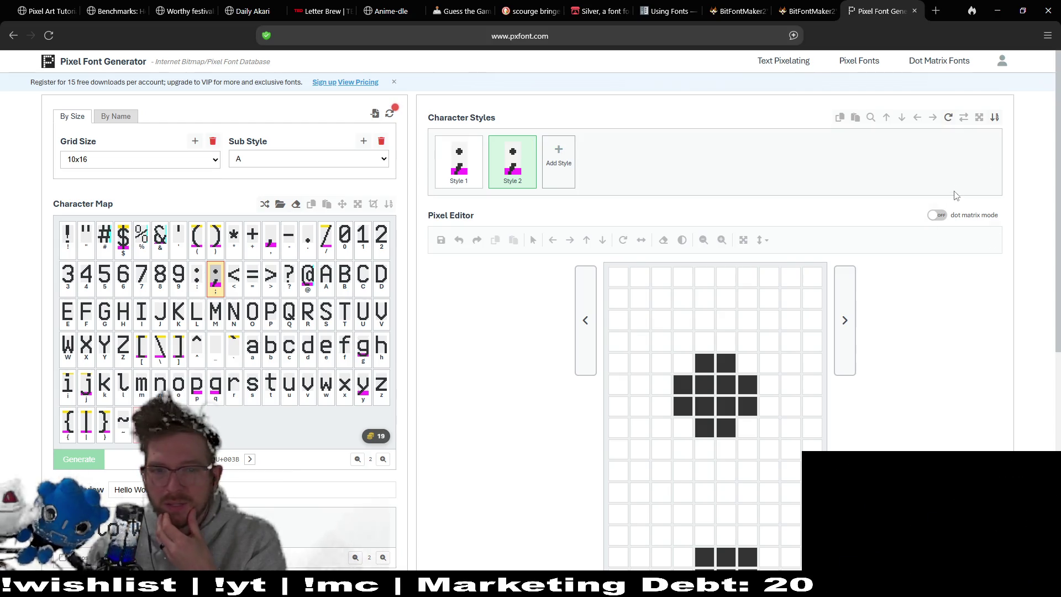
left_click(468, 183)
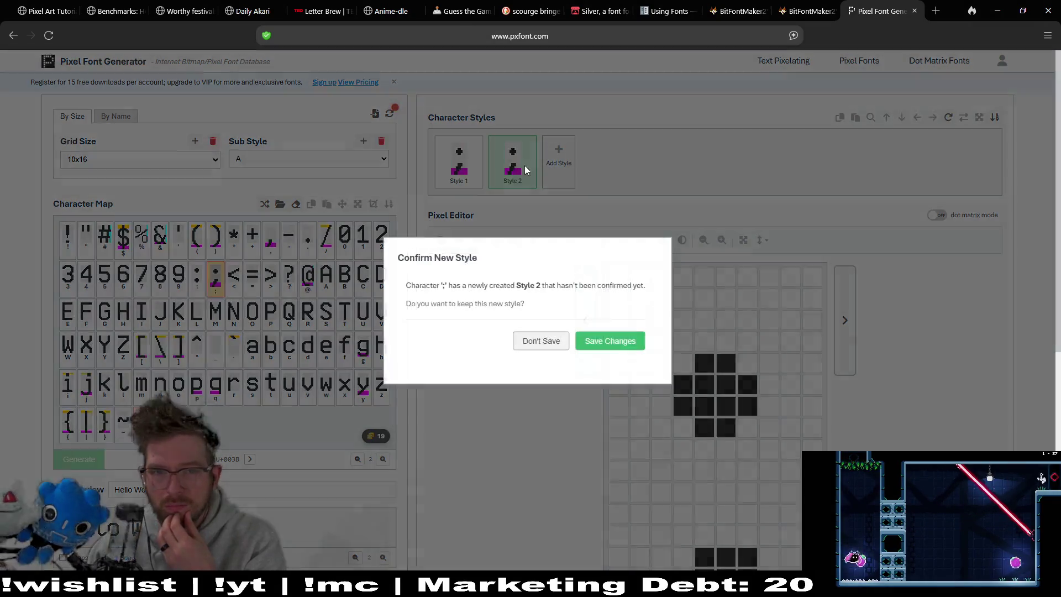
left_click(554, 348)
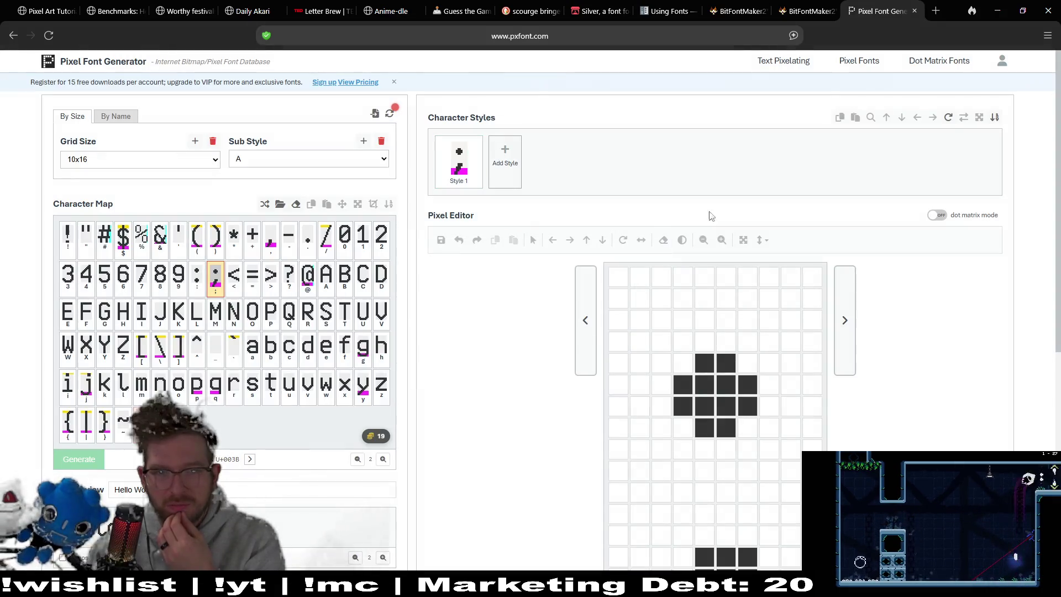
double_click(955, 11)
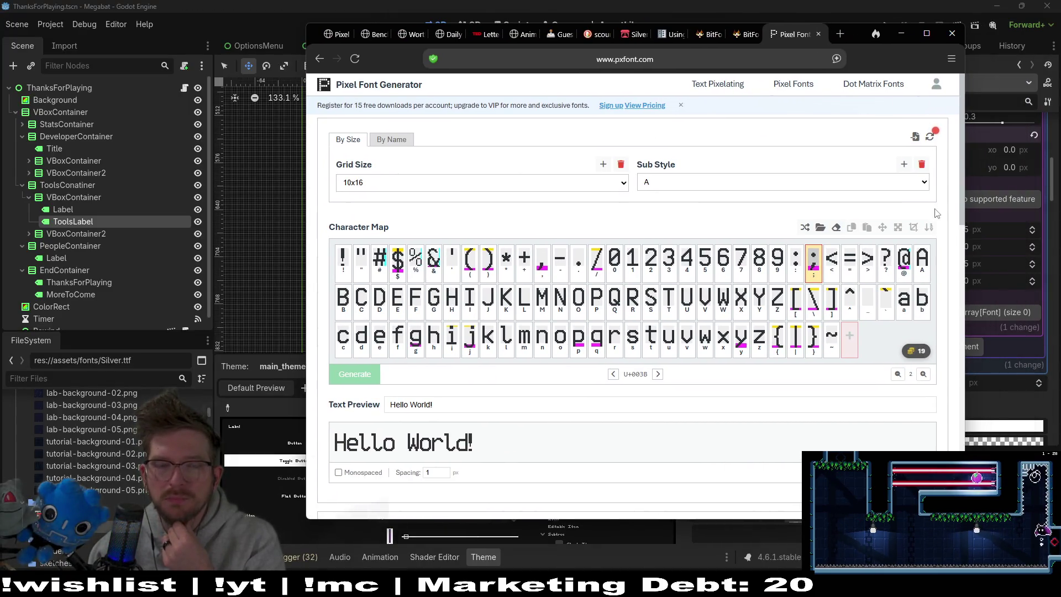
left_click(392, 139)
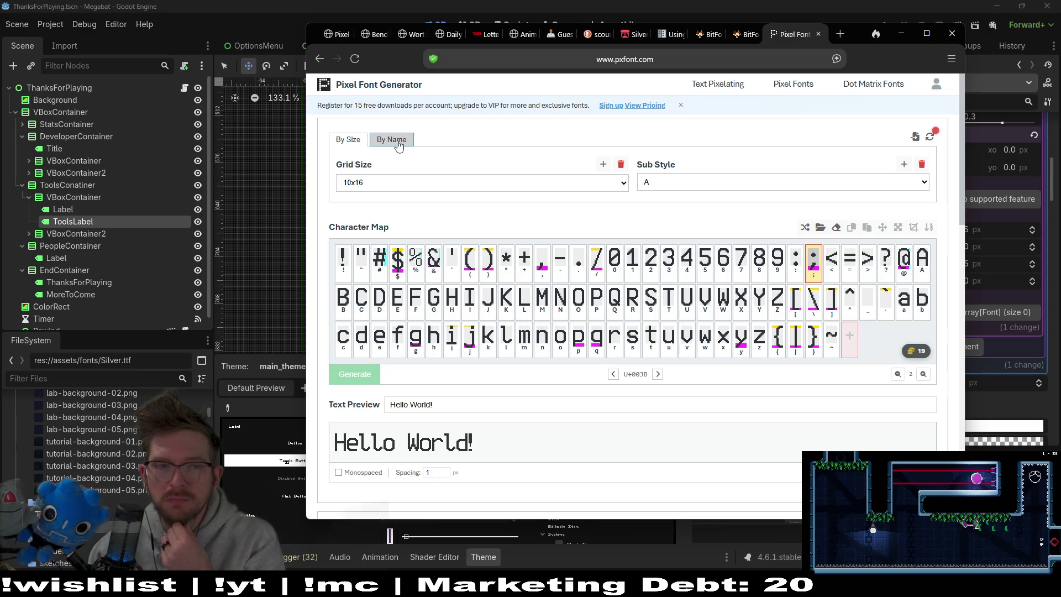
left_click(354, 145)
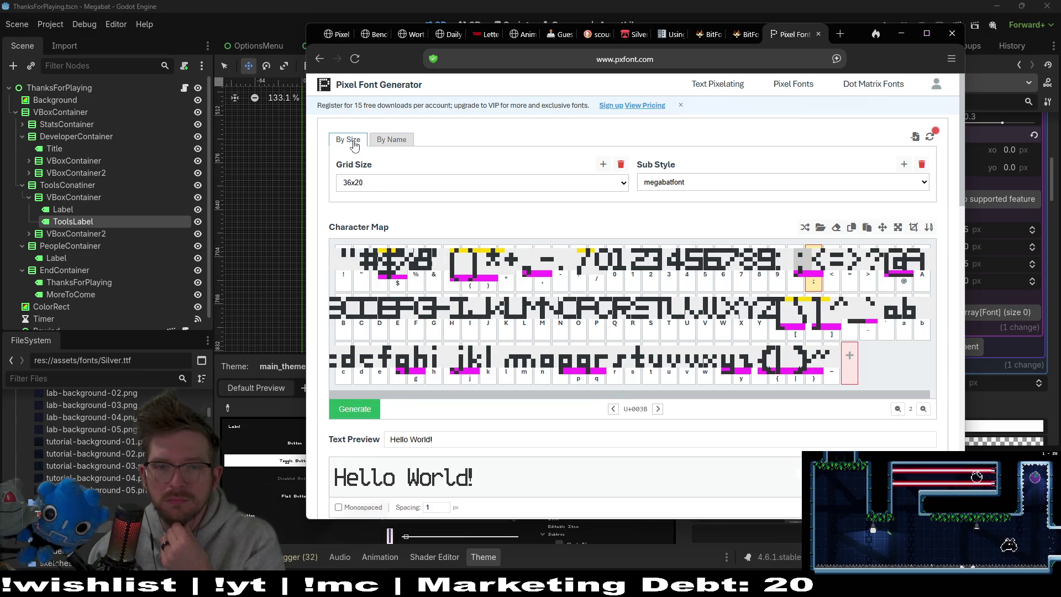
left_click(613, 183)
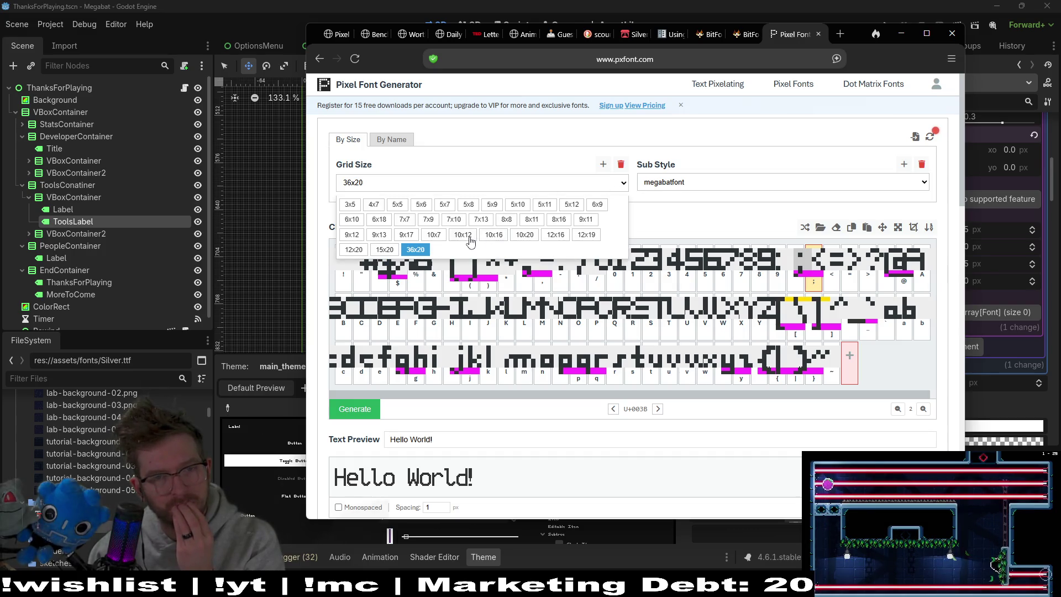
left_click(466, 235)
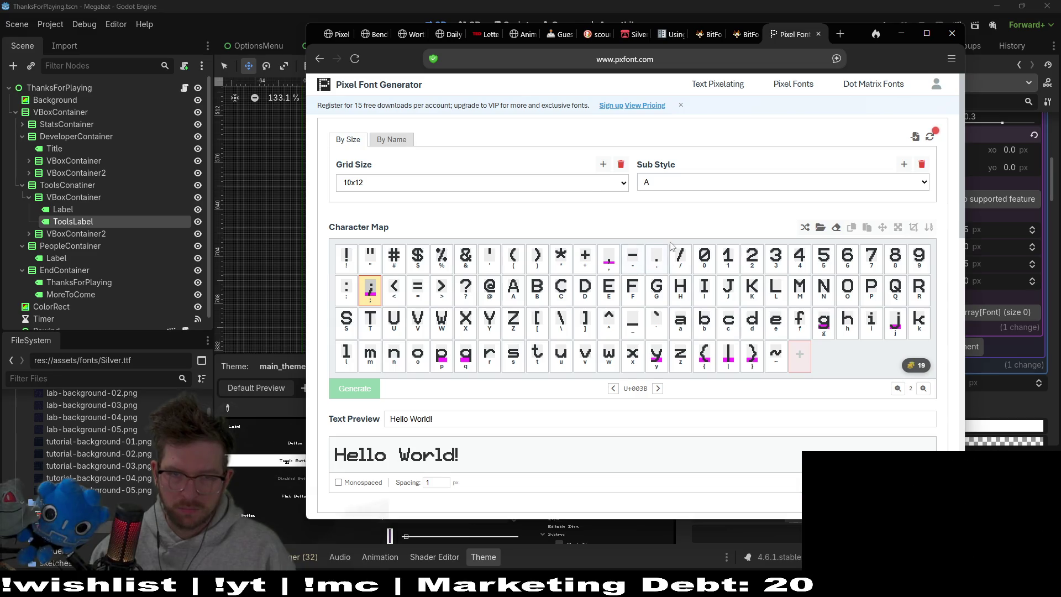
left_click(602, 183)
left_click(506, 234)
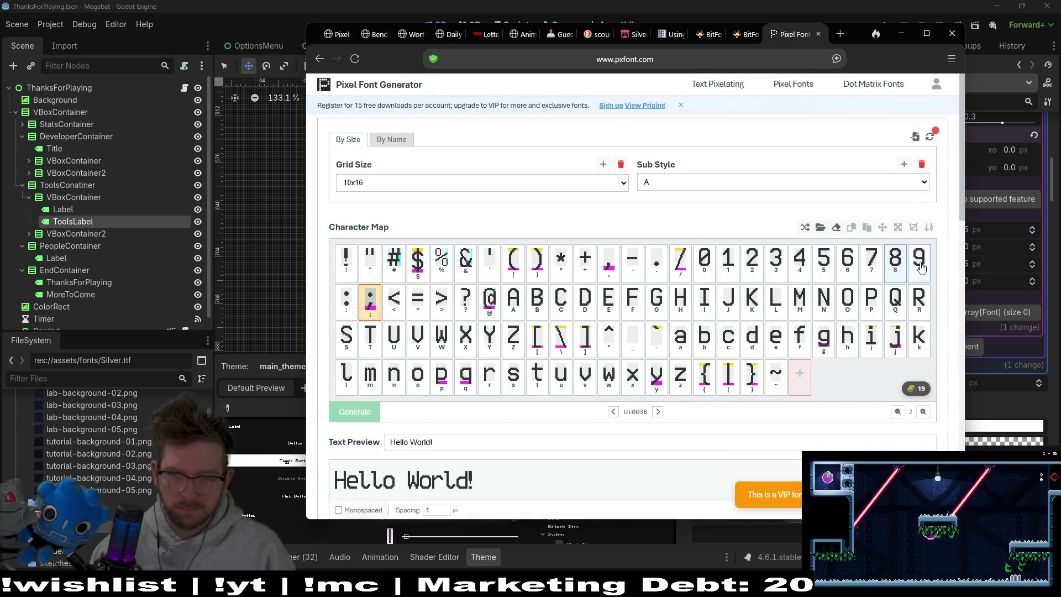
left_click(493, 185)
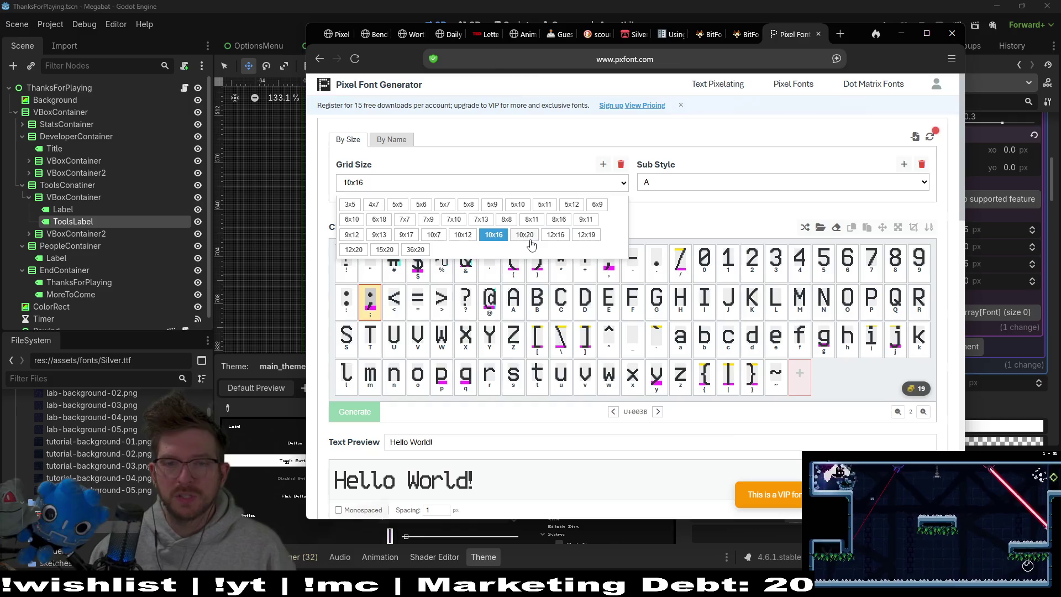
left_click(530, 237)
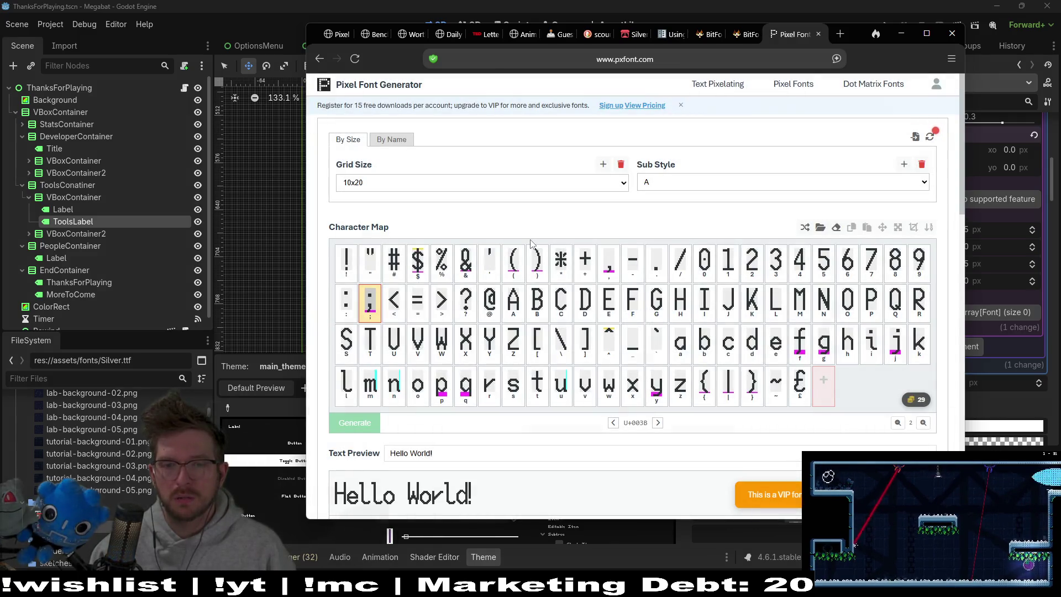
left_click(577, 188)
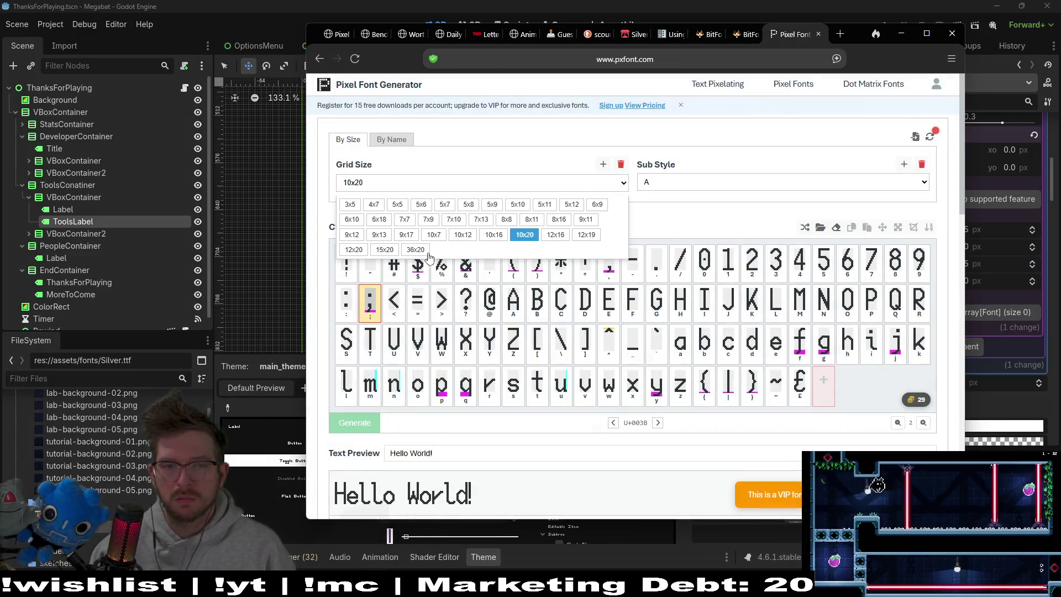
left_click(424, 251)
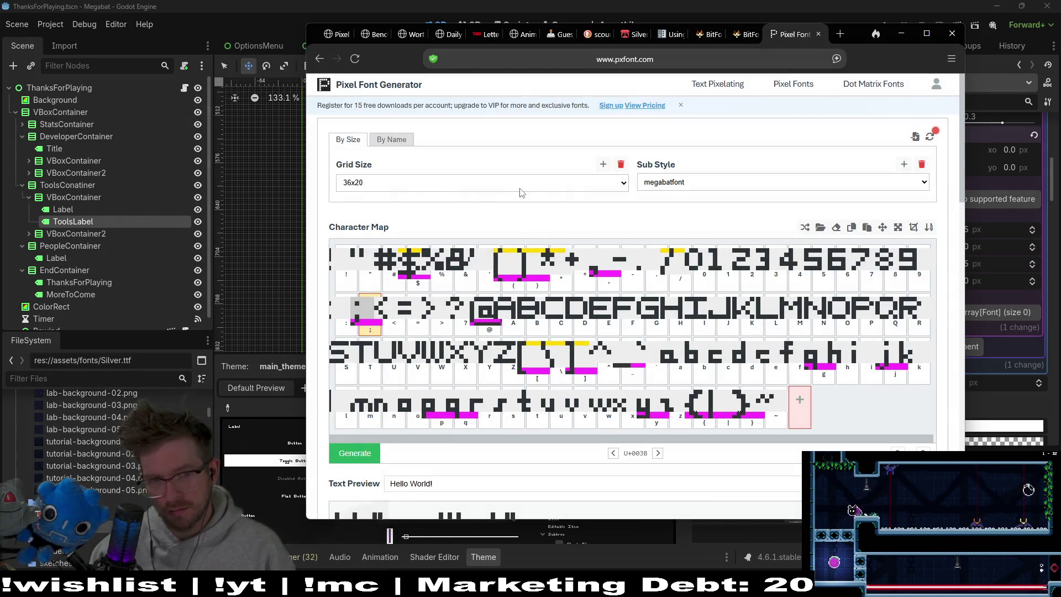
left_click(520, 188)
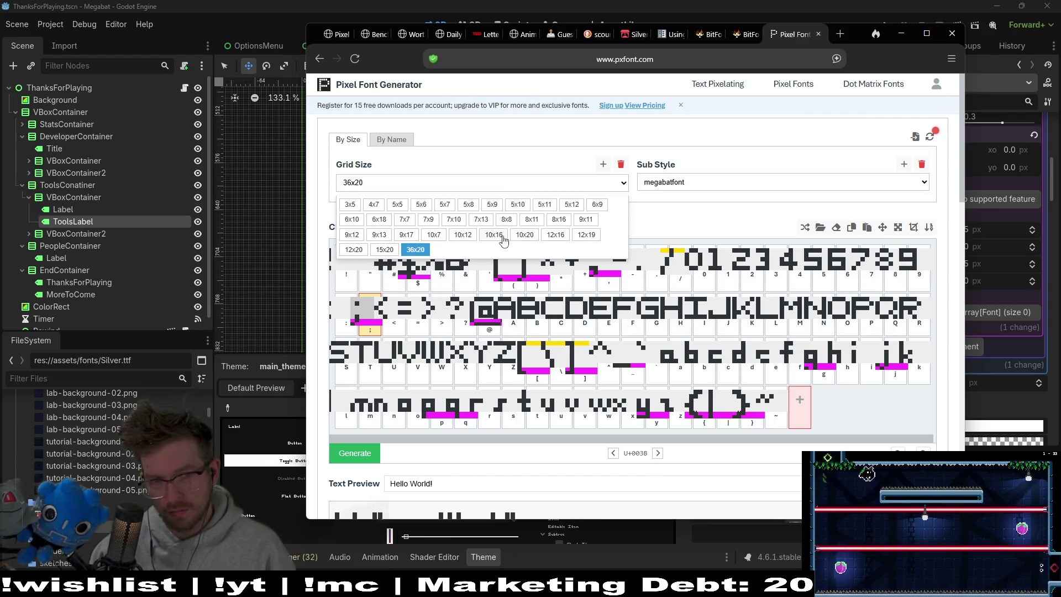
left_click(493, 234)
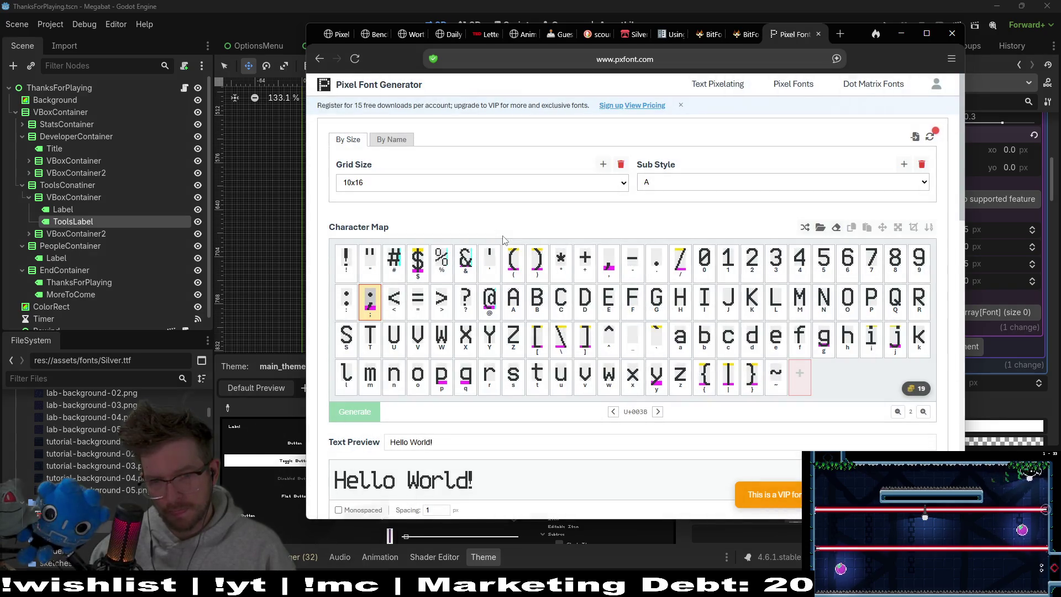
scroll(871, 354, "down", 6)
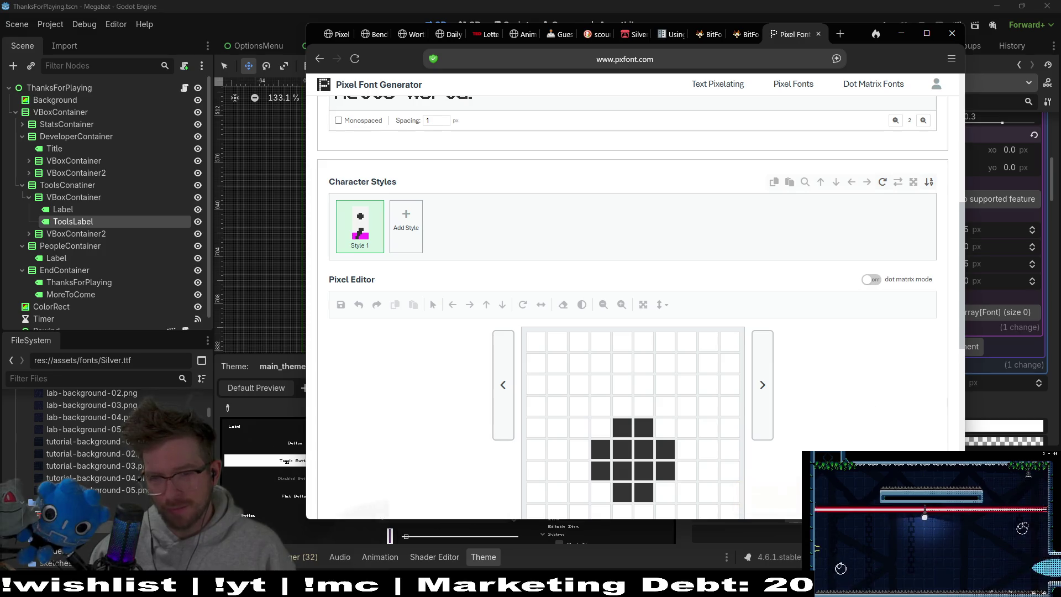
left_click_drag(959, 292, 969, 131)
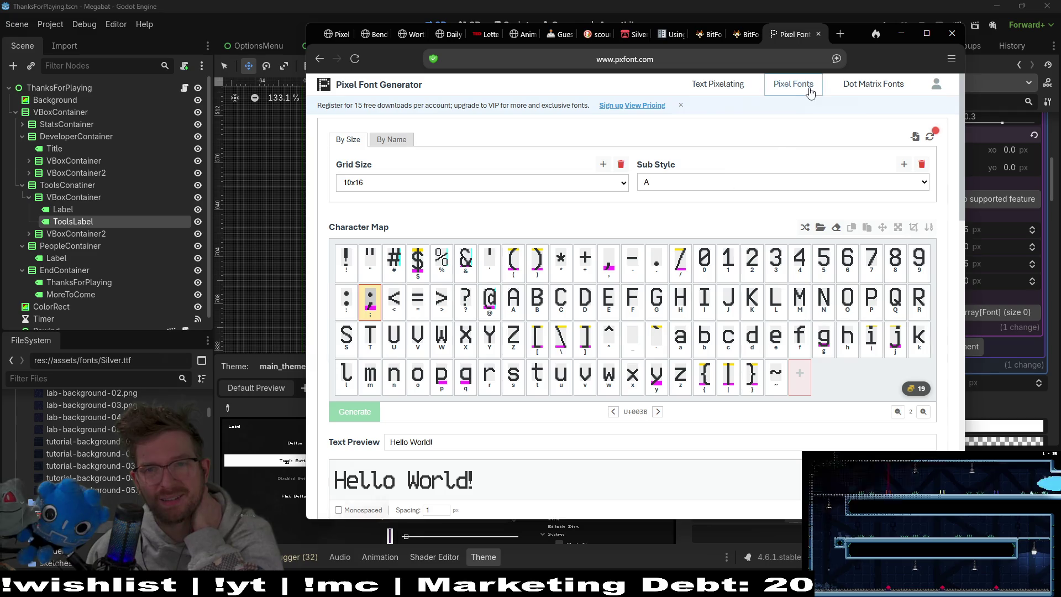
left_click(321, 59)
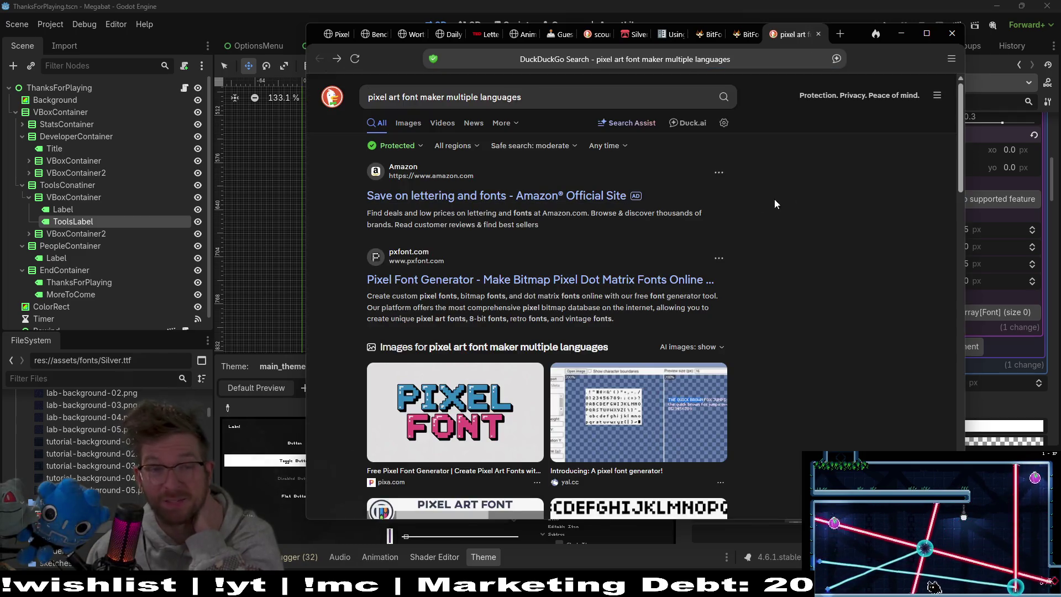
Browse the pixel art font search results, return from pixa.com, and close the search tab
scroll(816, 195, "down", 5)
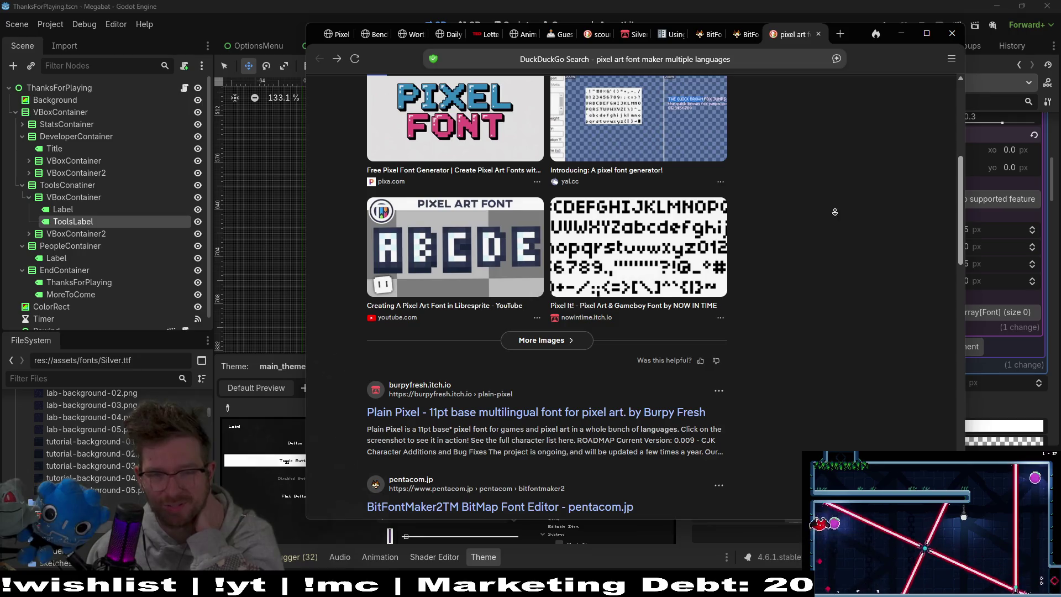
scroll(834, 242, "down", 1)
scroll(834, 241, "down", 3)
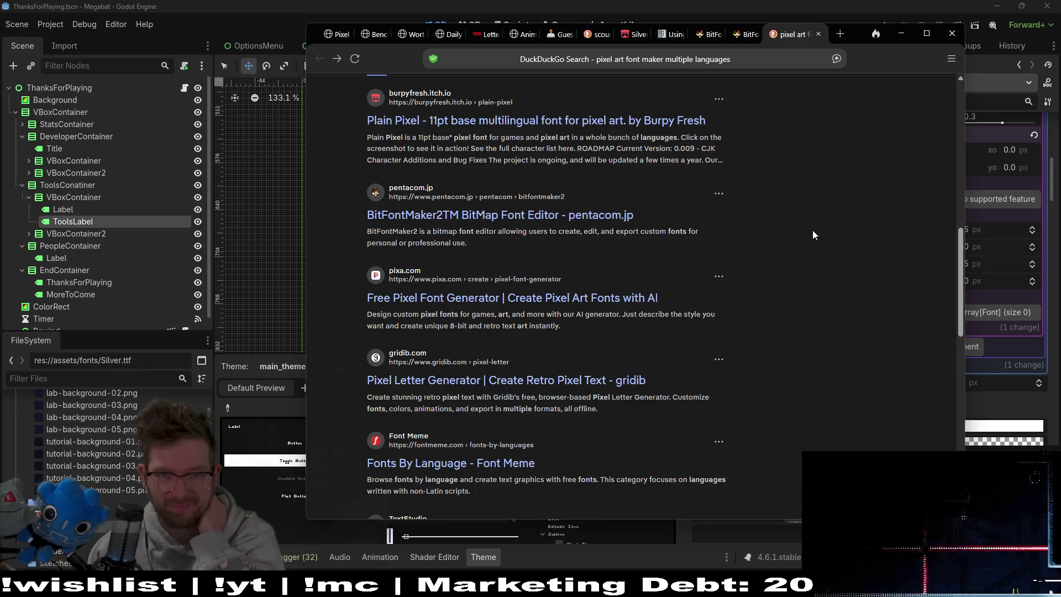
scroll(863, 229, "down", 1)
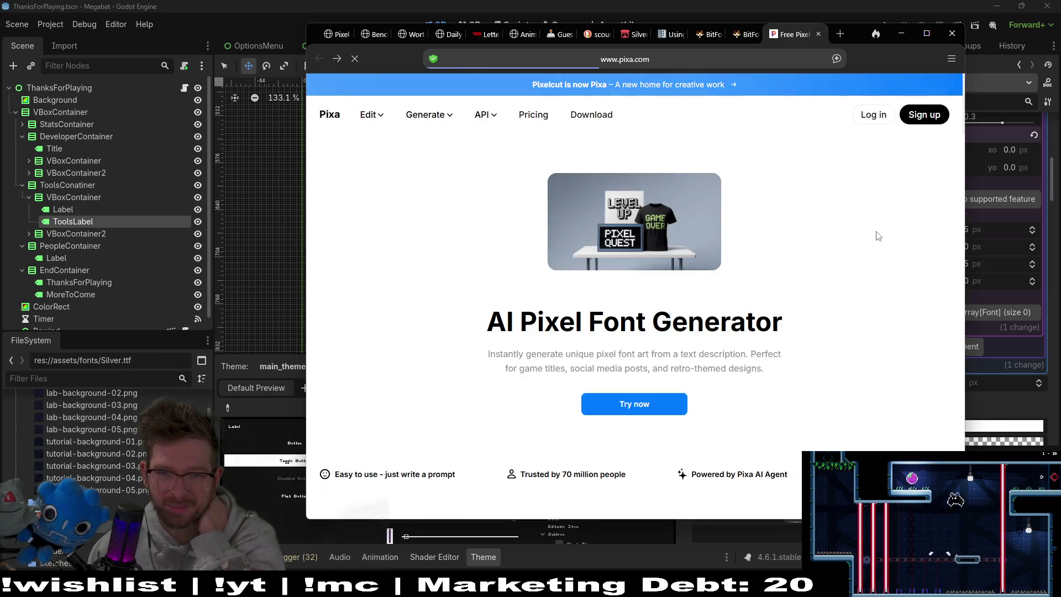
left_click(322, 58)
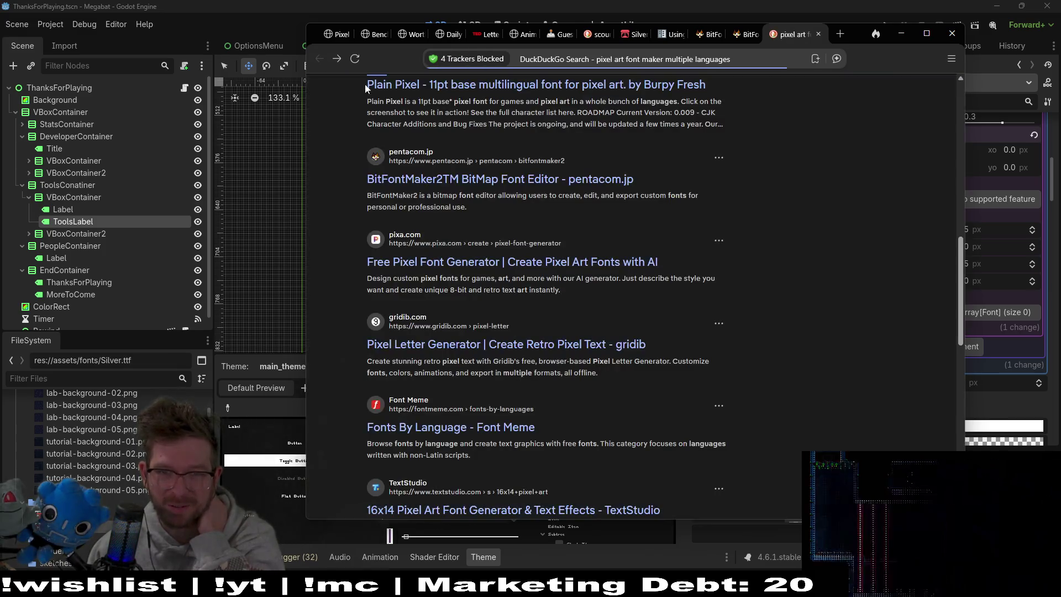
middle_click(851, 226)
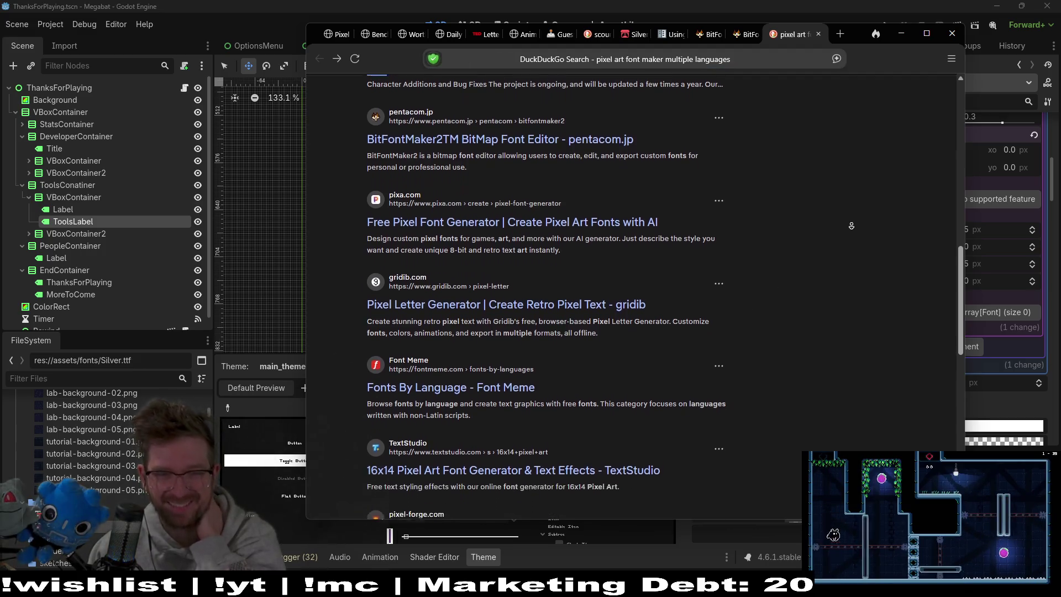
middle_click(851, 224)
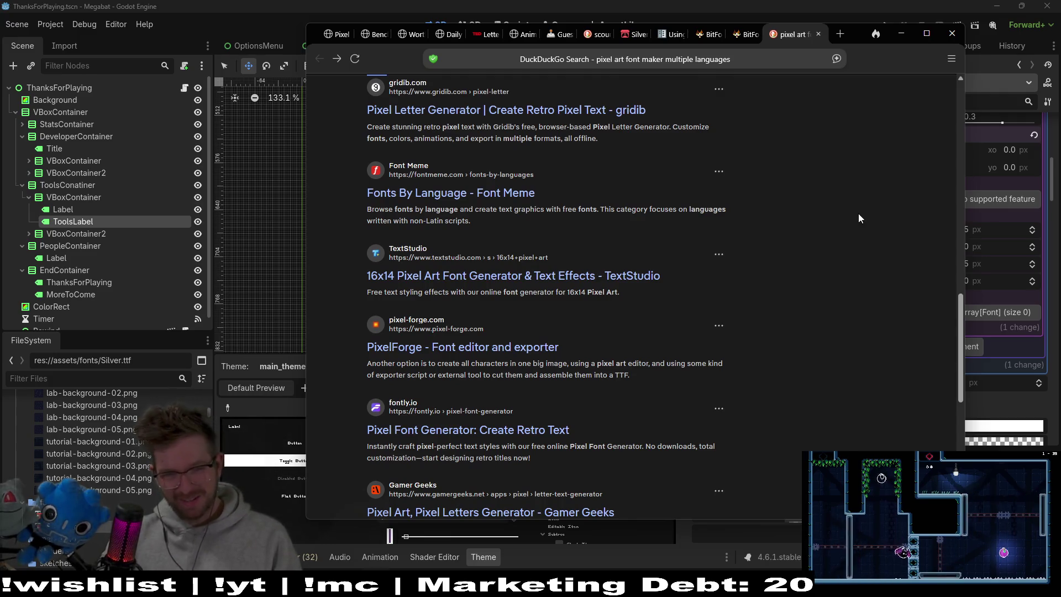
scroll(850, 238, "up", 15)
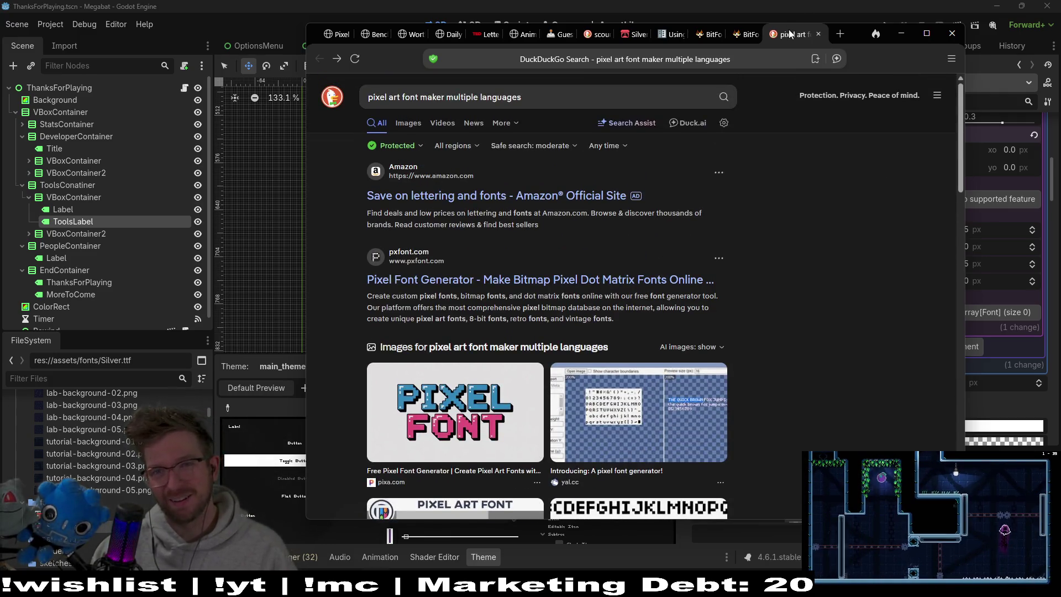
left_click(818, 33)
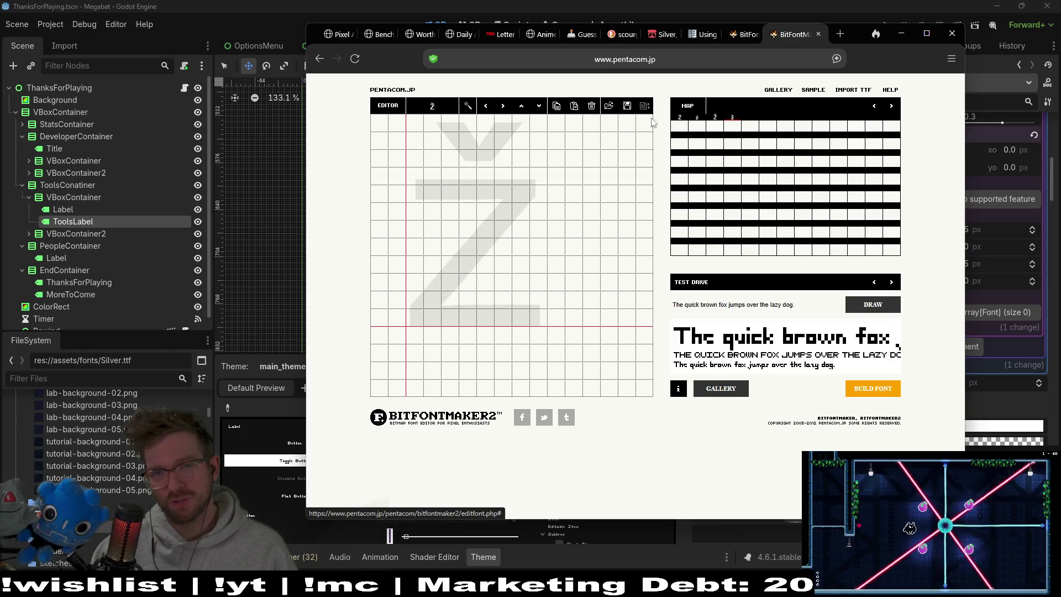
Browse Ż, Ū and ē on the Latin Extended pages, then open « from Latin-1
left_click(684, 128)
left_click(880, 110)
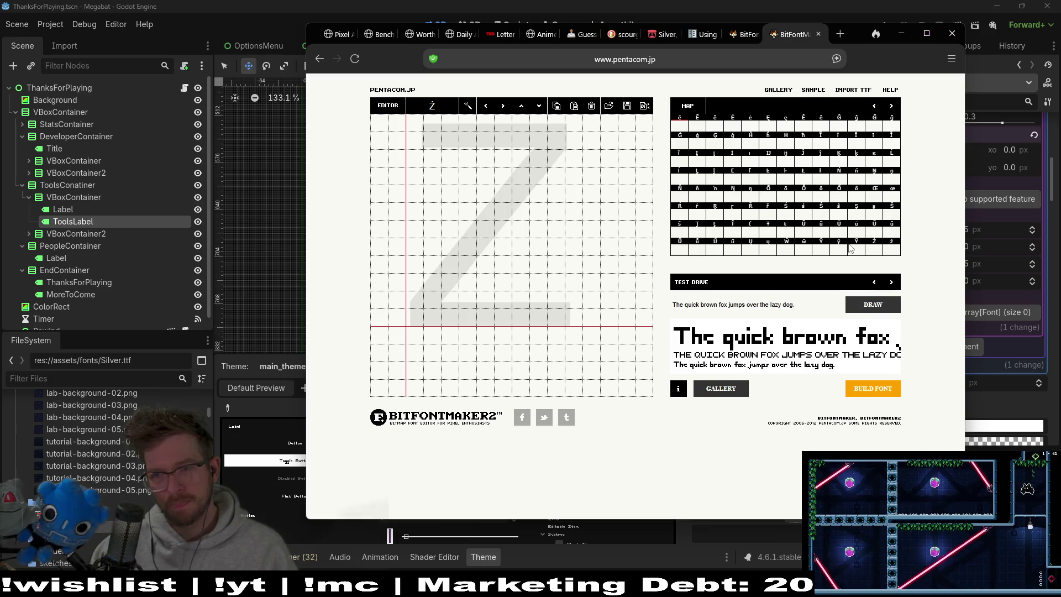
left_click(842, 229)
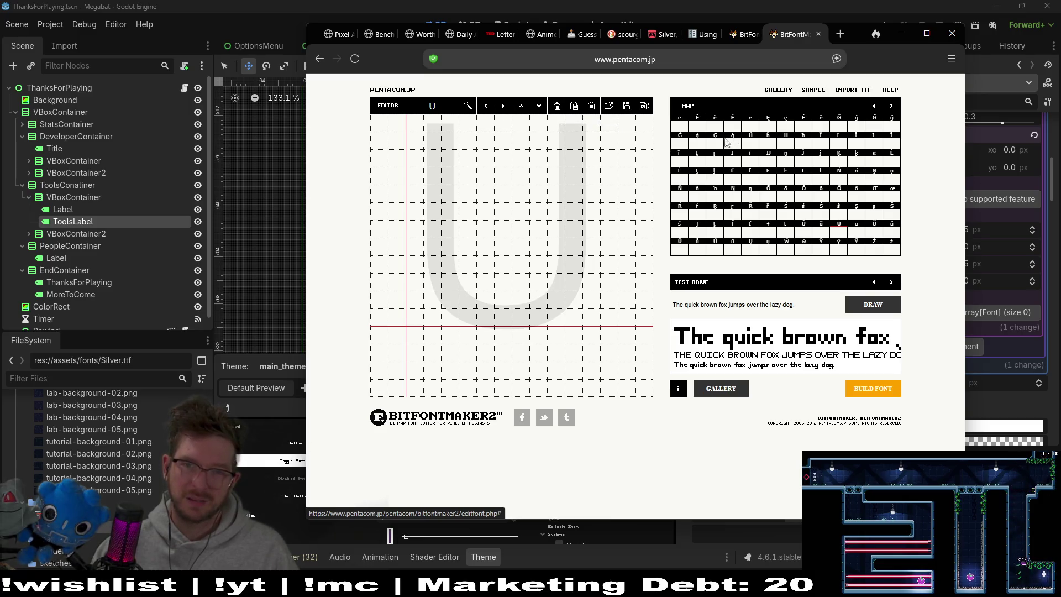
left_click(683, 125)
left_click(874, 106)
left_click(696, 125)
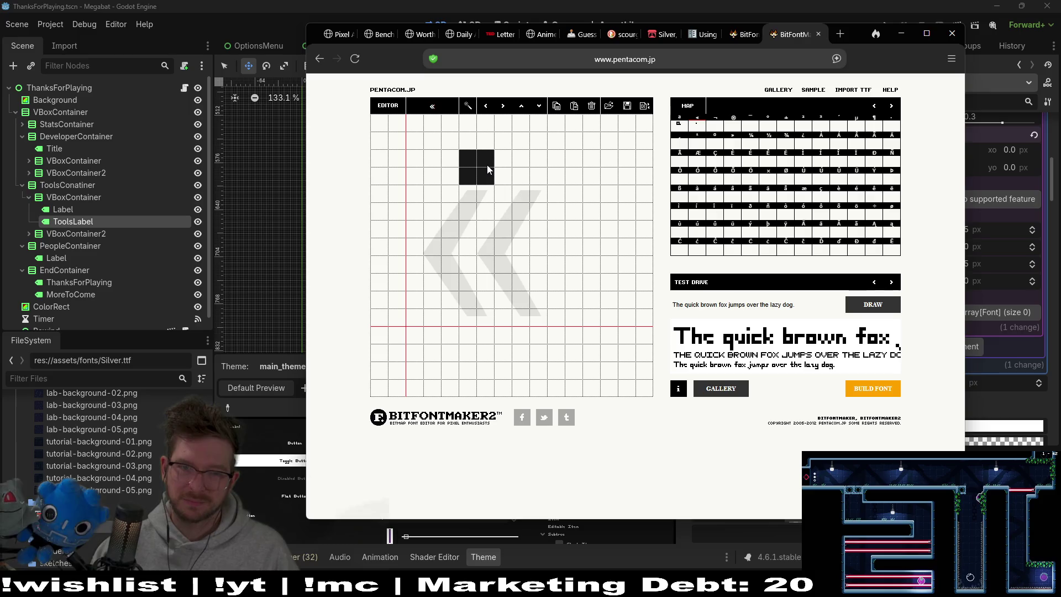
Clear the « grid and paint a first attempt at the left chevron
left_click_drag(476, 165, 521, 166)
left_click_drag(471, 201, 481, 210)
left_click(469, 194)
left_click(520, 176)
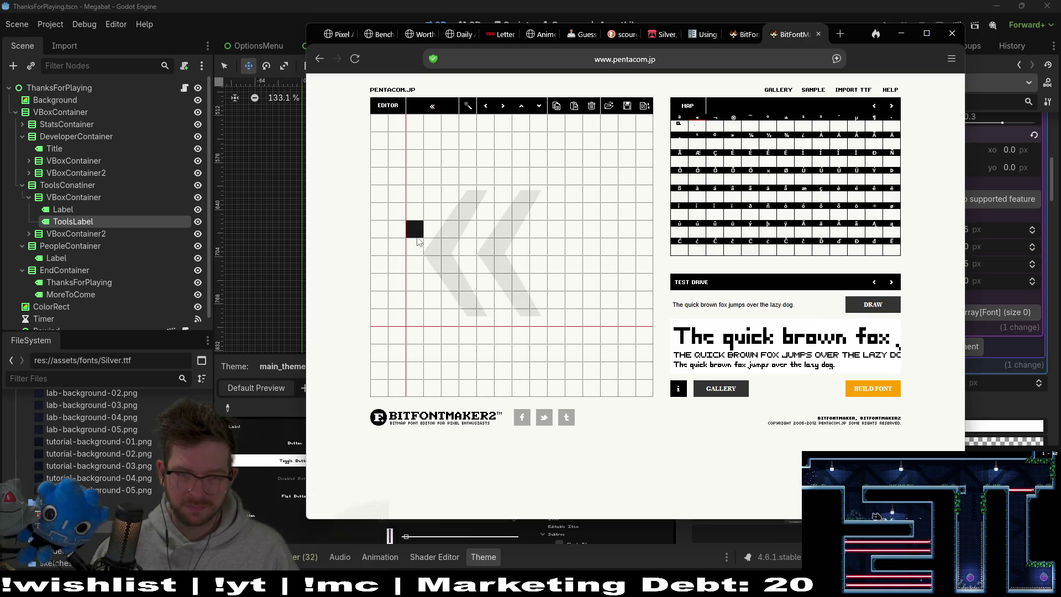
left_click(459, 273)
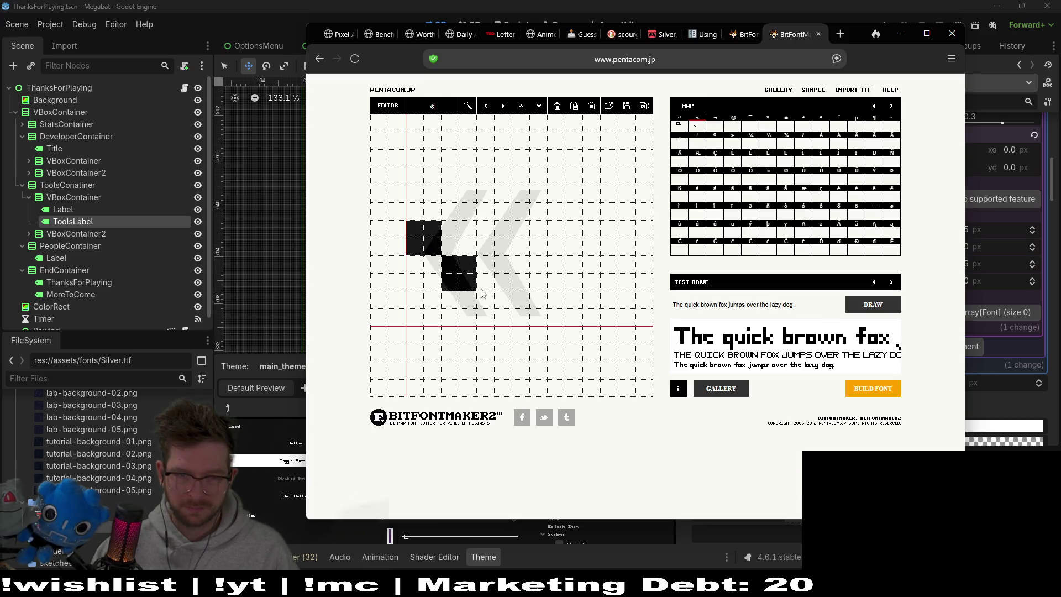
left_click(481, 306)
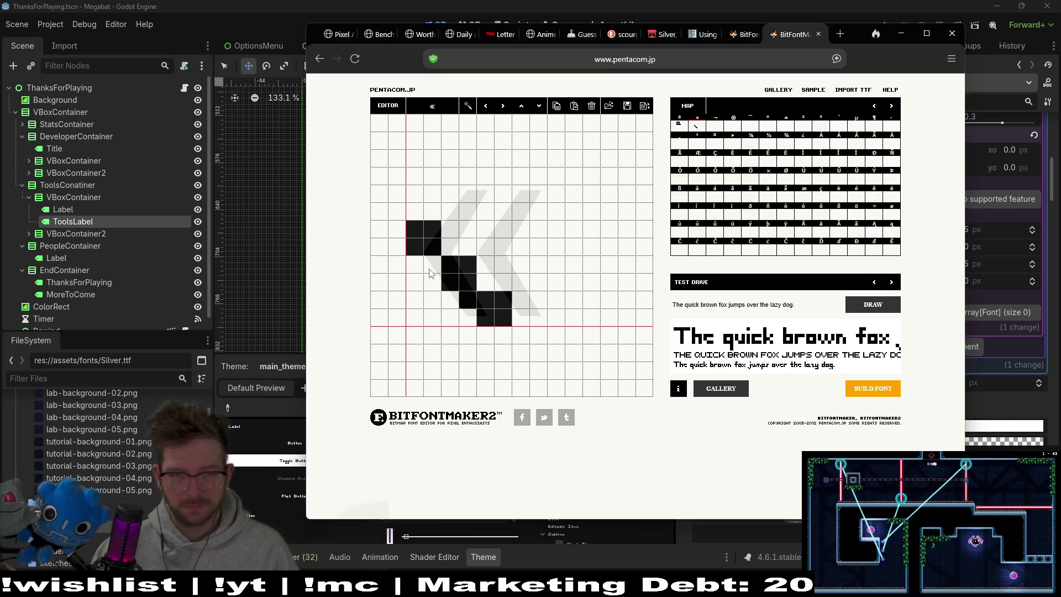
left_click(432, 264)
left_click(486, 282)
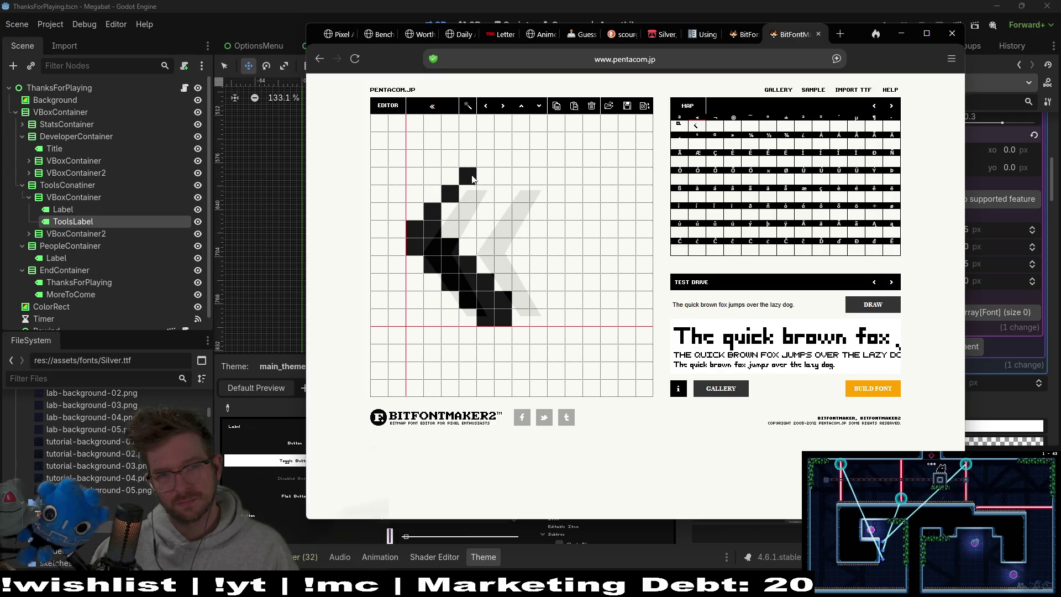
left_click(454, 211)
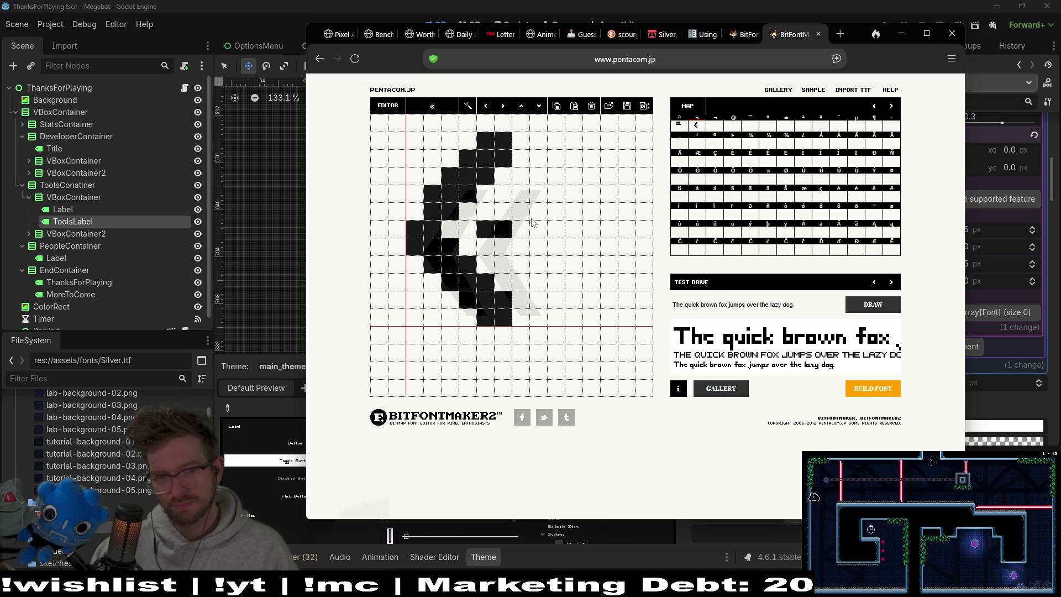
Redraw the « glyph as two bold pixel chevrons
mouse_move(490, 184)
left_mouse_down()
mouse_move(426, 229)
mouse_move(470, 193)
mouse_move(431, 246)
mouse_move(500, 301)
mouse_move(482, 272)
mouse_move(468, 299)
mouse_move(468, 284)
left_mouse_up()
left_click(432, 246)
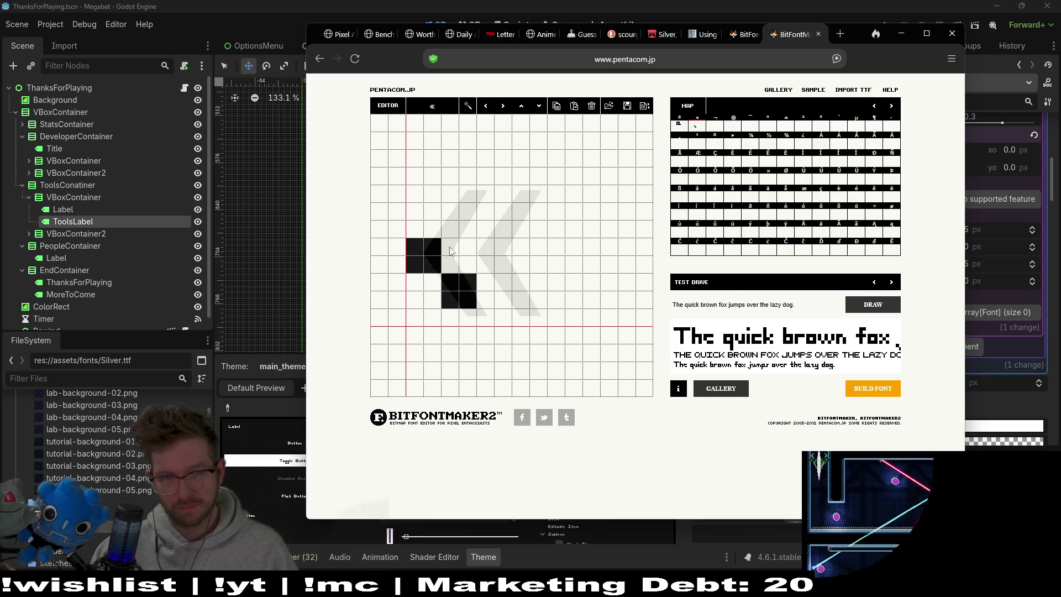
mouse_move(445, 217)
left_mouse_down()
mouse_move(504, 253)
mouse_move(498, 265)
mouse_move(520, 260)
left_mouse_up()
left_click_drag(539, 222, 549, 218)
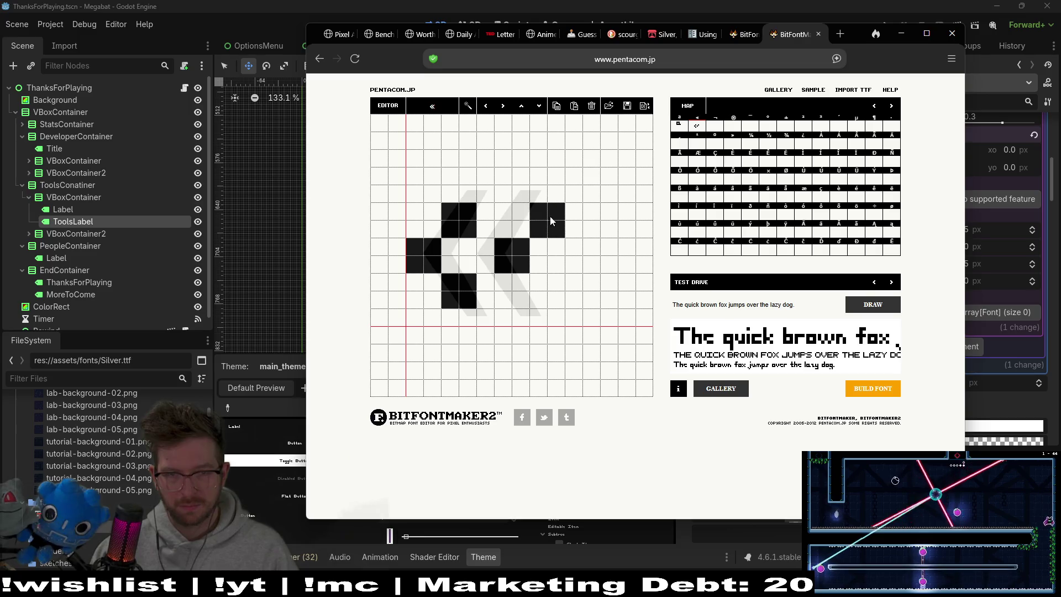
mouse_move(536, 282)
left_mouse_down()
mouse_move(550, 296)
mouse_move(566, 288)
left_mouse_up()
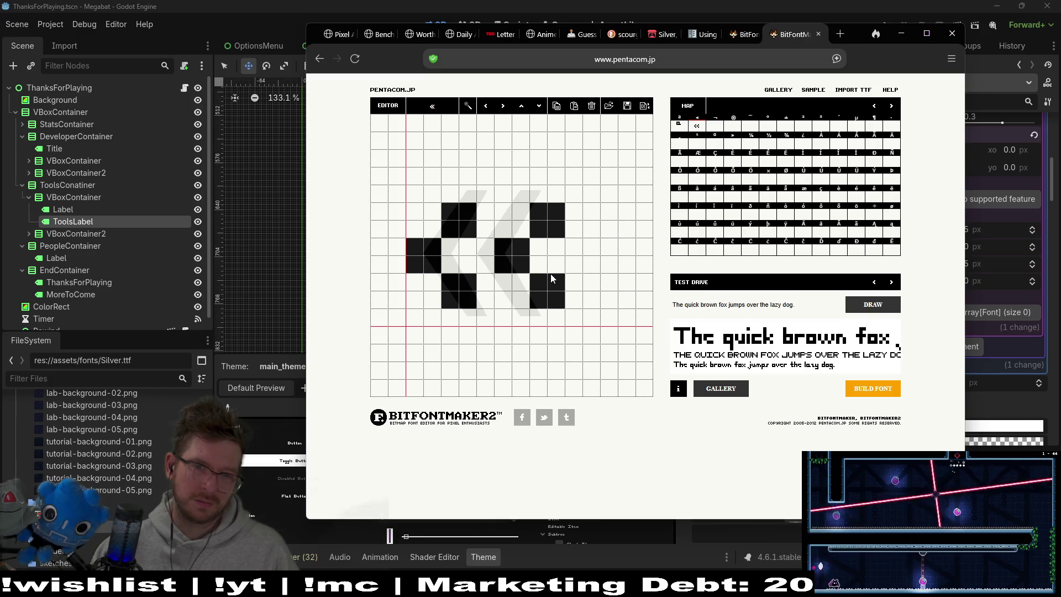
Move to ¬ and paint it as a thick top bar with a right downstroke
key("Right")
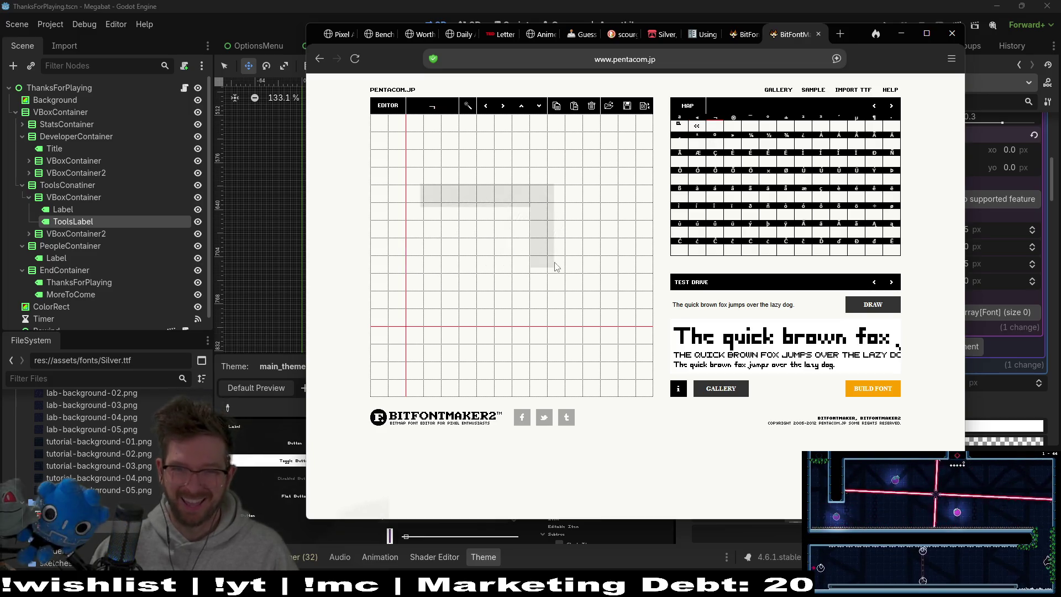
left_click(415, 194)
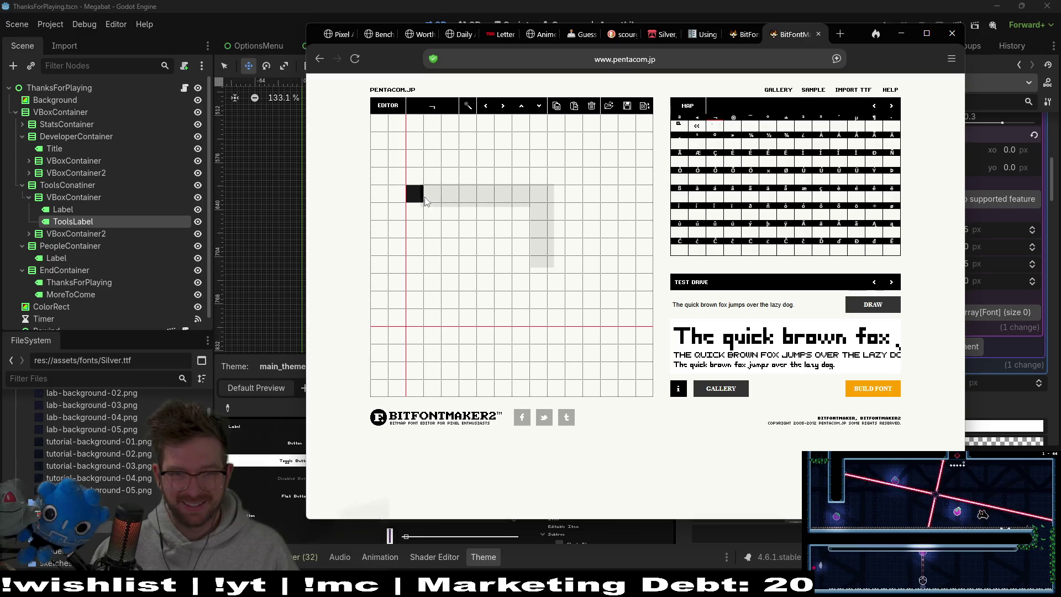
left_click_drag(426, 198, 504, 192)
mouse_move(539, 242)
left_mouse_down()
mouse_move(516, 213)
mouse_move(440, 211)
left_mouse_up()
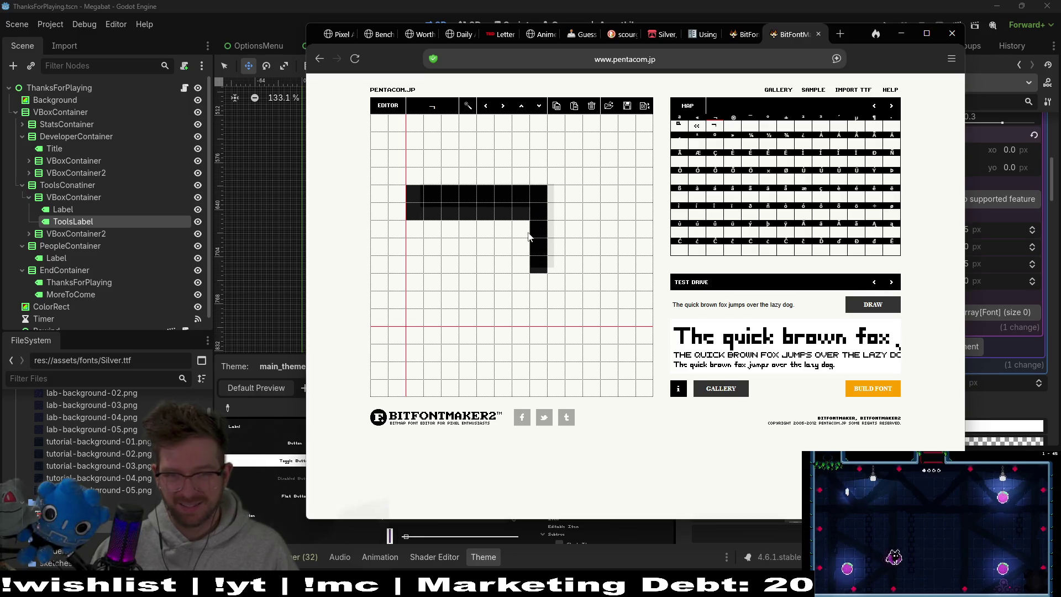
left_click(733, 124)
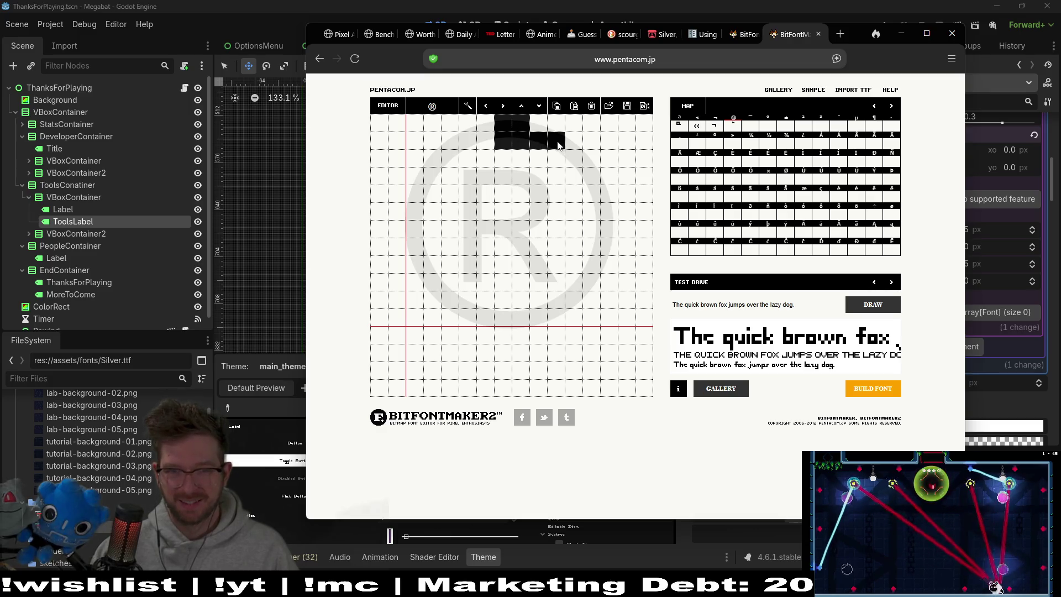
Paint the ® glyph's pixel ring around its top, right, bottom and left sides
left_click_drag(577, 162, 595, 168)
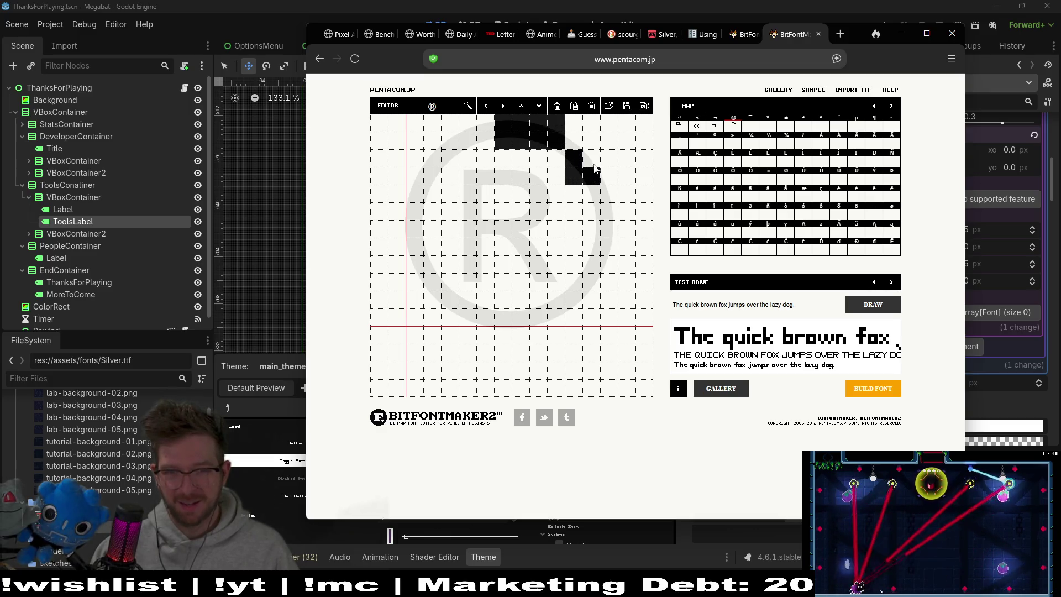
left_click(627, 229)
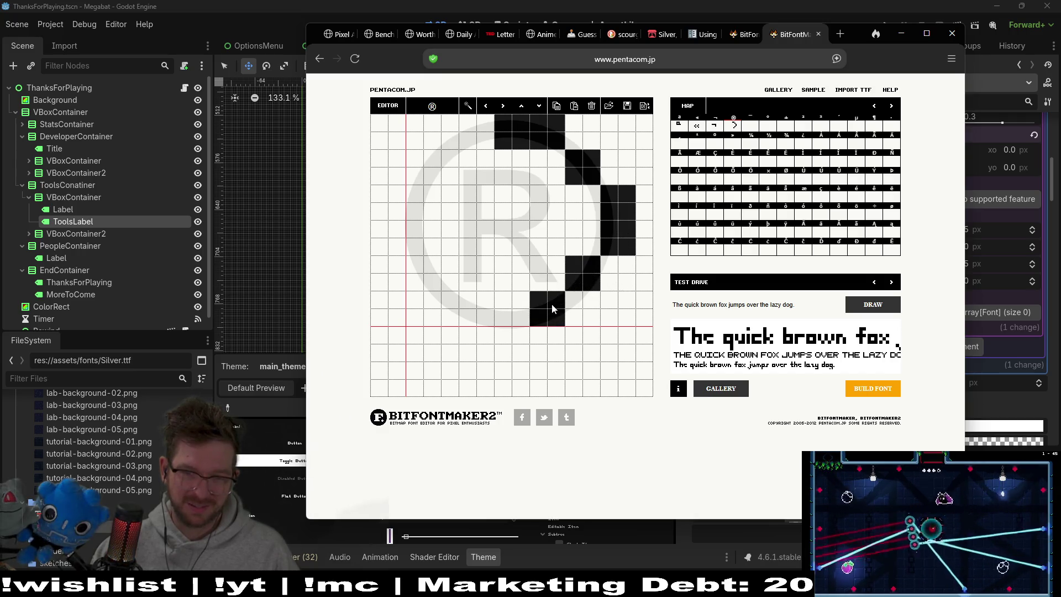
mouse_move(470, 305)
left_mouse_down()
mouse_move(485, 318)
mouse_move(486, 301)
left_mouse_up()
left_click_drag(432, 264, 432, 282)
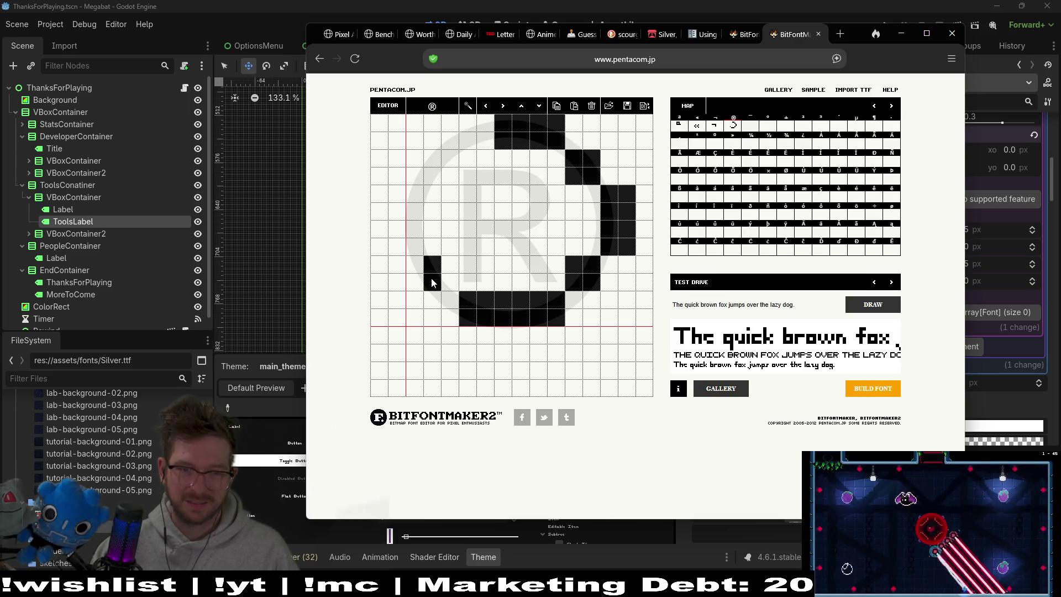
left_click(411, 234)
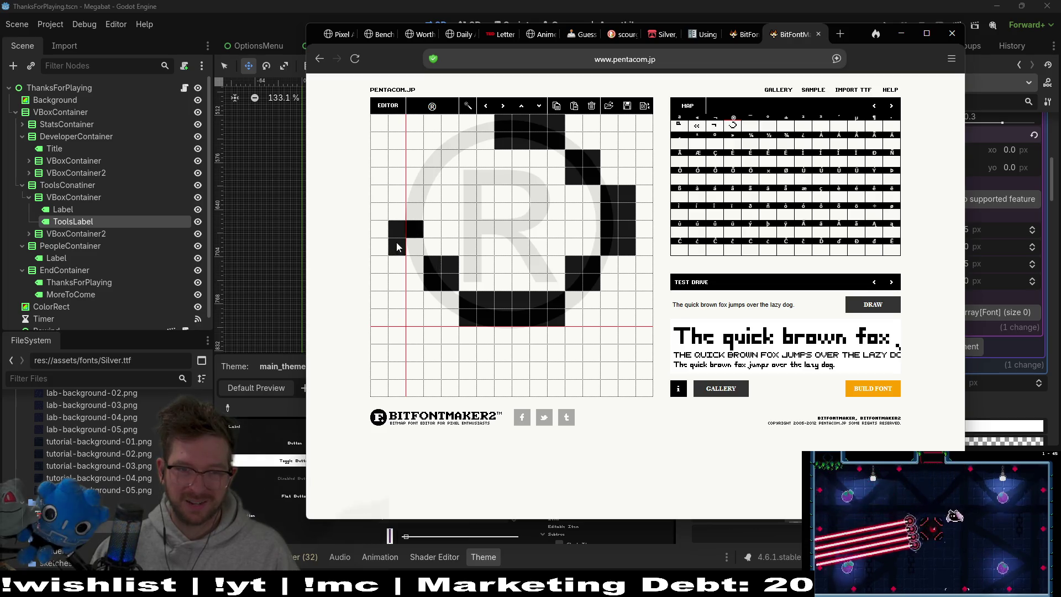
left_click_drag(398, 194, 411, 216)
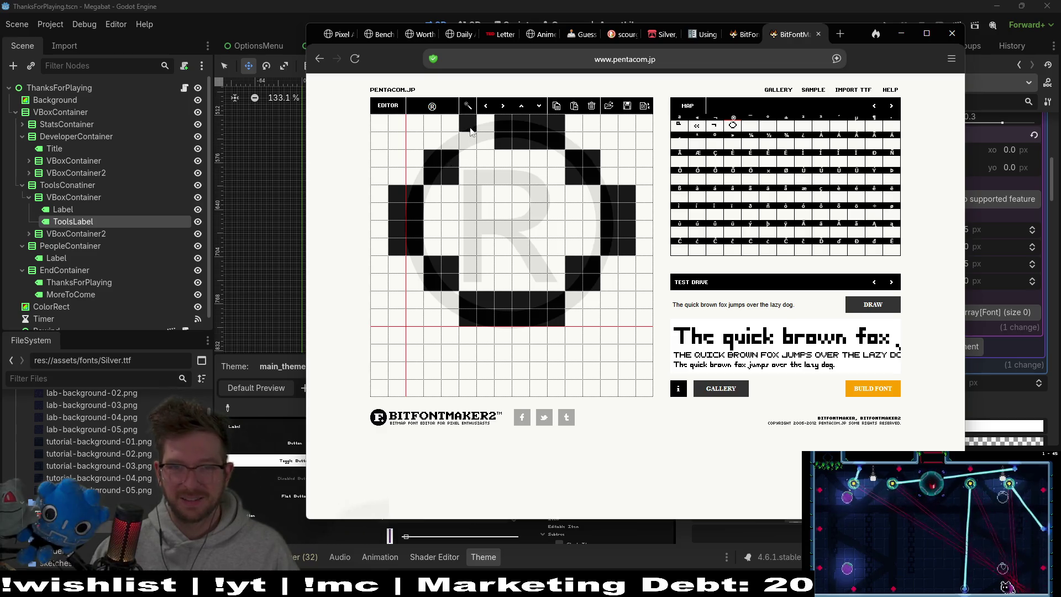
Draw the bold R inside the ring with stem, bowl, leg, foot and middle bar
mouse_move(468, 177)
left_mouse_down()
mouse_move(485, 212)
mouse_move(485, 263)
mouse_move(468, 184)
left_mouse_up()
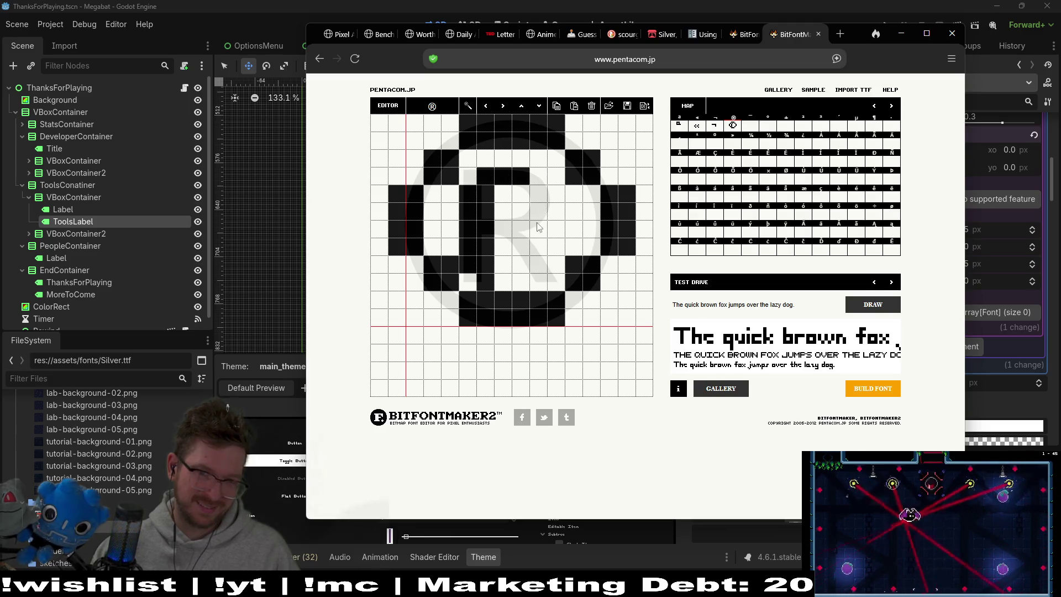
left_click_drag(537, 226, 541, 192)
left_click_drag(536, 229, 558, 188)
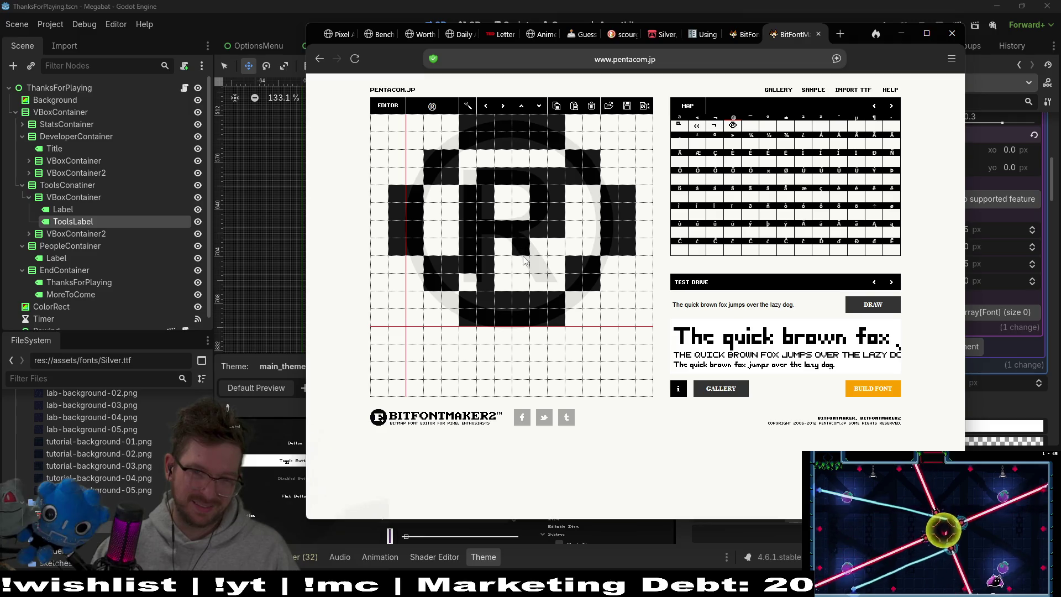
left_click(538, 246)
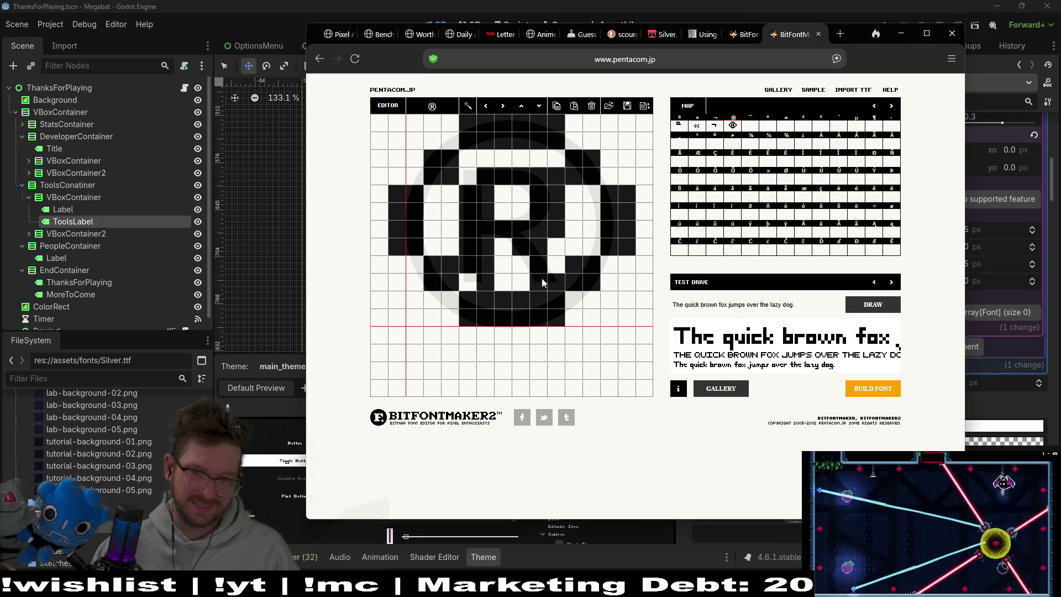
left_click(469, 281)
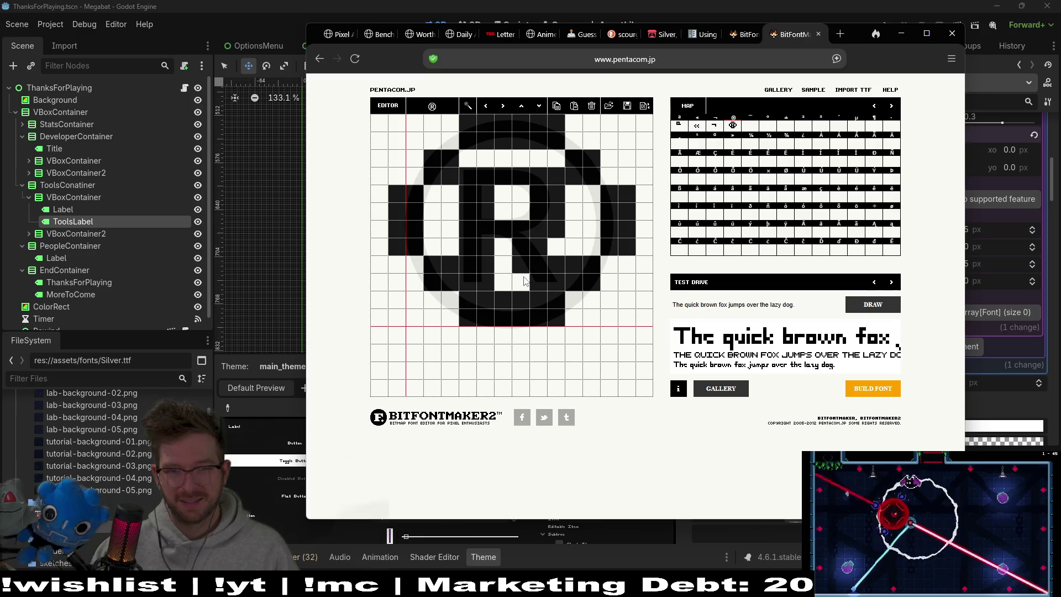
left_click(503, 246)
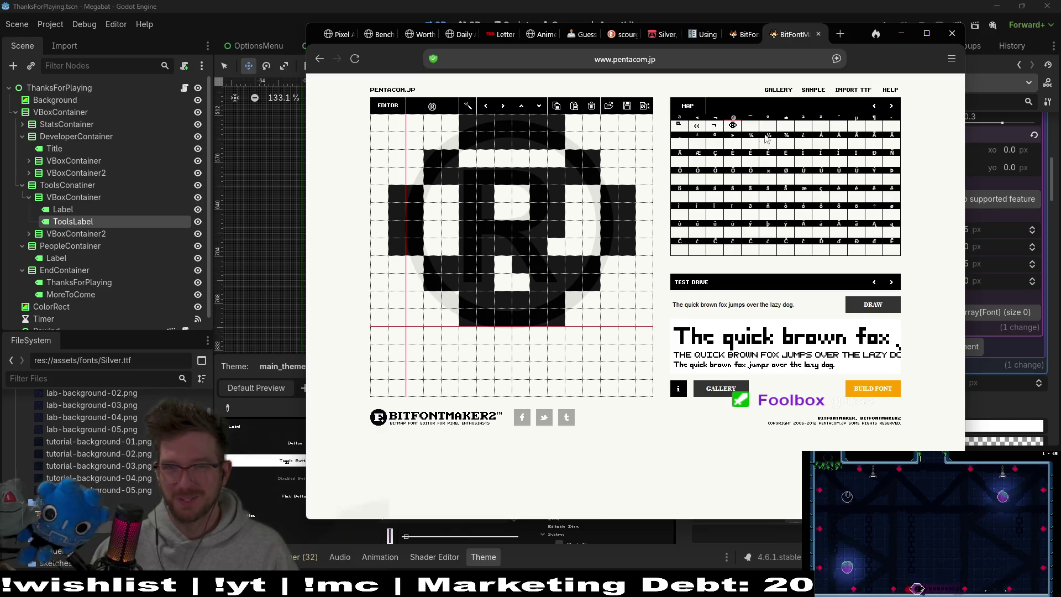
left_click(750, 124)
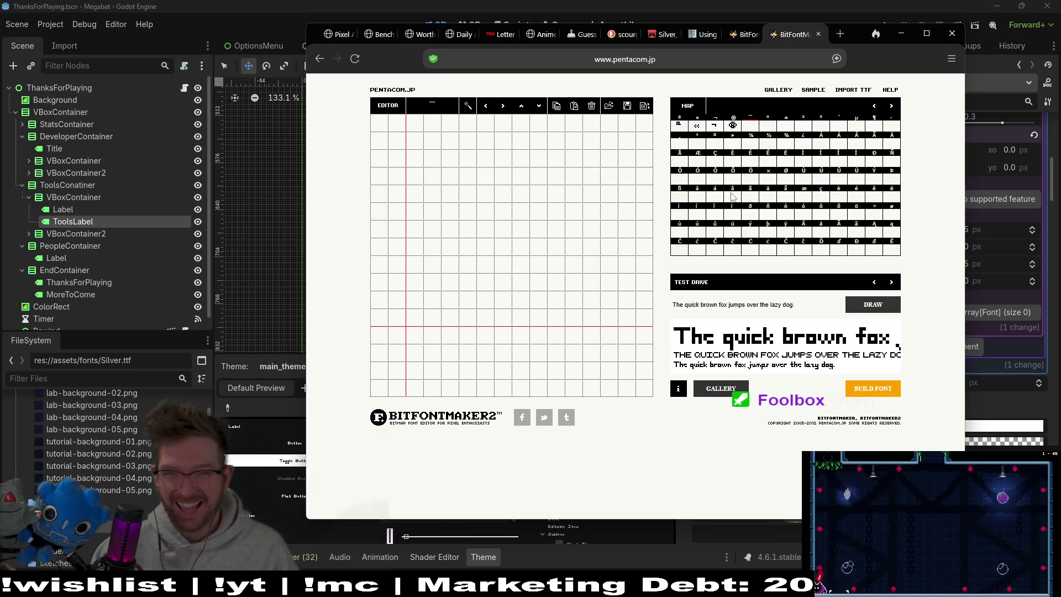
Draw the ° degree glyph as a rounded pixel ring, then step past ® to the next glyph
left_click(770, 126)
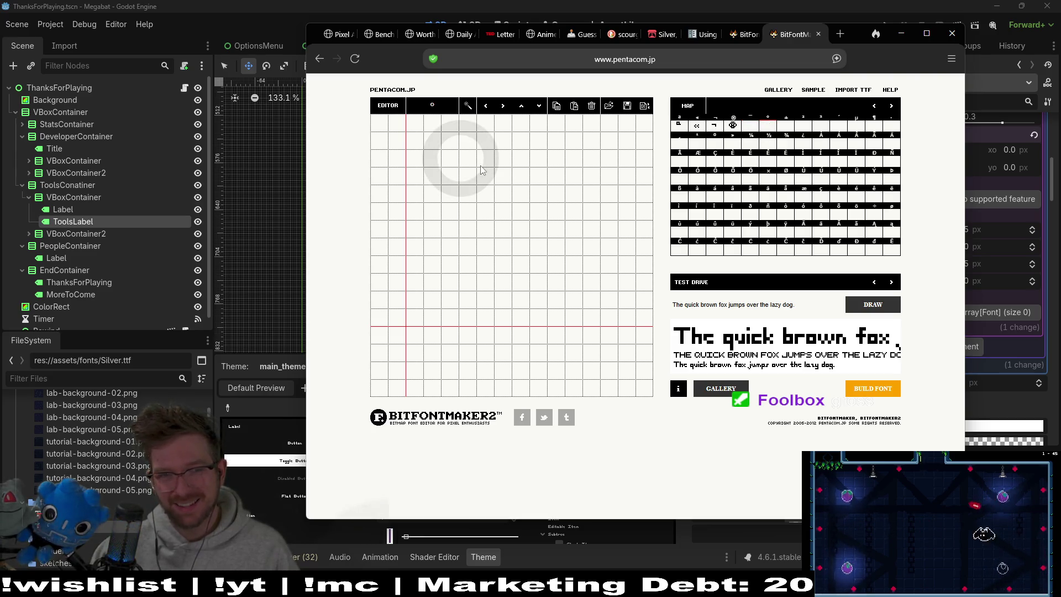
mouse_move(434, 165)
left_mouse_down()
mouse_move(435, 184)
mouse_move(459, 193)
mouse_move(486, 185)
mouse_move(481, 142)
mouse_move(466, 118)
mouse_move(449, 123)
left_mouse_up()
left_click_drag(497, 179, 503, 139)
left_click_drag(414, 140, 415, 180)
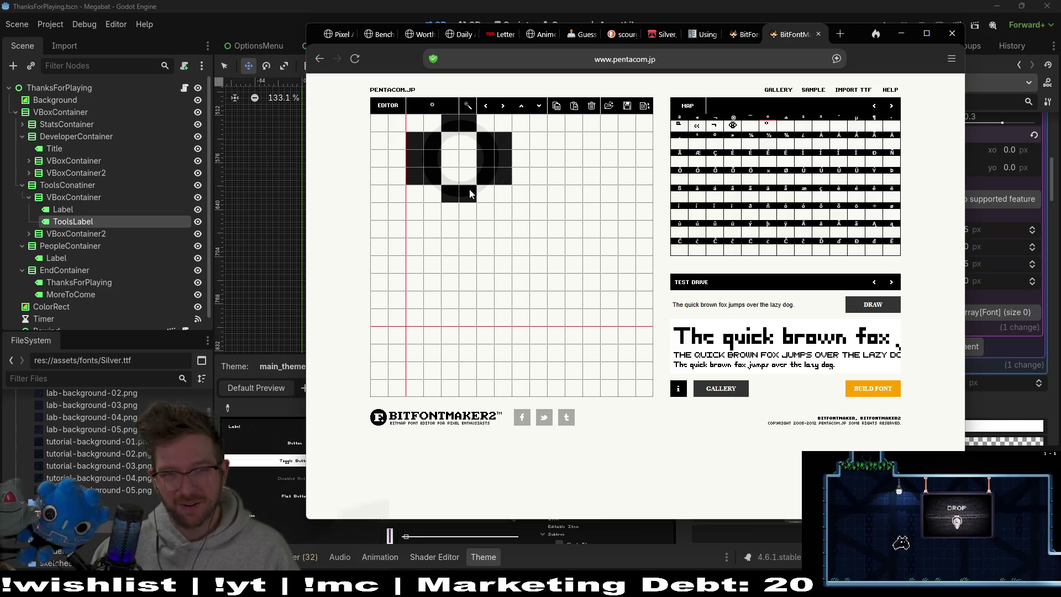
left_click_drag(415, 142, 426, 183)
left_click_drag(503, 140, 503, 178)
mouse_move(449, 123)
left_mouse_down()
mouse_move(470, 123)
mouse_move(488, 140)
left_mouse_up()
left_click(486, 141)
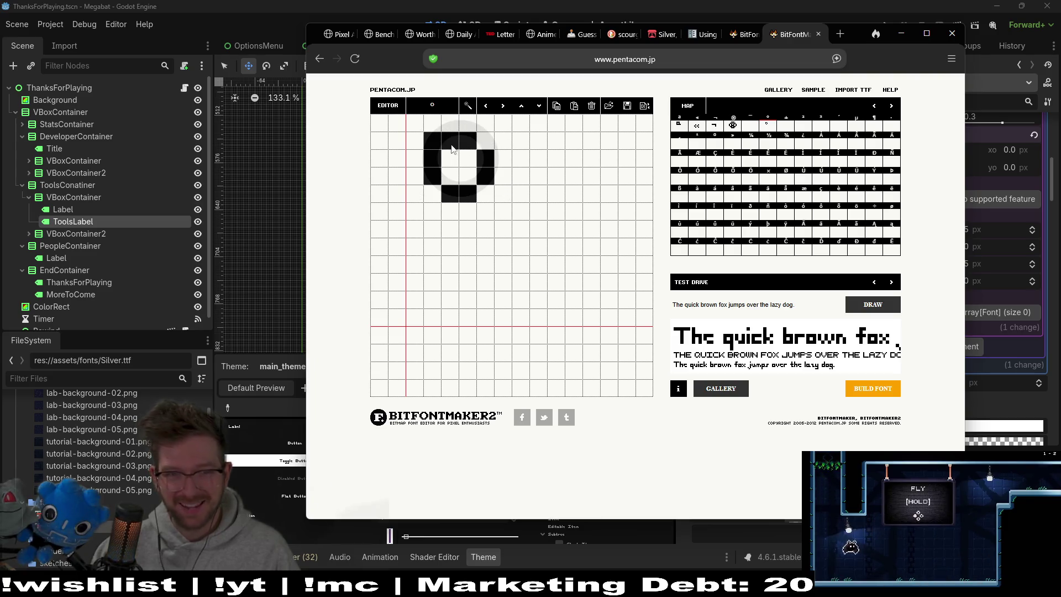
left_click(432, 140)
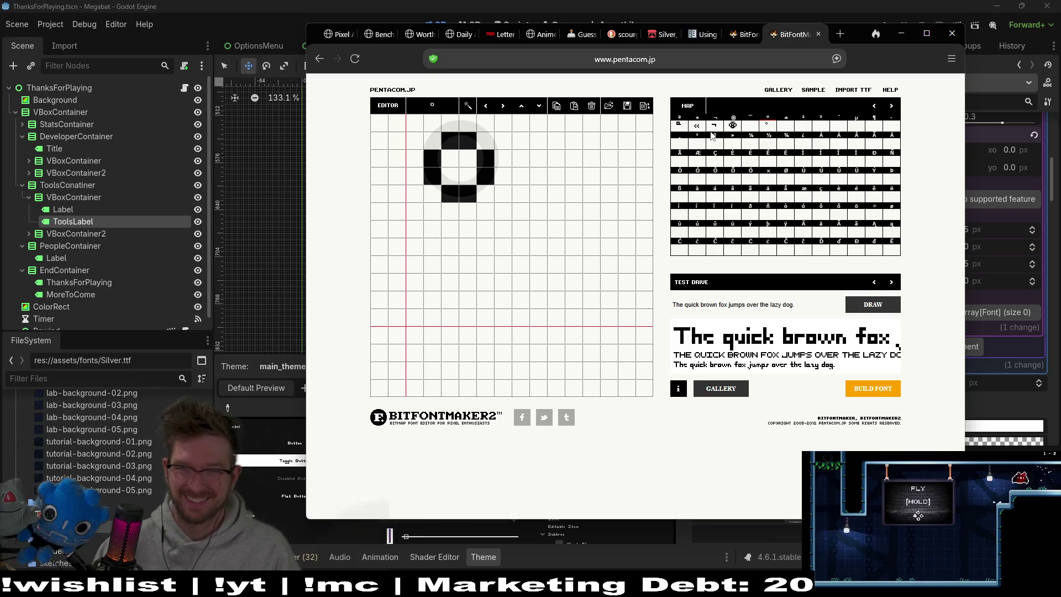
left_click(735, 127)
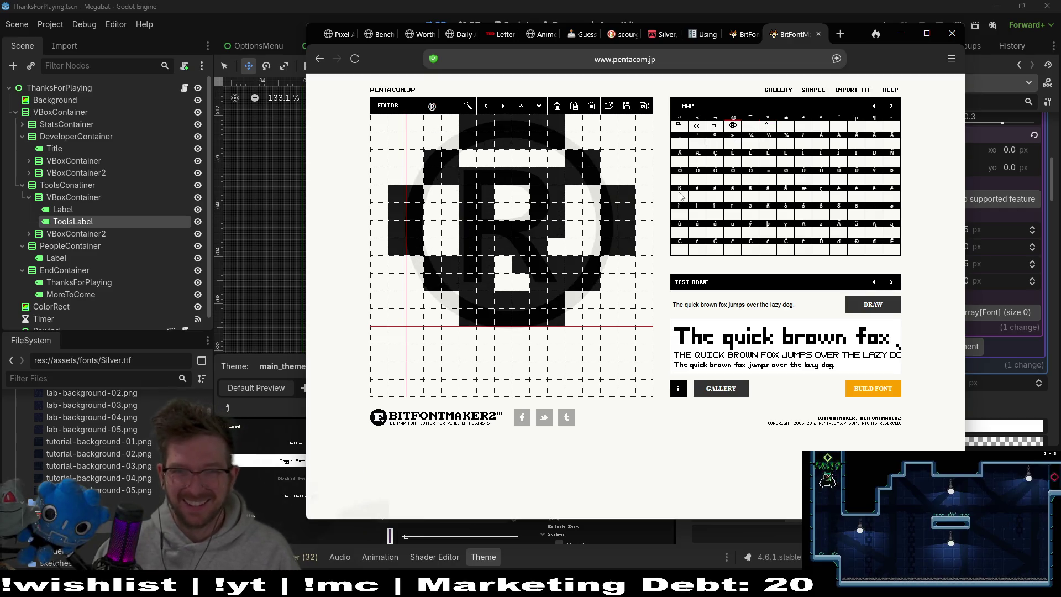
left_click(751, 126)
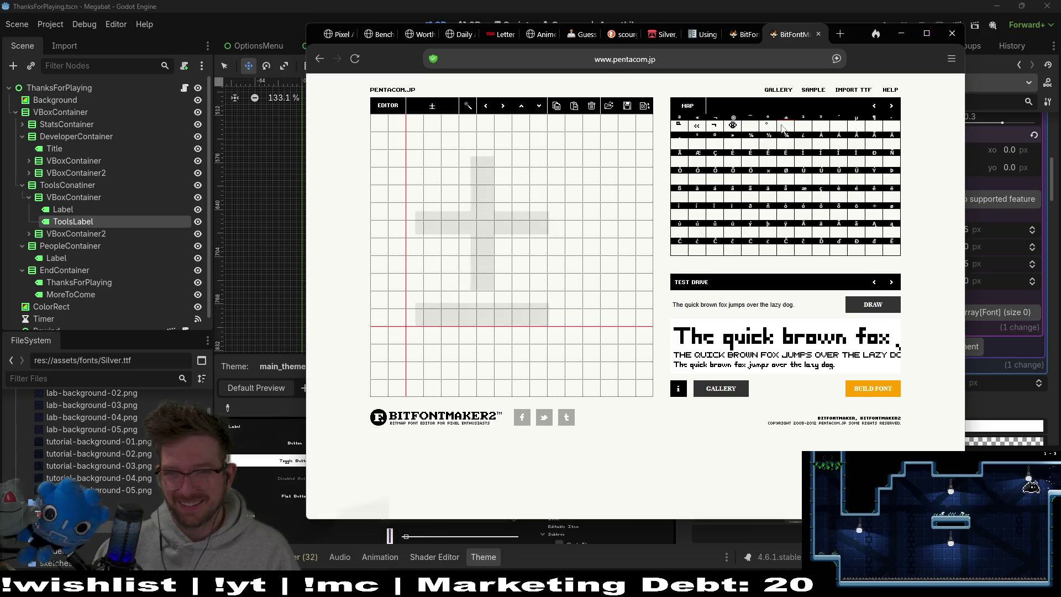
Sketch a plus on the ± glyph, then clear it and lay down the solid bottom bar
left_click(786, 126)
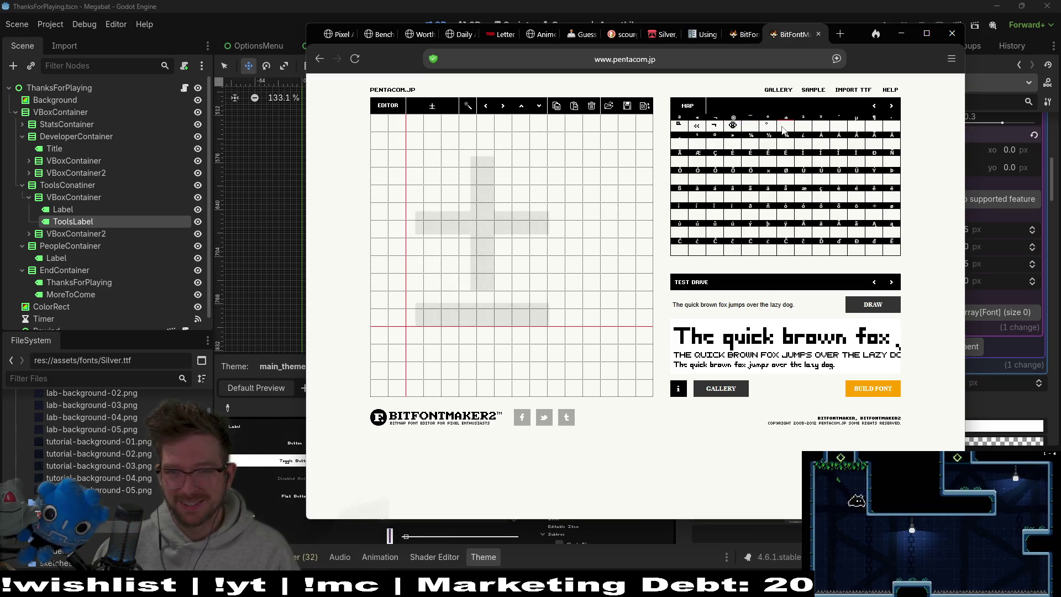
left_click_drag(487, 162, 494, 229)
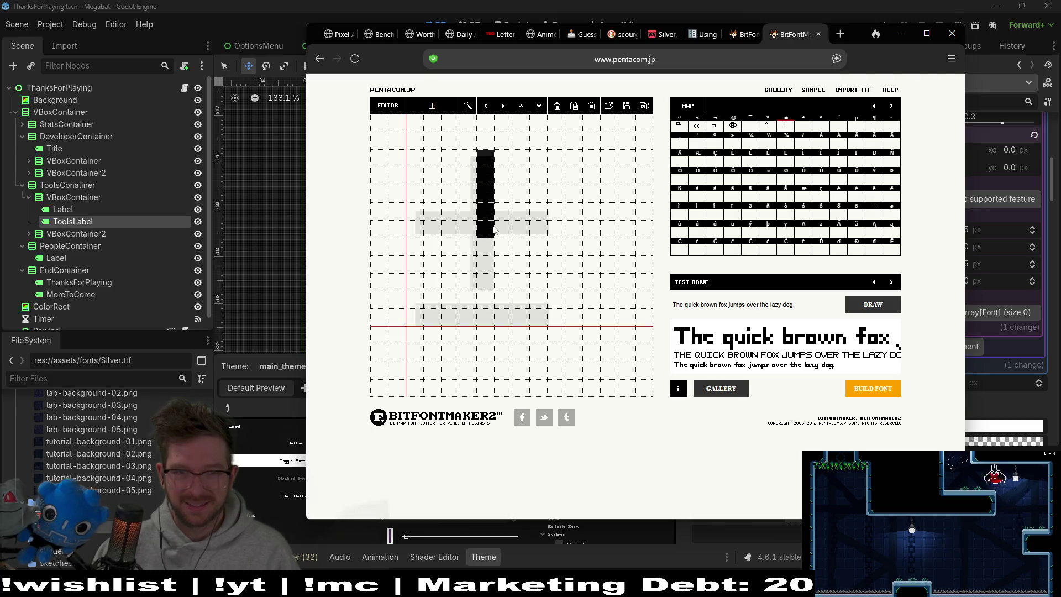
mouse_move(448, 193)
left_mouse_down()
mouse_move(522, 193)
mouse_move(485, 159)
left_mouse_up()
left_click(428, 316)
mouse_move(425, 314)
left_mouse_down()
mouse_move(517, 301)
mouse_move(536, 313)
mouse_move(514, 301)
mouse_move(490, 310)
mouse_move(429, 301)
mouse_move(495, 300)
mouse_move(523, 318)
left_mouse_up()
left_click(502, 318)
Repaint the plus's vertical stroke, trim the plus and bar ends, then select ² and minimise the browser
mouse_move(467, 264)
left_mouse_down()
mouse_move(485, 264)
mouse_move(486, 228)
left_mouse_up()
left_click(468, 264)
mouse_move(468, 174)
left_mouse_down()
mouse_move(466, 260)
mouse_move(483, 178)
mouse_move(505, 220)
mouse_move(540, 217)
mouse_move(440, 216)
mouse_move(434, 232)
left_mouse_up()
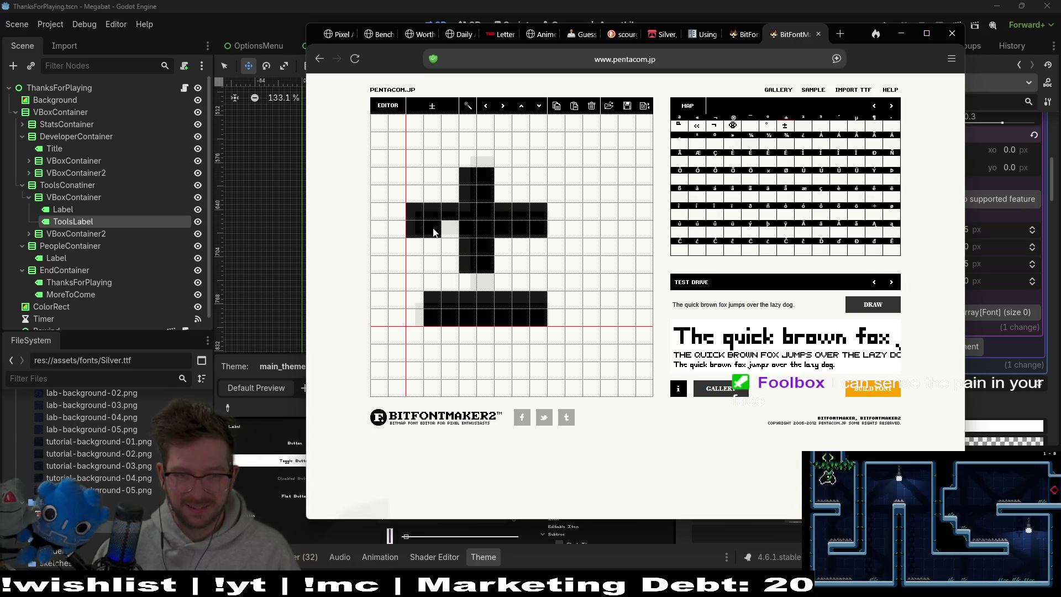
left_click_drag(543, 219, 540, 231)
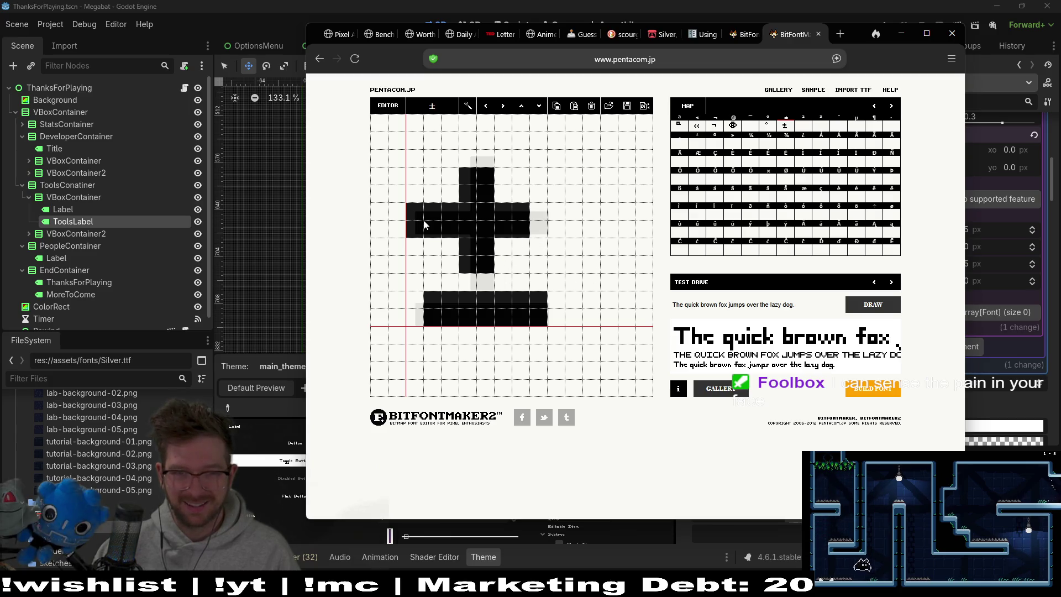
mouse_move(521, 302)
left_mouse_down()
mouse_move(521, 319)
mouse_move(538, 319)
mouse_move(520, 319)
left_mouse_up()
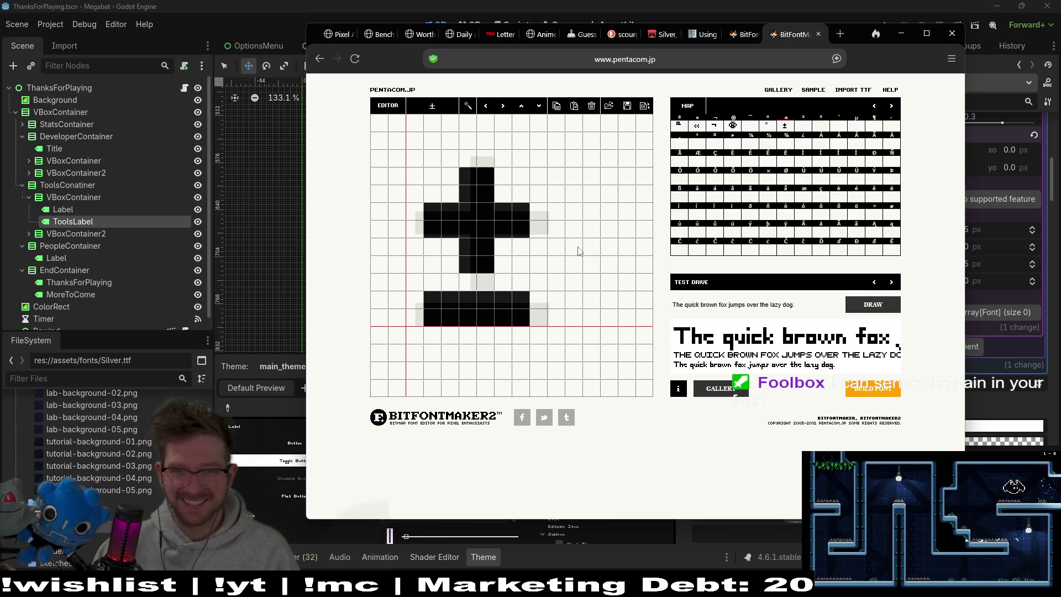
left_click(803, 125)
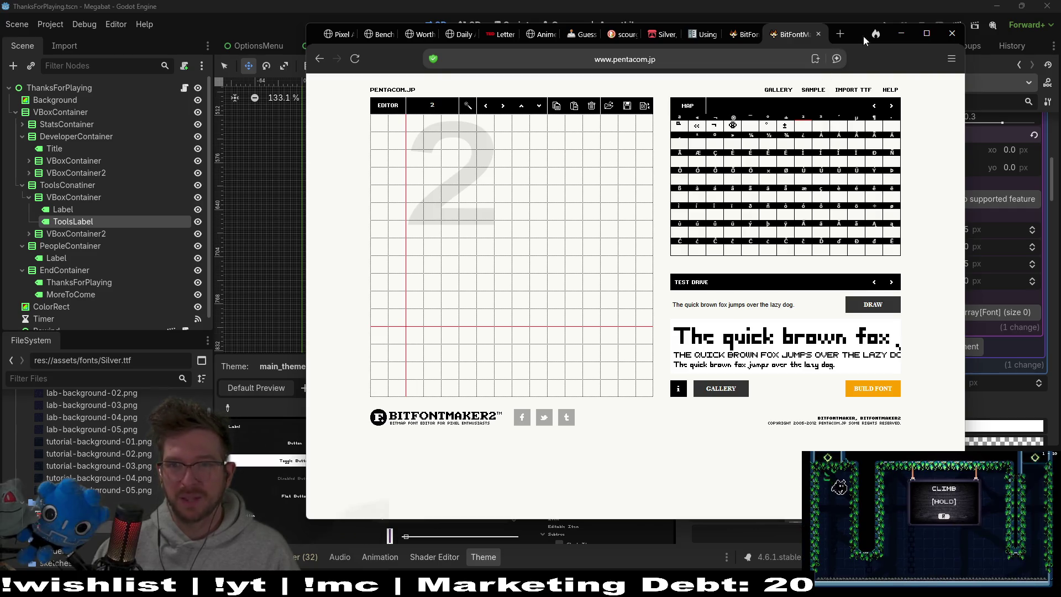
left_click(902, 34)
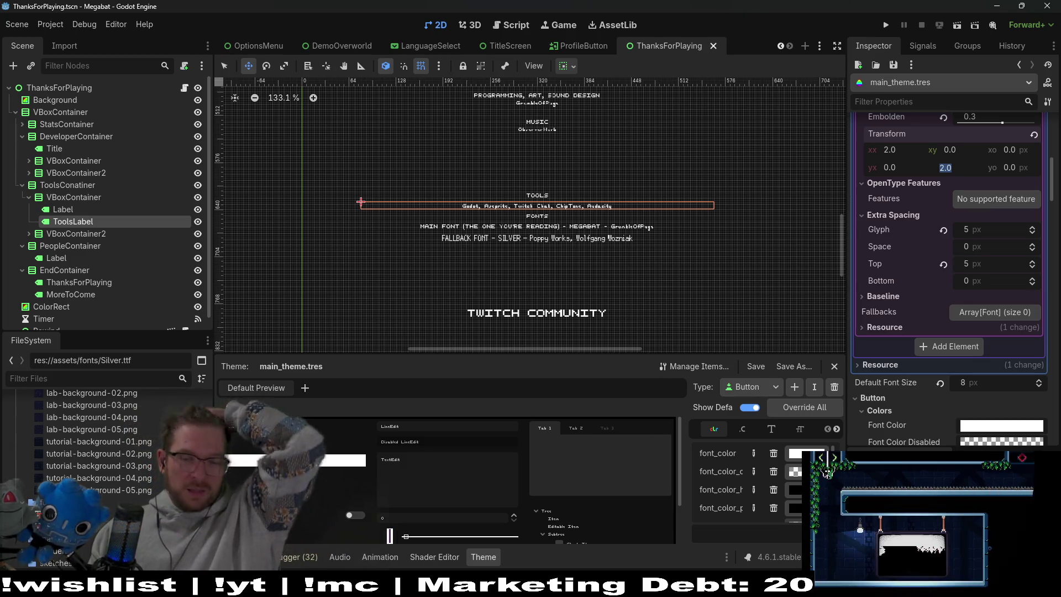
Glance at the Obsidian task board, return to Godot and commit the theme font's yy scale of 2.0
key("alt+Tab")
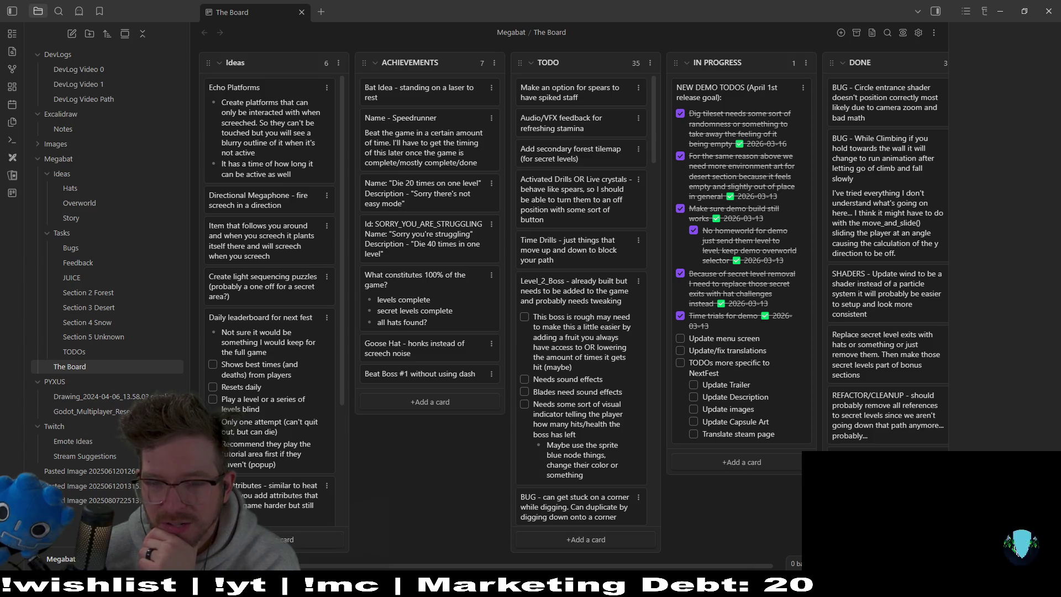
key("alt+Tab")
key("Return")
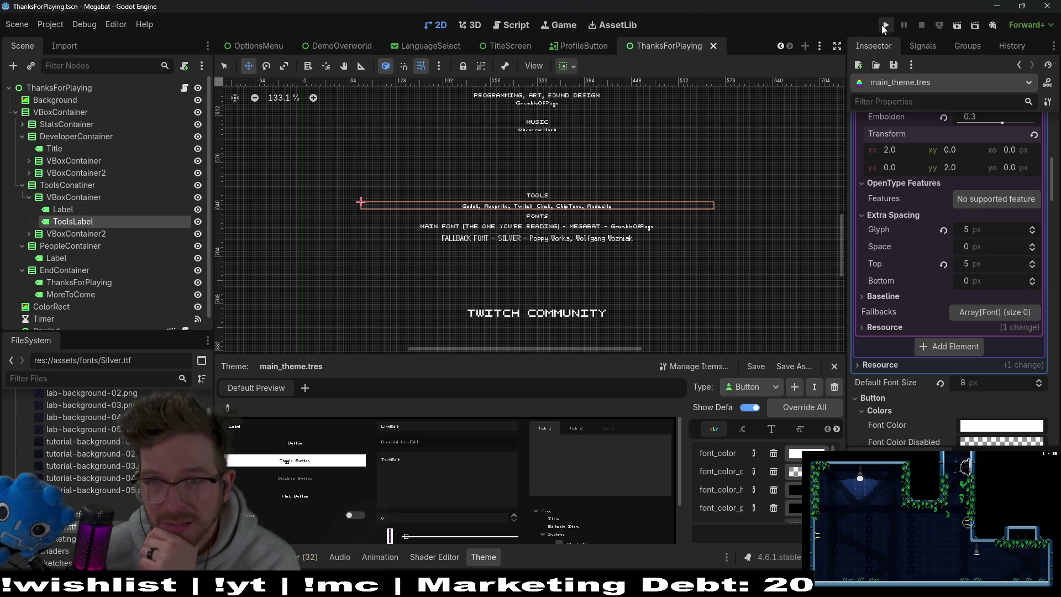
In Customize Run Instances, replace the 'demo' main feature tag with a new tag, keeping skip_intro
left_click(50, 24)
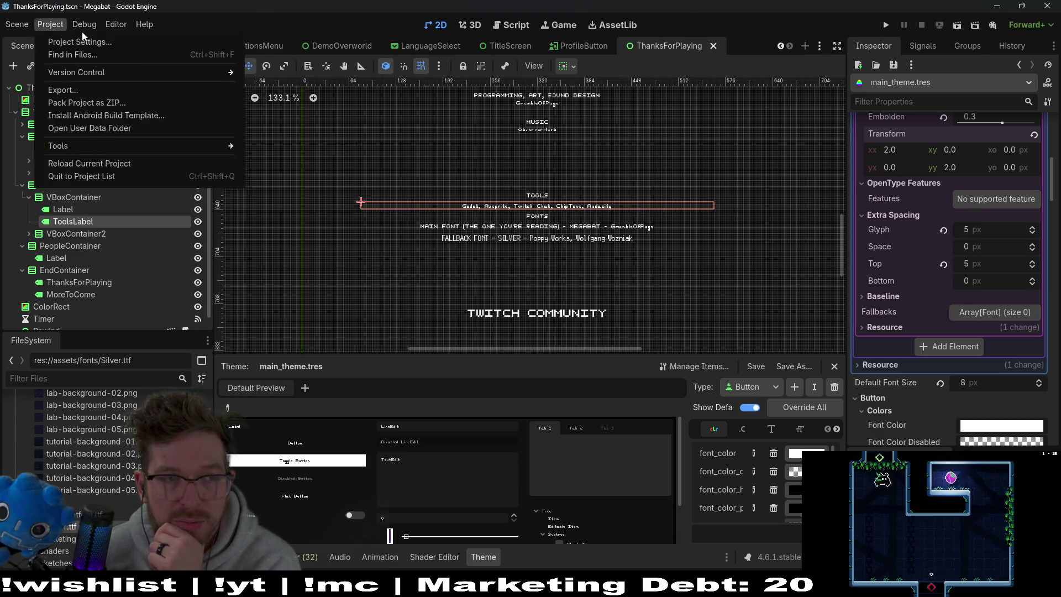
left_click(142, 190)
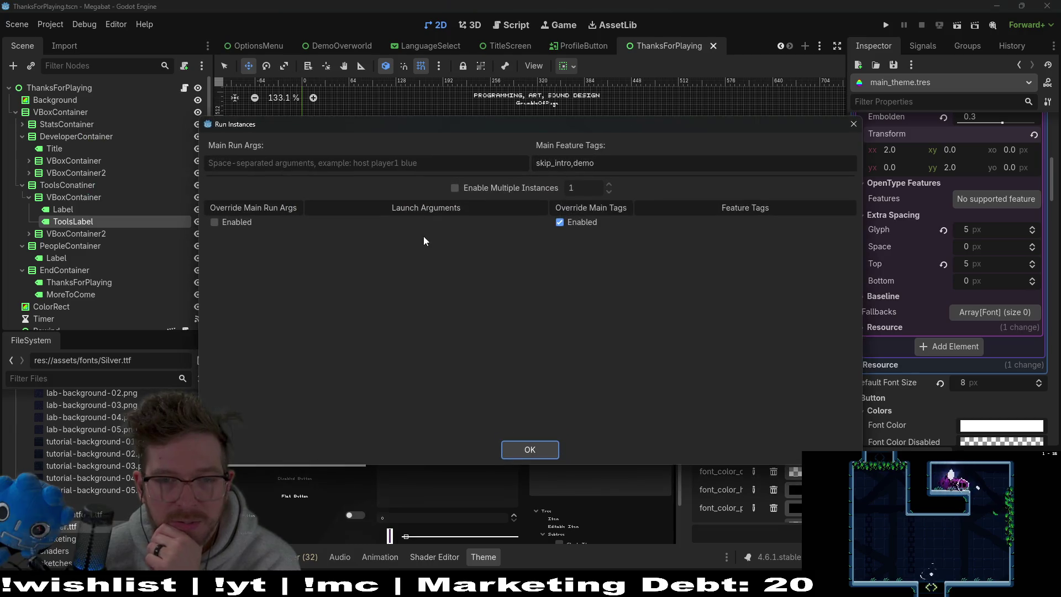
double_click(586, 163)
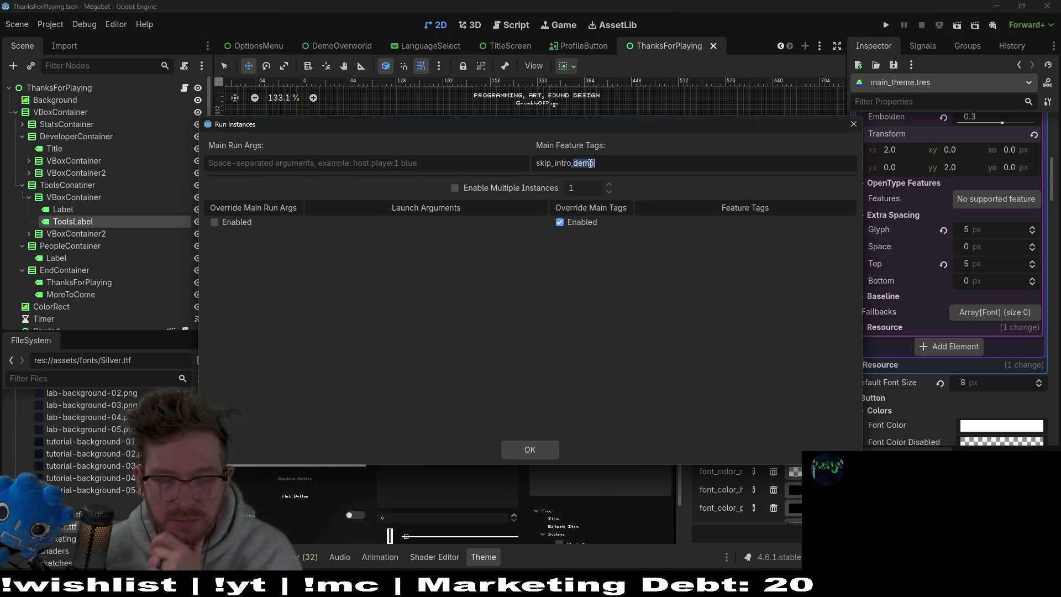
type("ea")
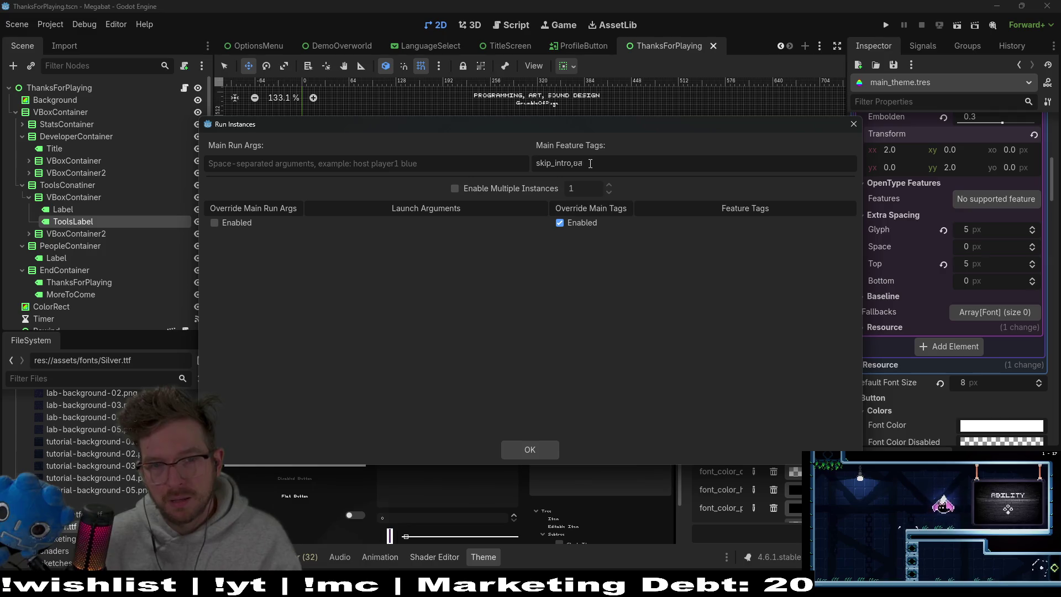
key("BackSpace")
key("BackSpace")
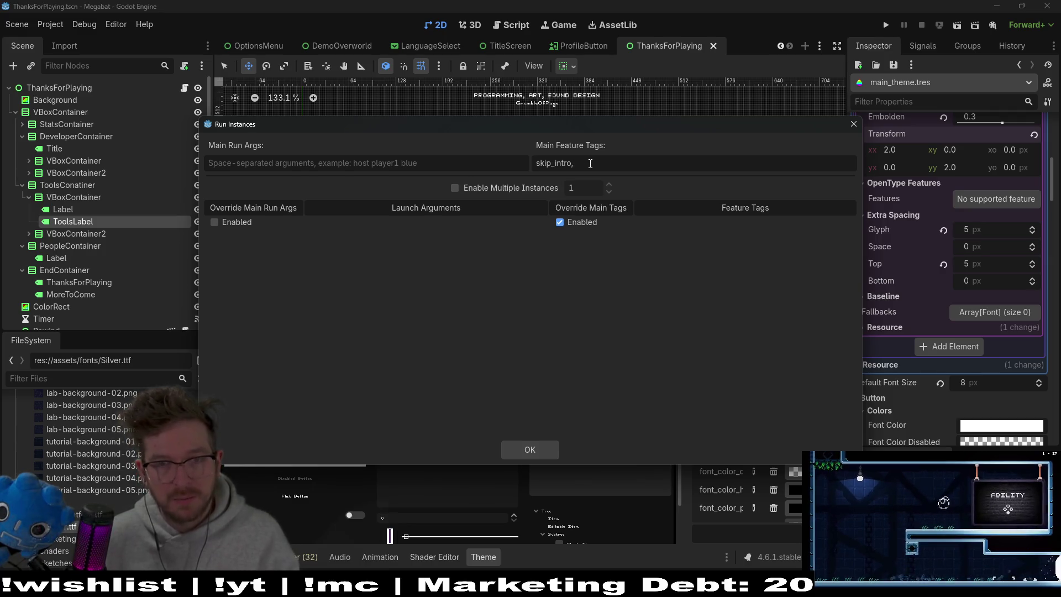
type("playe")
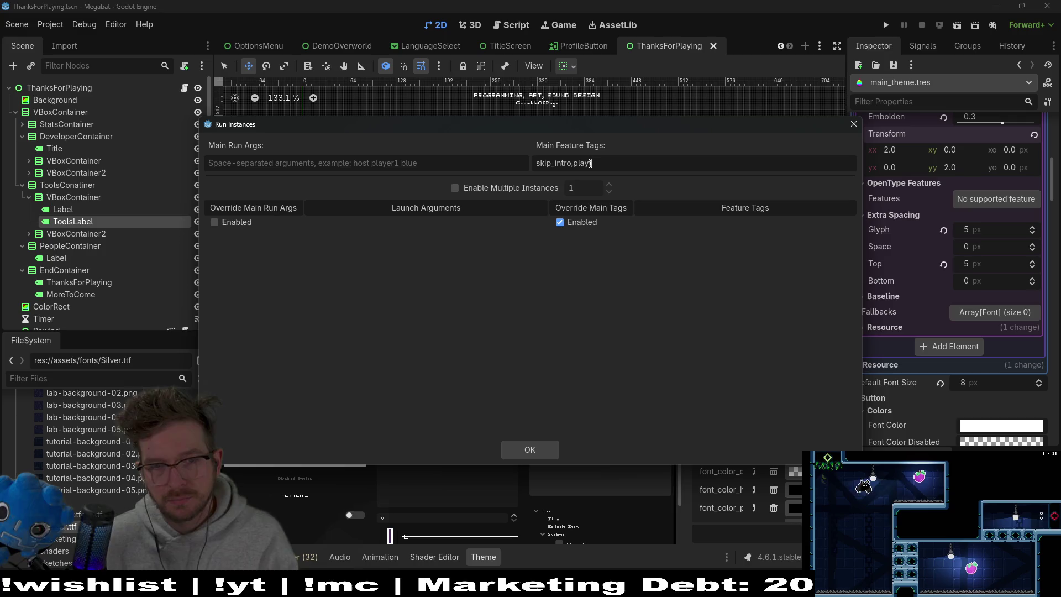
left_click(520, 449)
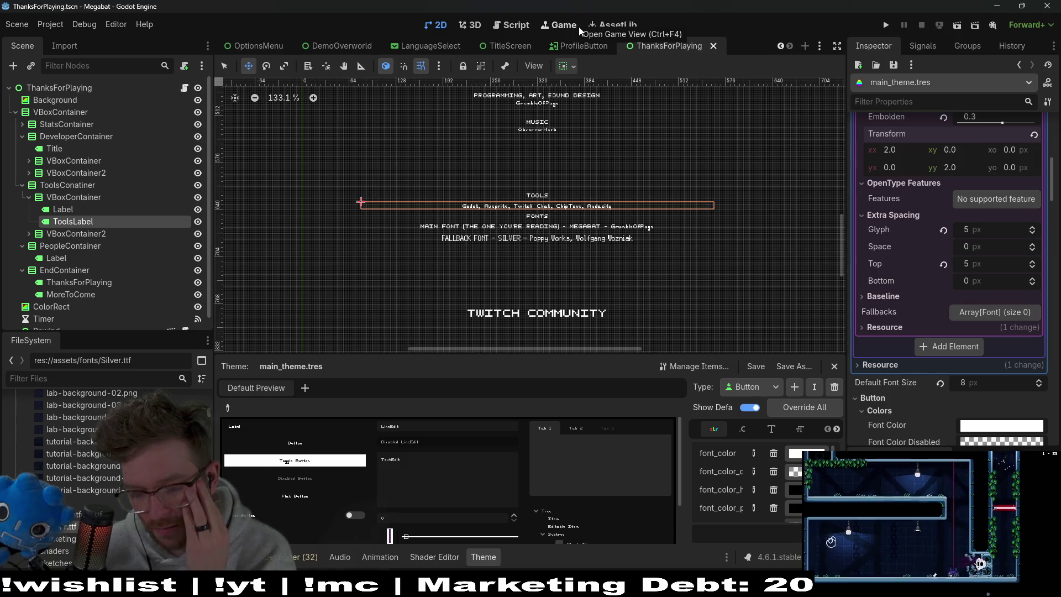
Open the OverworldV2.tscn scene through quick search for 'overworld'
key("shift+alt+o")
type("overworld")
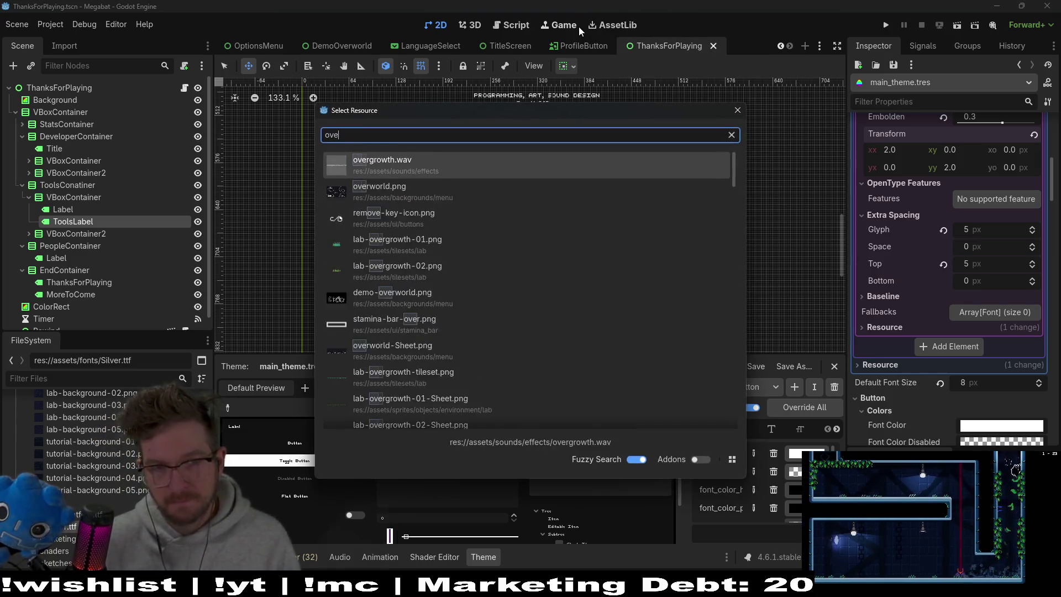
key("Down")
key("Down")
key("Down")
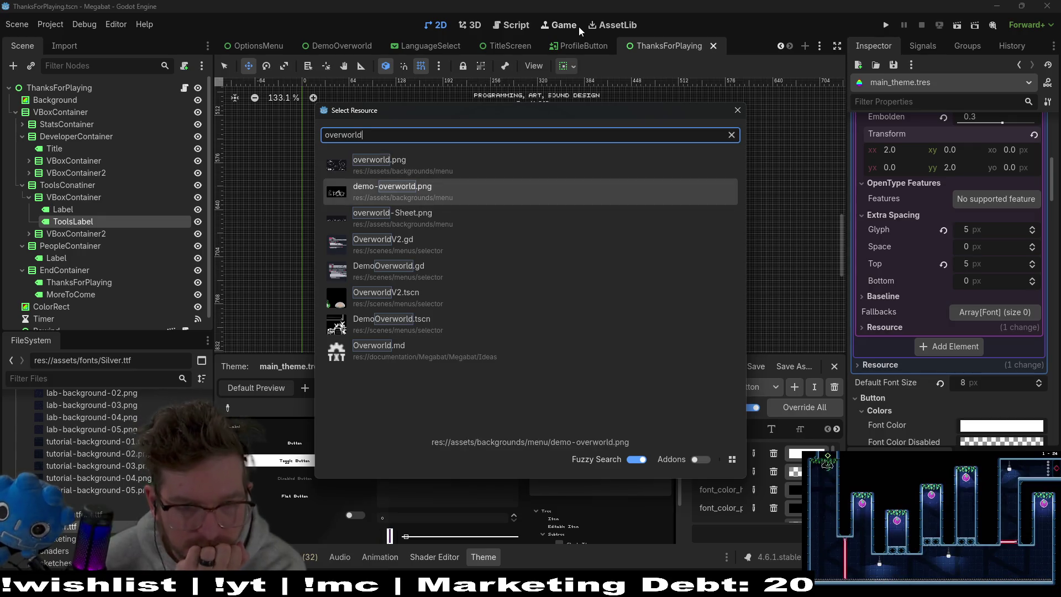
key("Return")
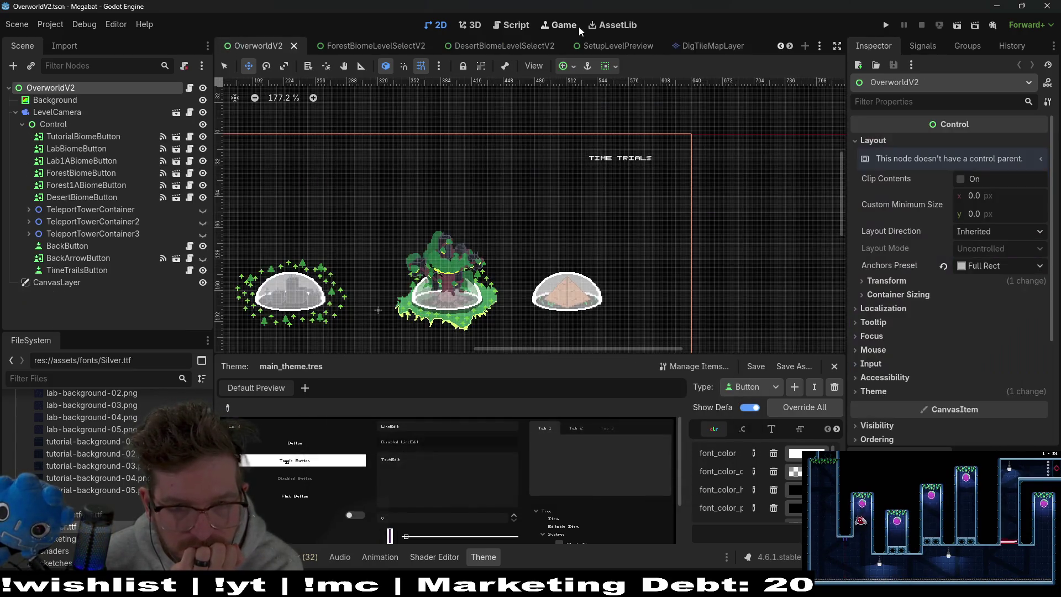
scroll(533, 137, "up", 2)
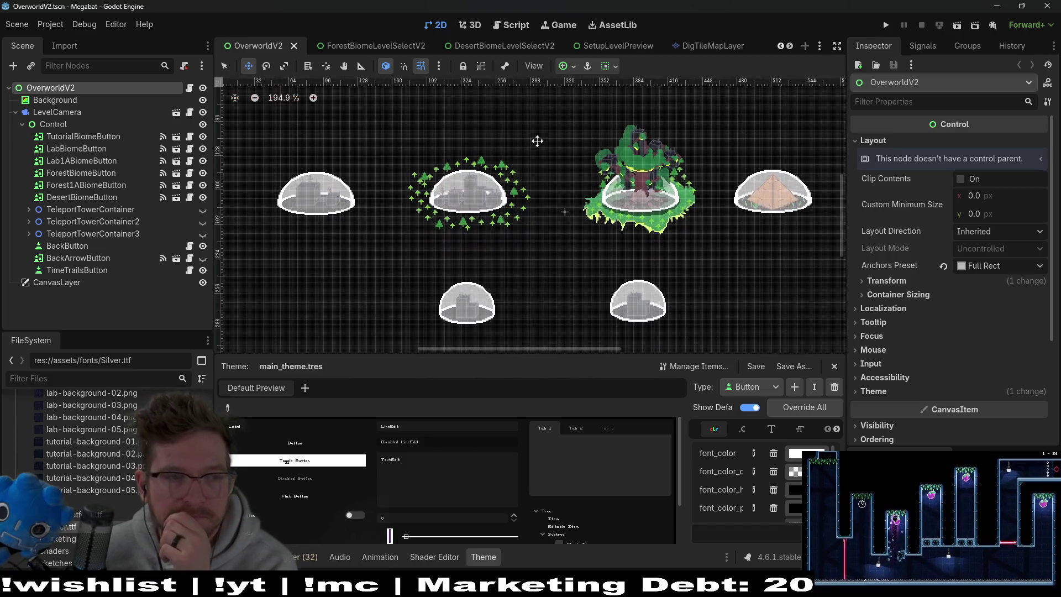
scroll(470, 196, "up", 3)
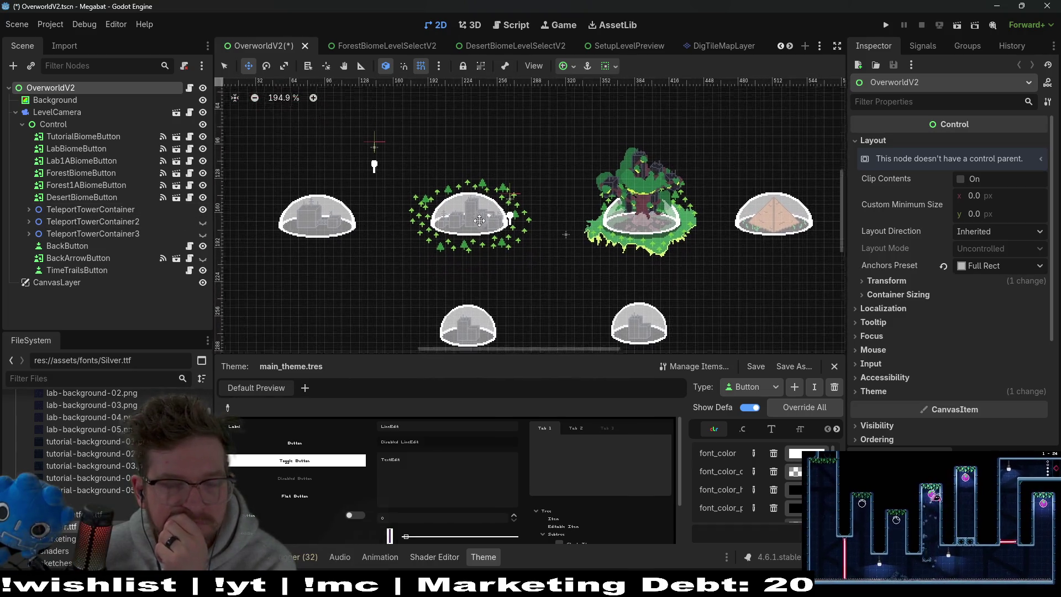
scroll(472, 236, "down", 3)
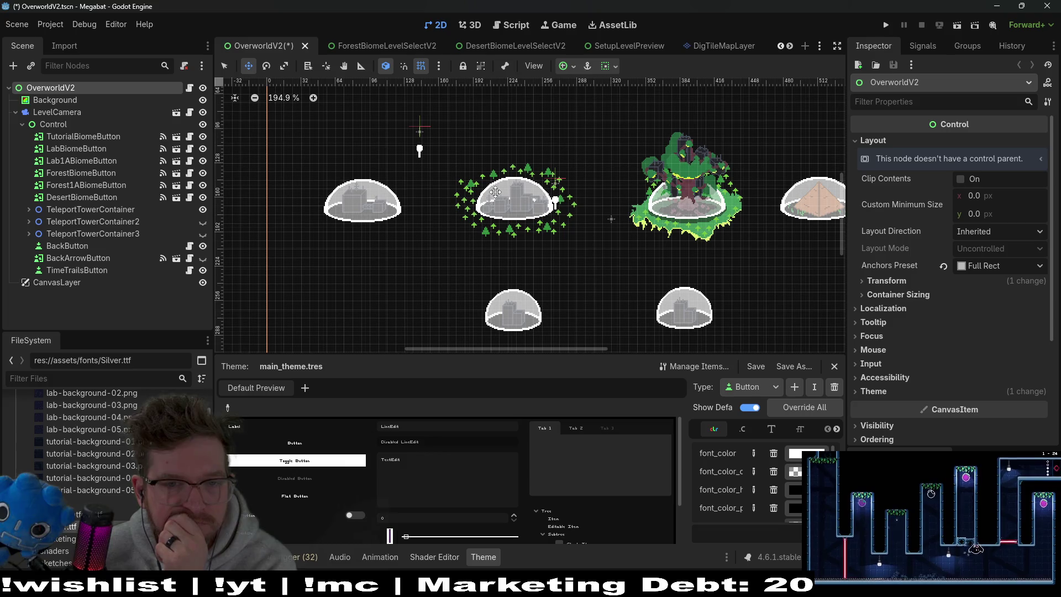
Expand TeleportTowerContainer and compare the DomeTeleportTower and DomeTeleportTower2 properties
left_click(28, 214)
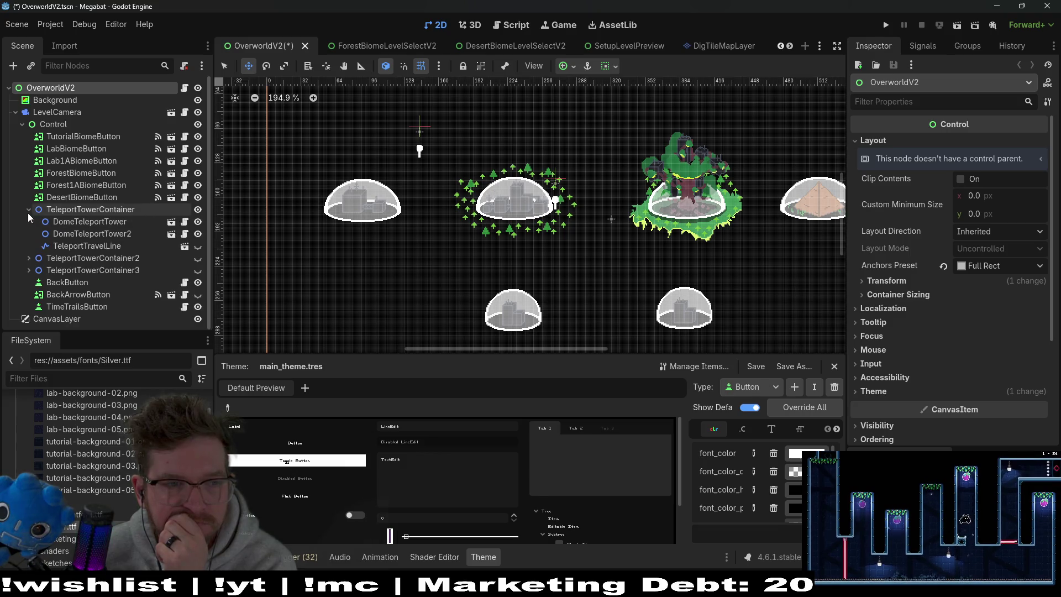
left_click(70, 221)
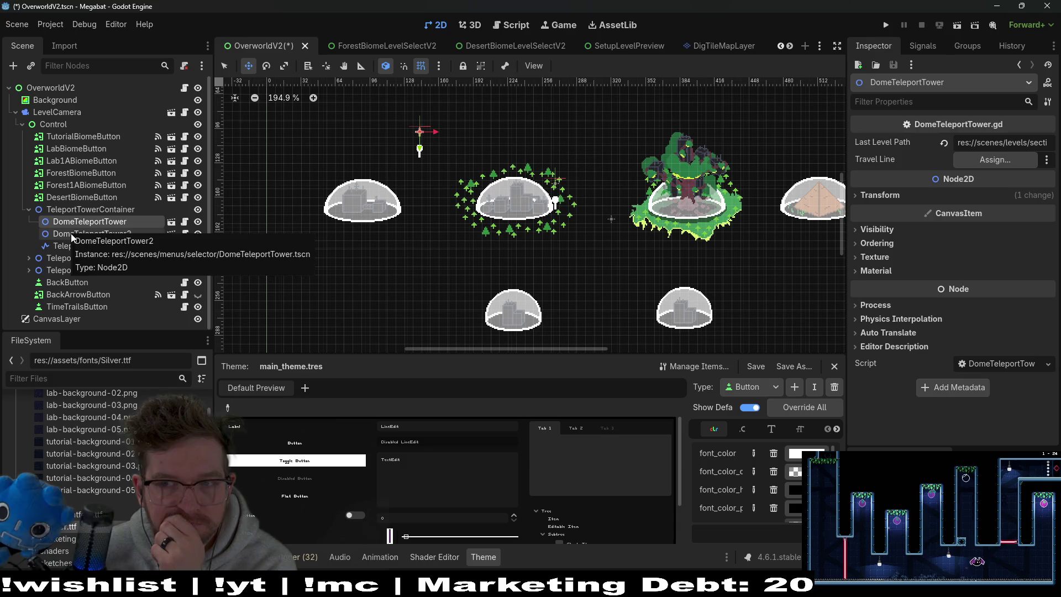
left_click(71, 233)
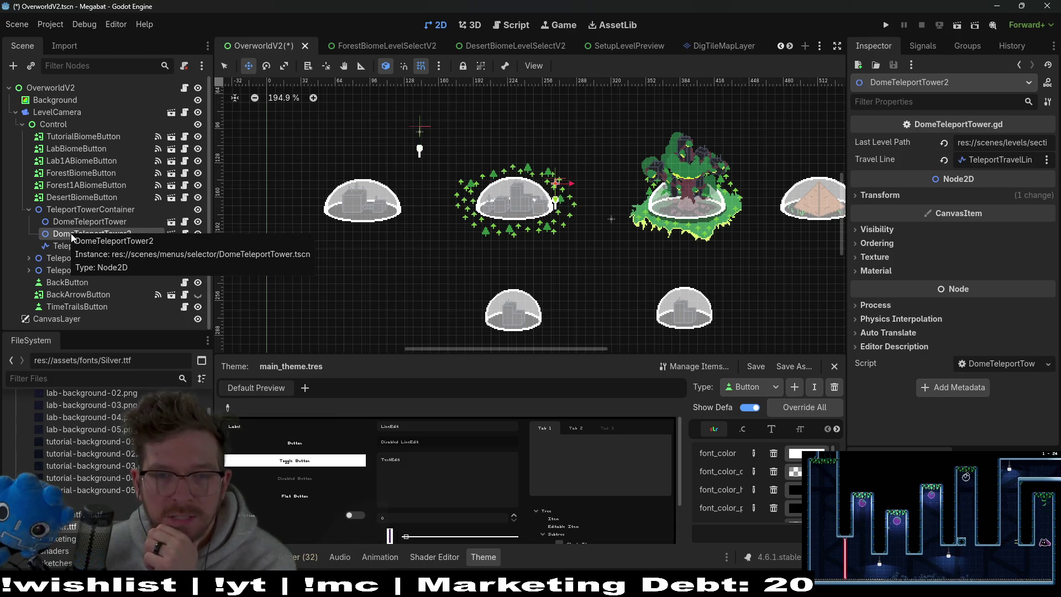
left_click(88, 220)
scroll(426, 152, "up", 4)
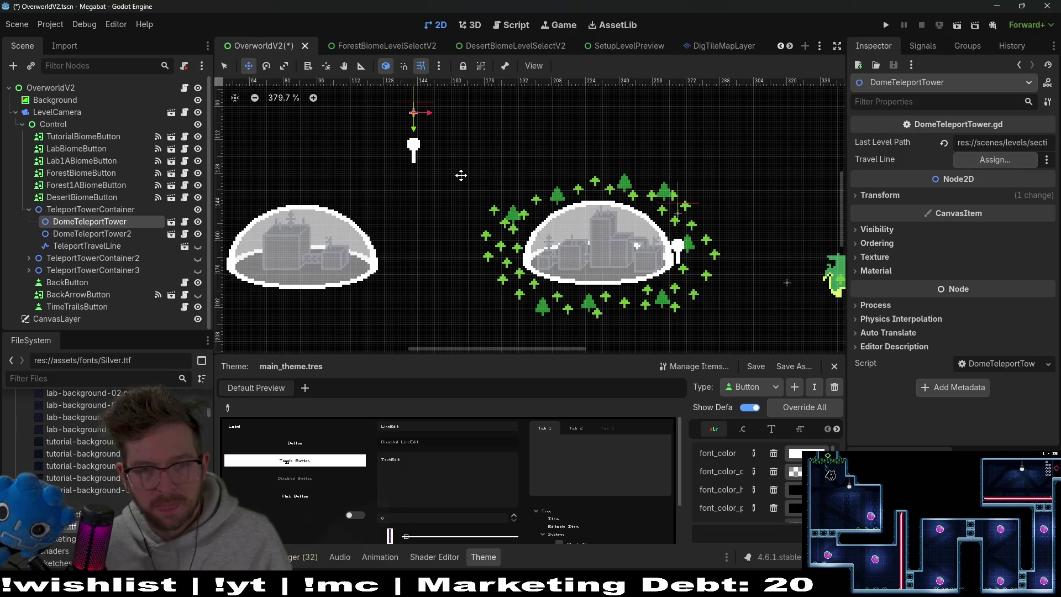
left_click(74, 212)
scroll(418, 192, "down", 6)
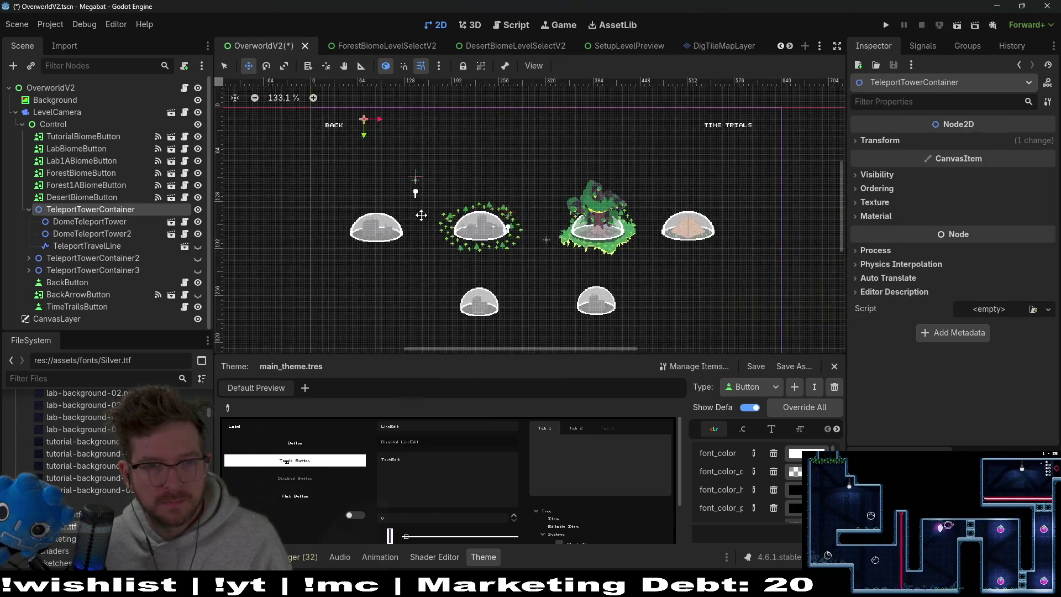
scroll(409, 199, "up", 1)
scroll(374, 142, "up", 6)
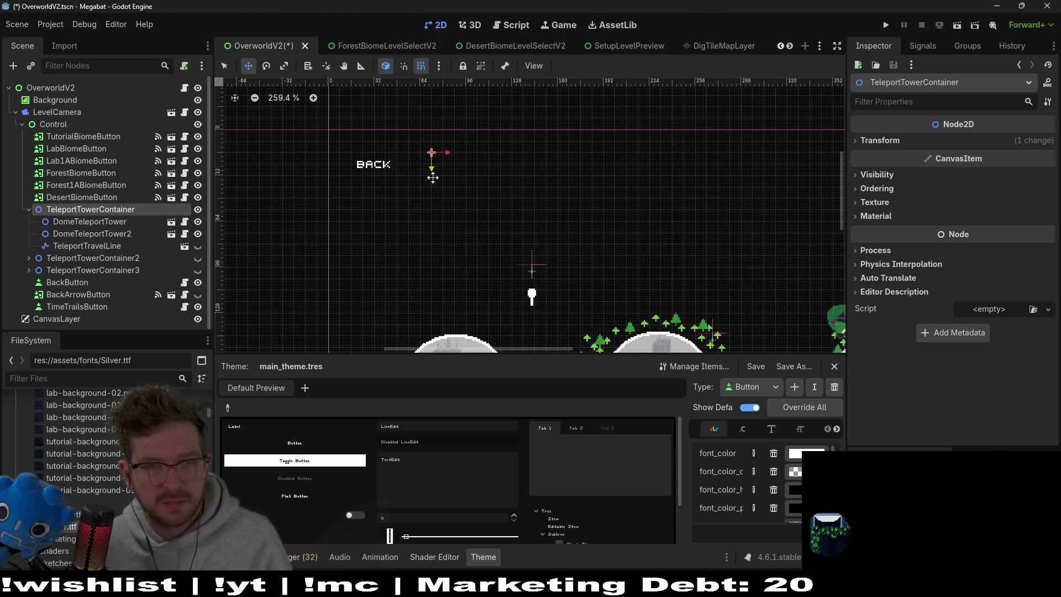
scroll(467, 229, "down", 3)
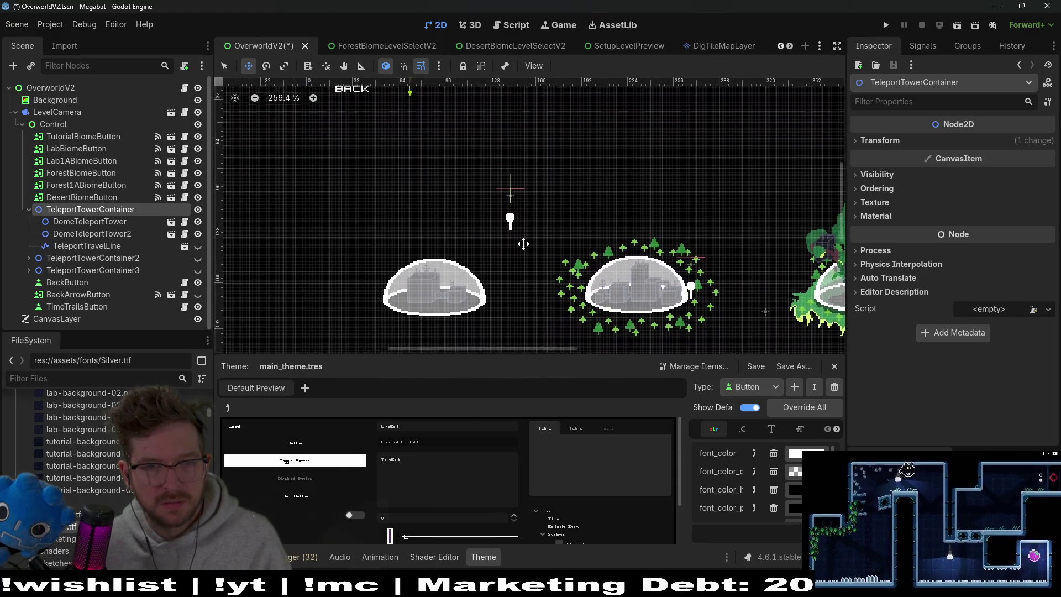
scroll(540, 289, "down", 3)
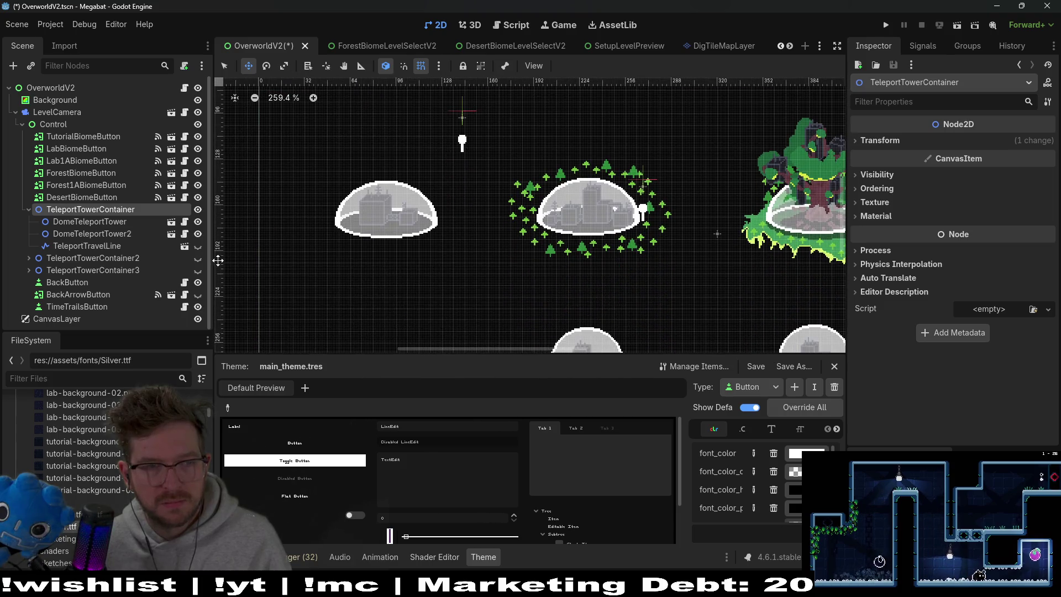
Drag DomeTeleportTower2's marker about 80 px left onto the tree-ringed dome's left edge
left_click(110, 223)
scroll(456, 226, "up", 8)
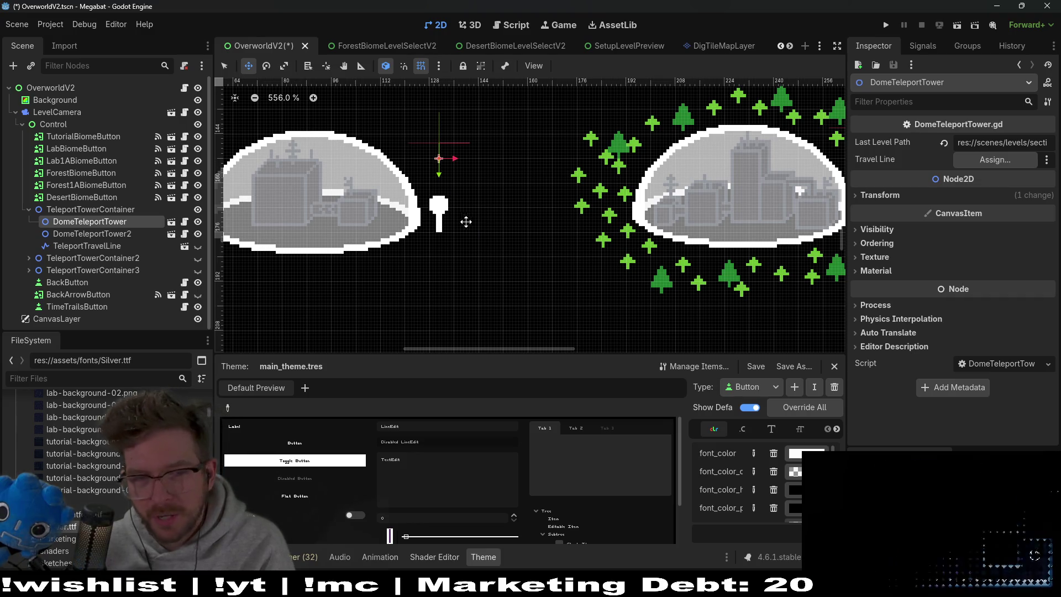
scroll(493, 221, "down", 4)
left_click(105, 234)
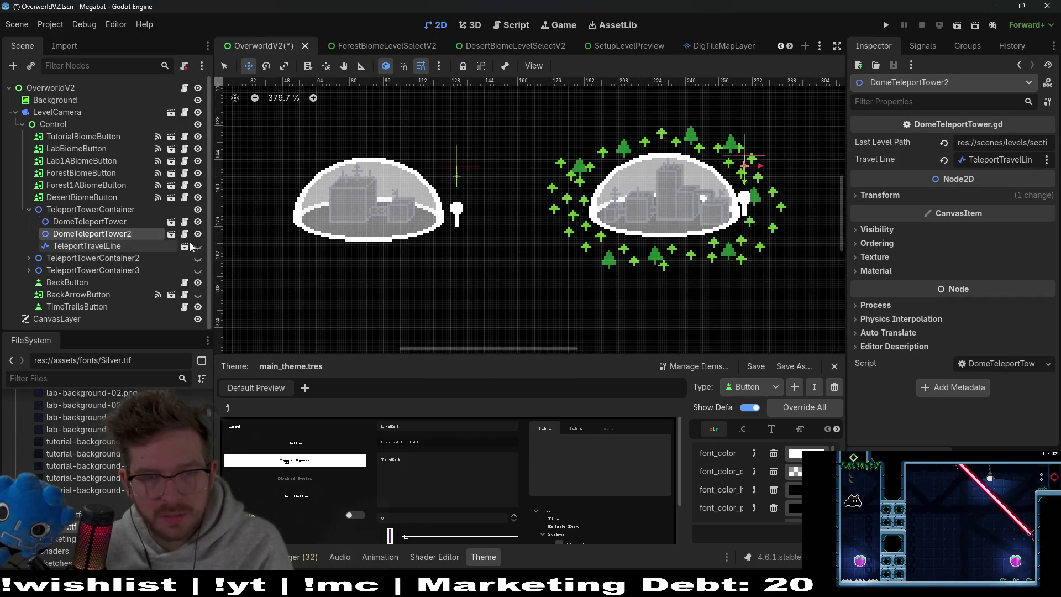
left_click_drag(743, 220, 574, 221)
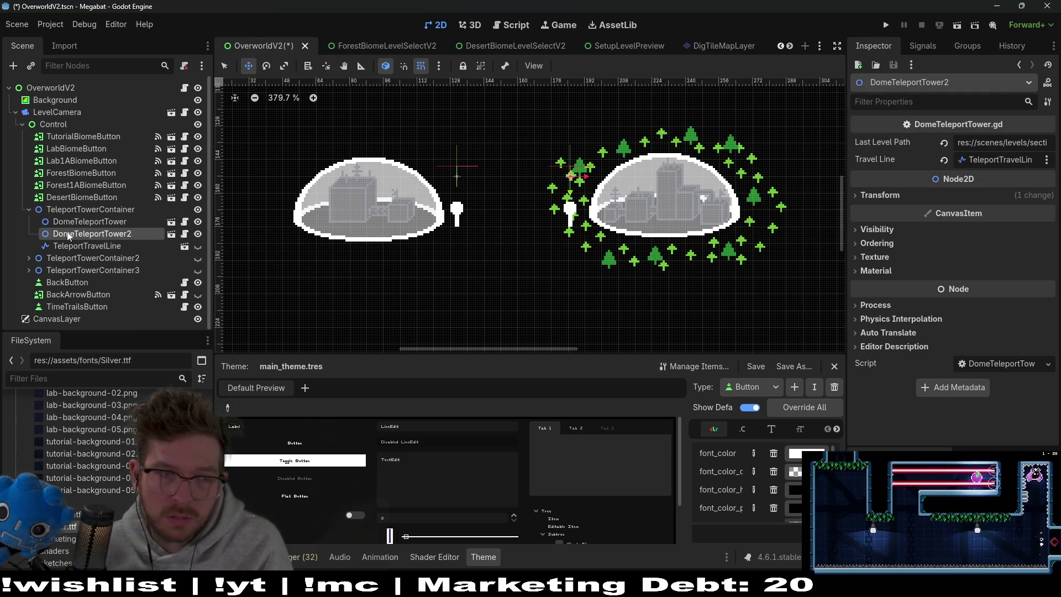
left_click(78, 250)
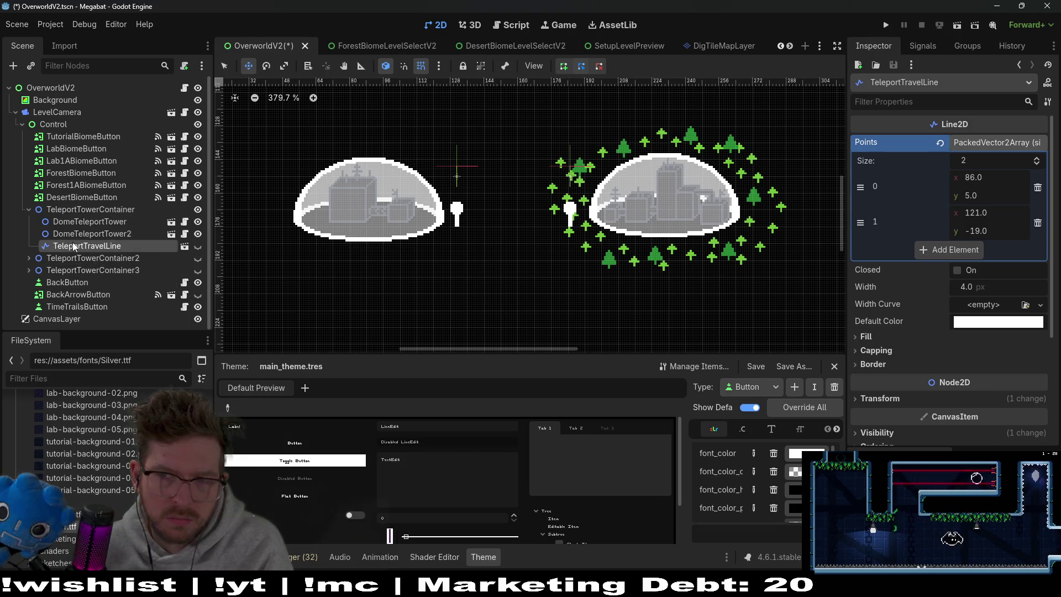
Review TeleportTravelLine's points, then select all three TeleportTowerContainers and request their deletion
scroll(567, 237, "down", 10)
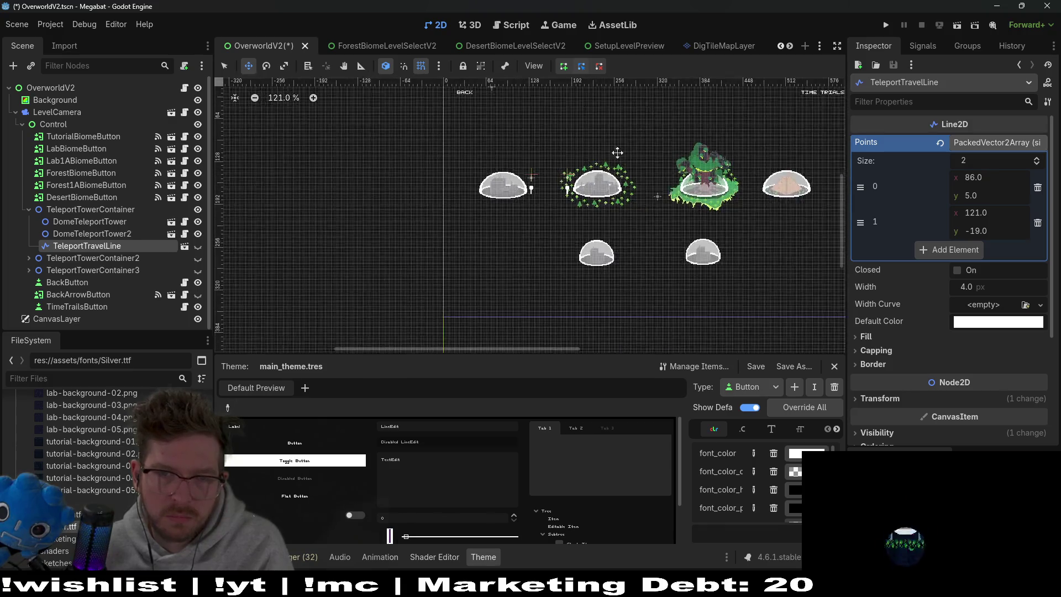
scroll(566, 237, "up", 7)
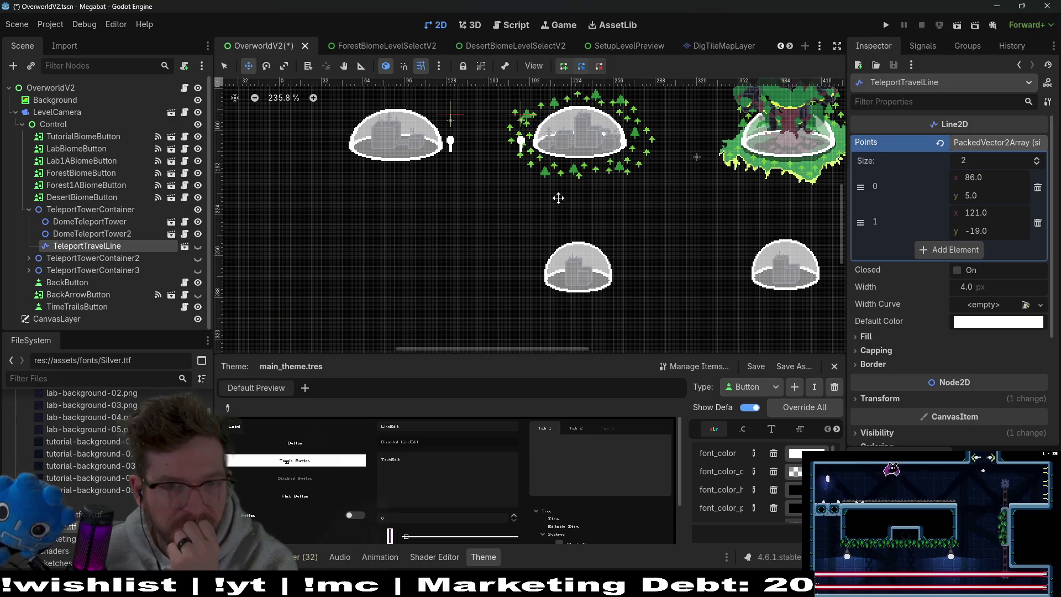
scroll(558, 198, "up", 3)
scroll(526, 150, "down", 3)
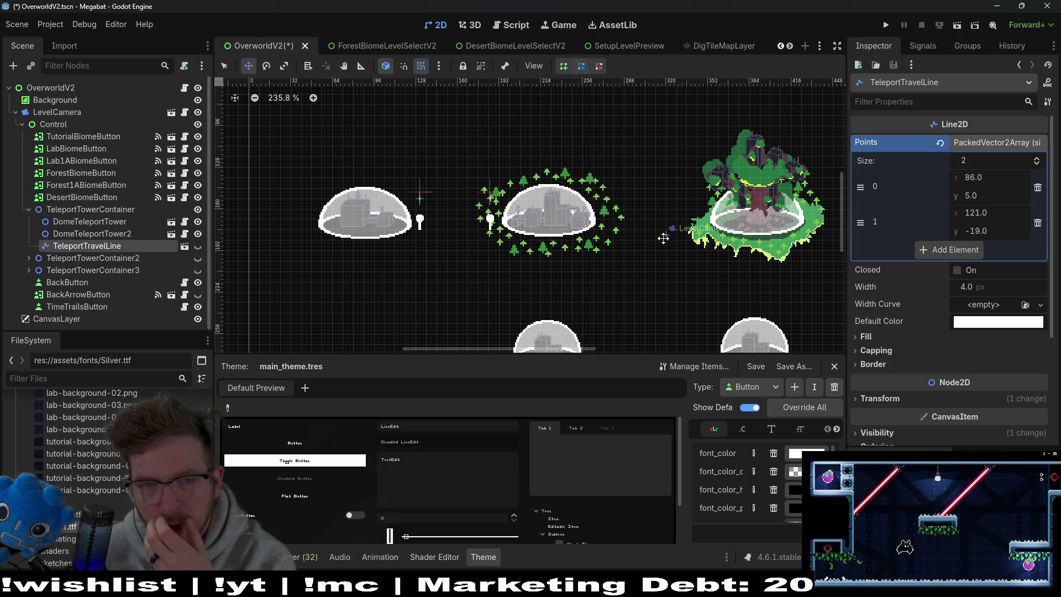
left_click(111, 210)
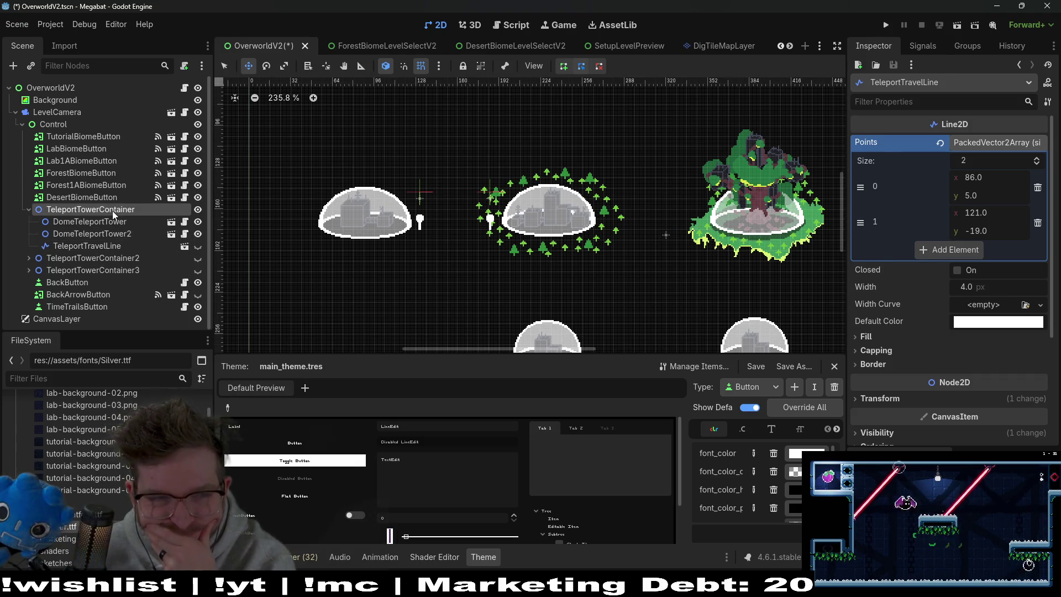
left_click(27, 210)
left_click(77, 235, "shift")
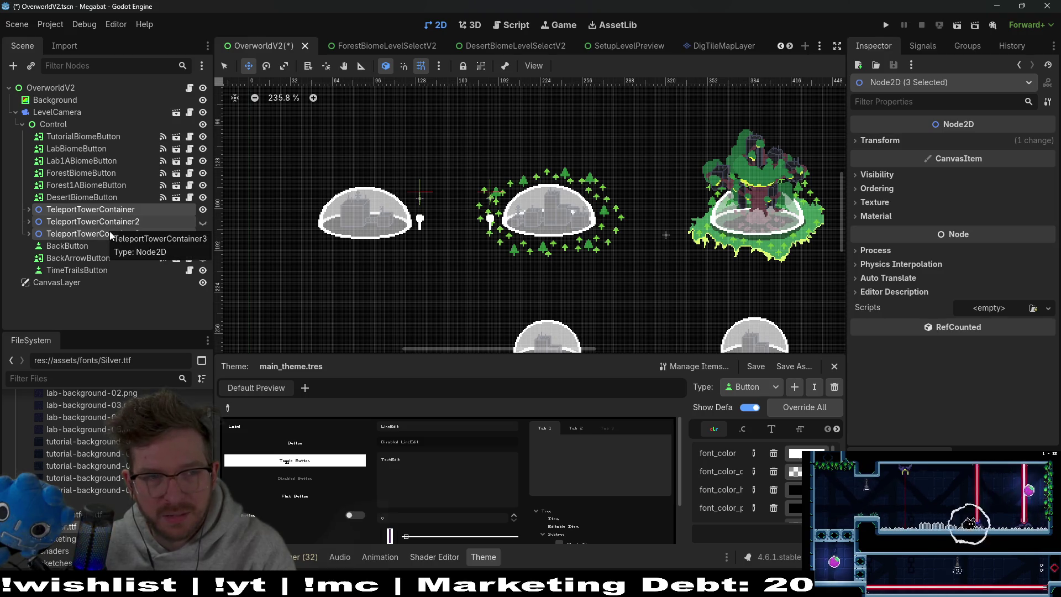
key("Delete")
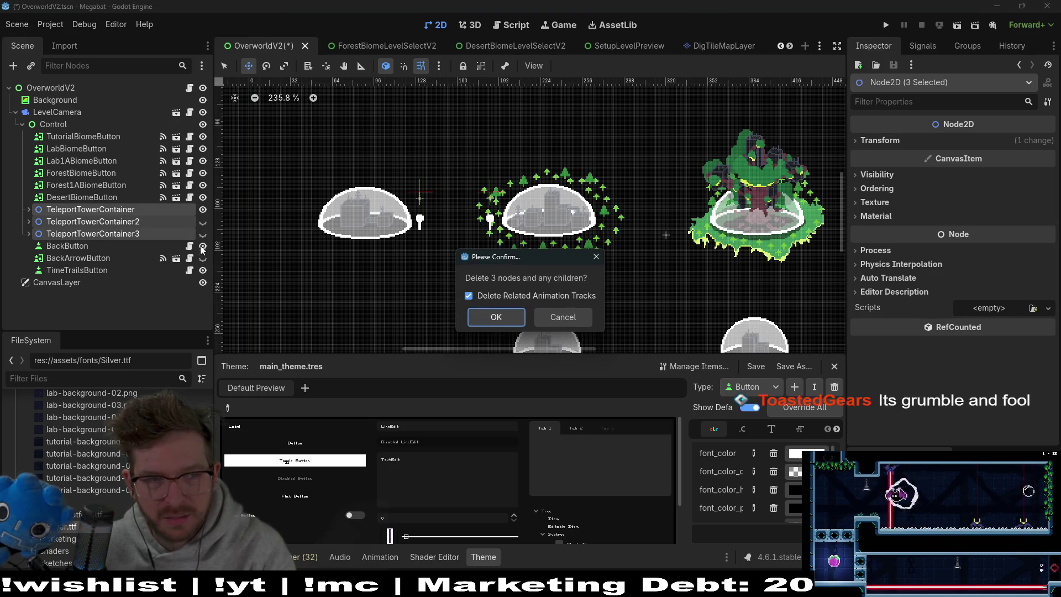
Cancel the deletion and hide TeleportTowerContainer, TeleportTowerContainer2 and TeleportTowerContainer3 instead
key("Escape")
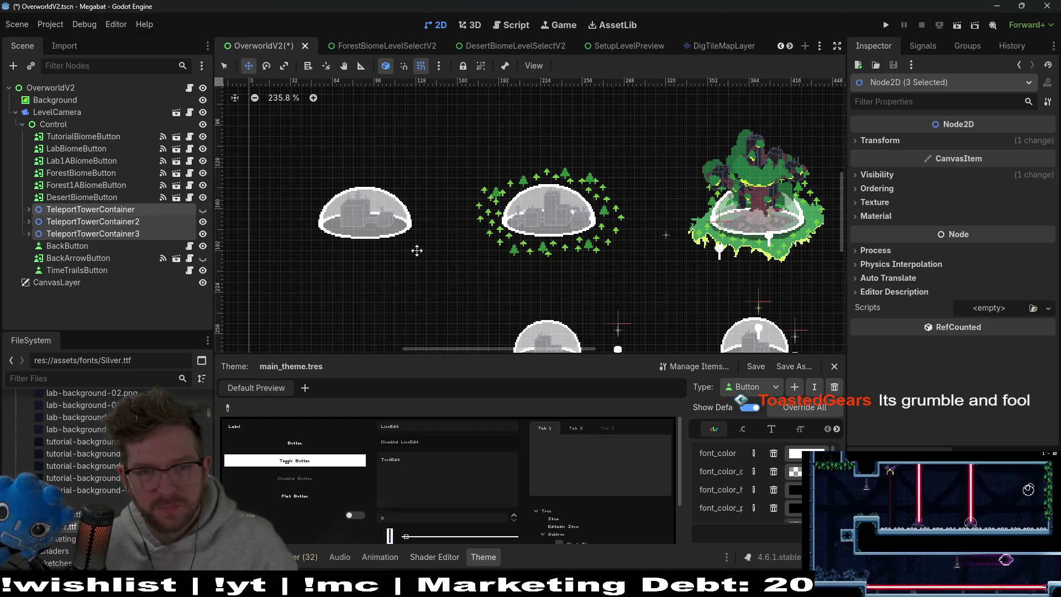
scroll(548, 271, "down", 3)
left_click(203, 234)
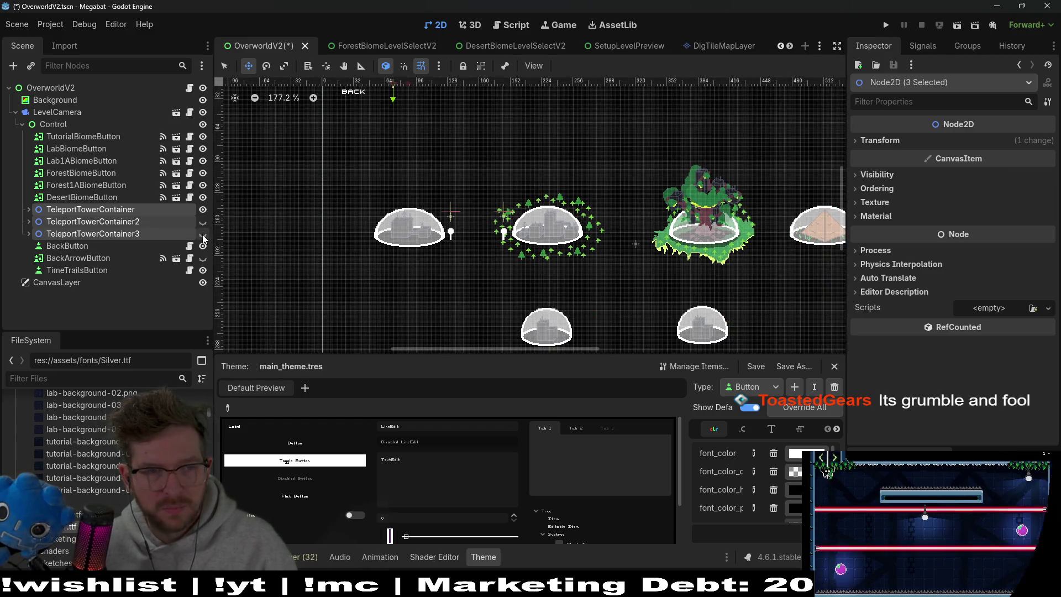
left_click(204, 210)
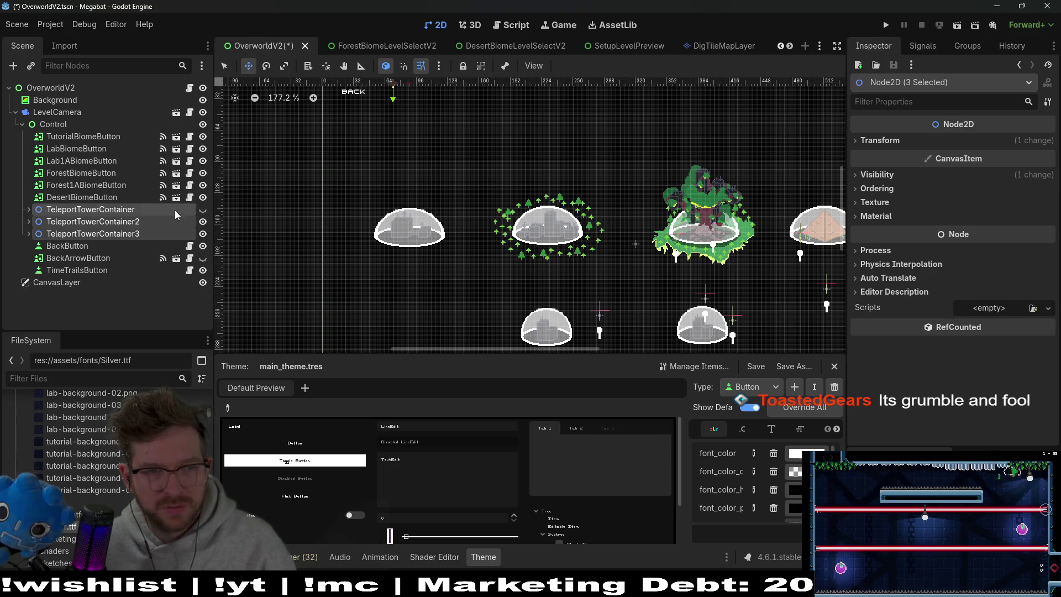
left_click(174, 210)
left_click(203, 222)
left_click(202, 233)
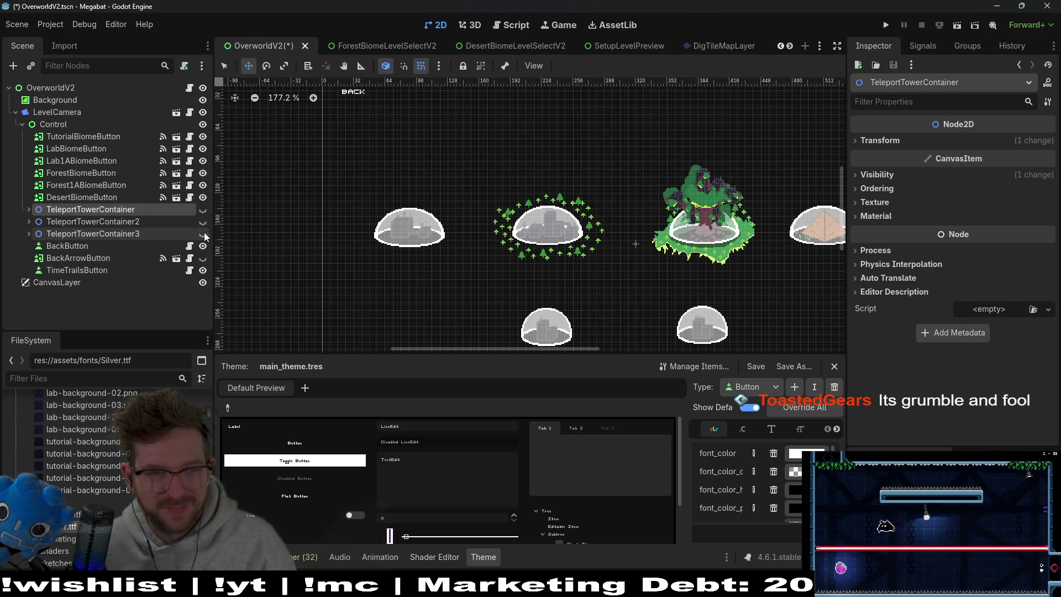
Save OverworldV2 and pan the view over the whole dome layout
key("ctrl+s")
left_click_drag(645, 246, 607, 178)
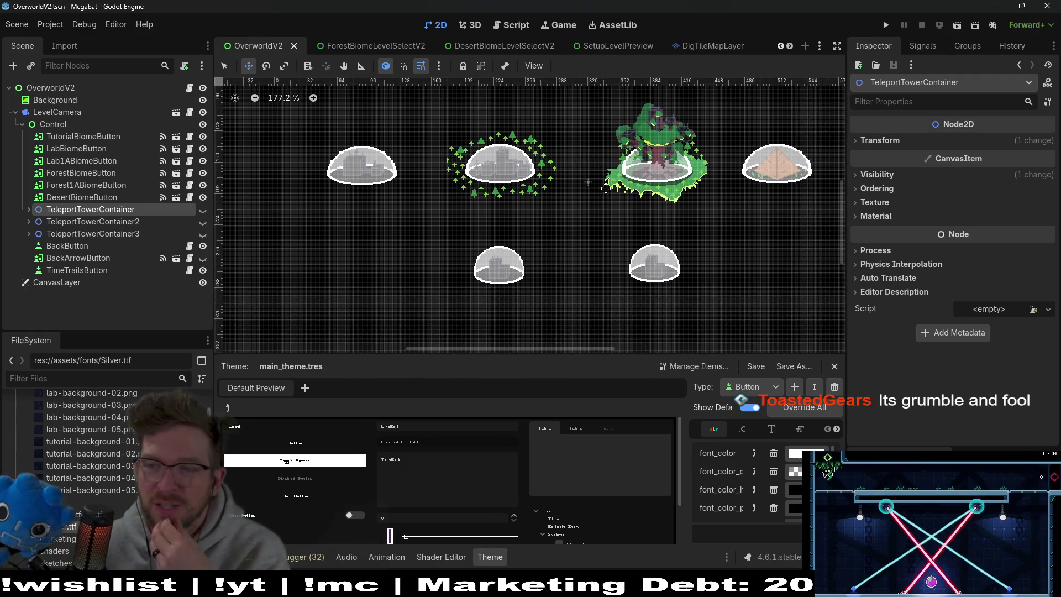
scroll(642, 192, "down", 3)
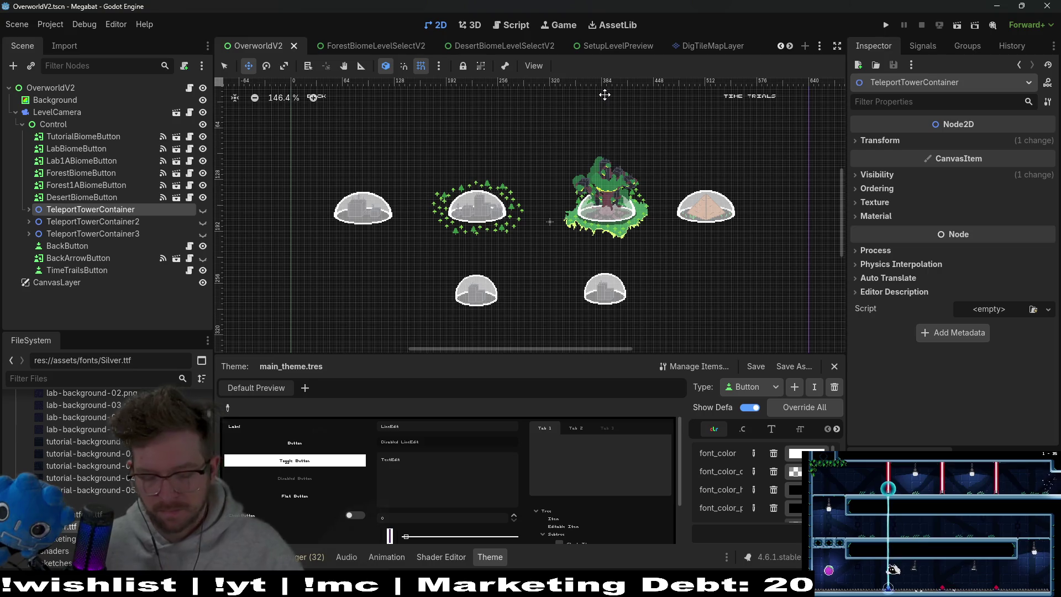
Run Megabat, choose the second save profile and start level 12 from the tree-ringed dome
left_click(889, 25)
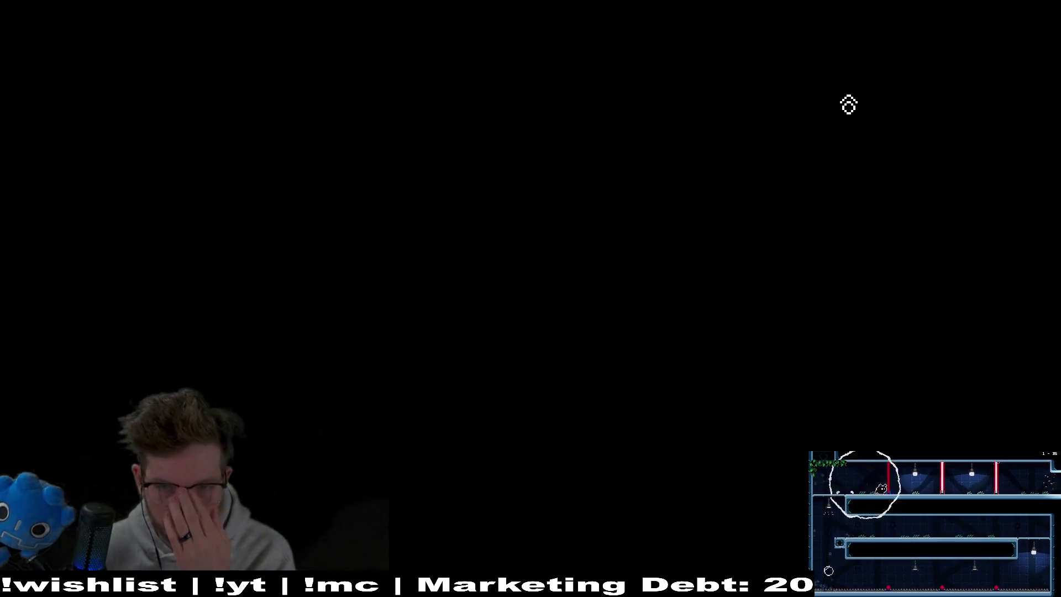
left_click(607, 313)
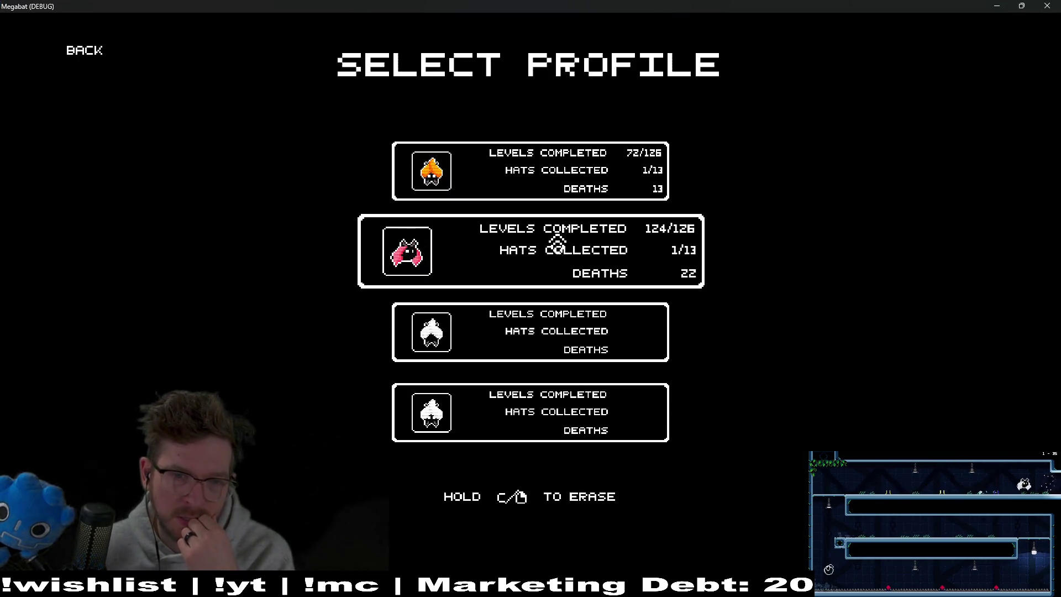
left_click(557, 242)
left_click(823, 278)
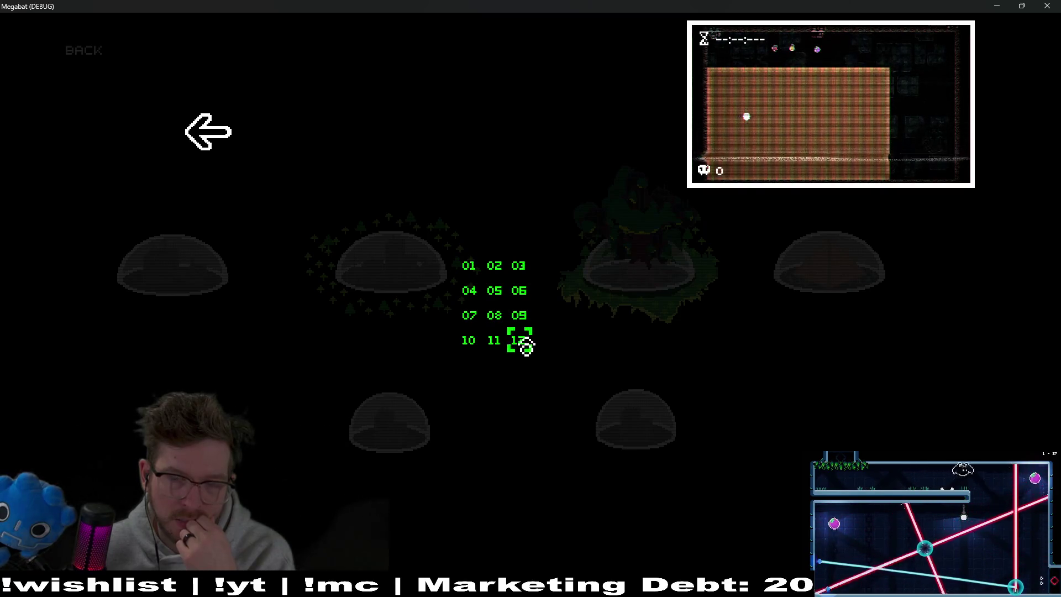
left_click(526, 346)
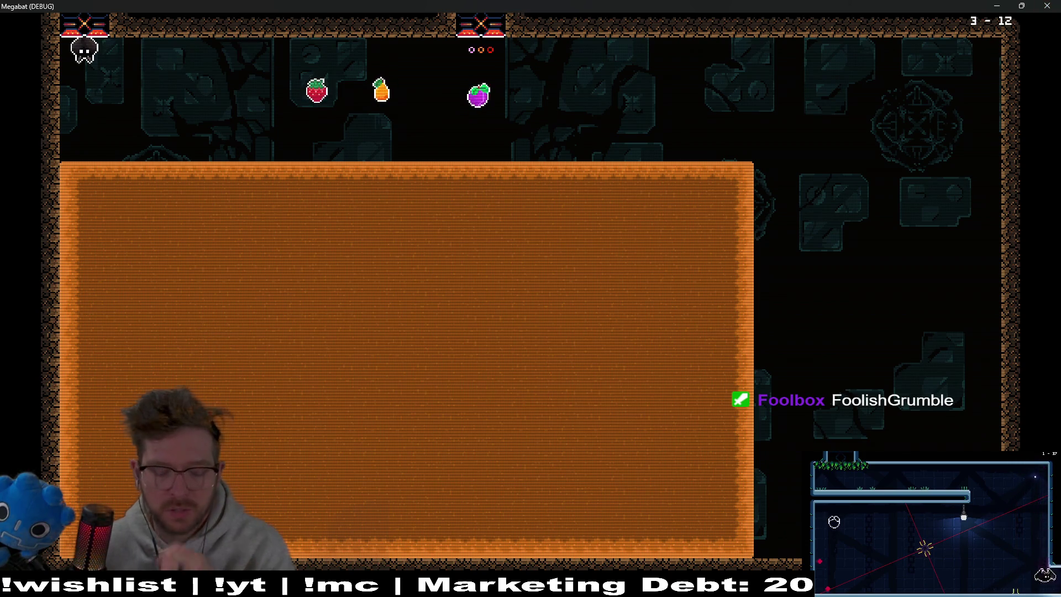
Quit level 12 from the pause menu and start level 11 instead
key("Escape")
left_click(575, 293)
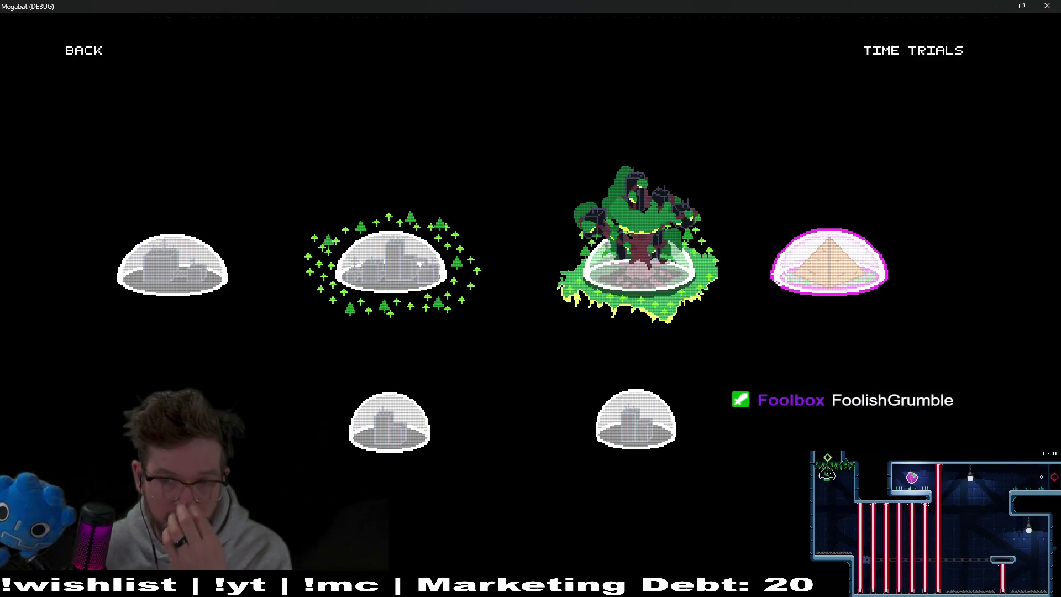
key("Return")
left_click(495, 345)
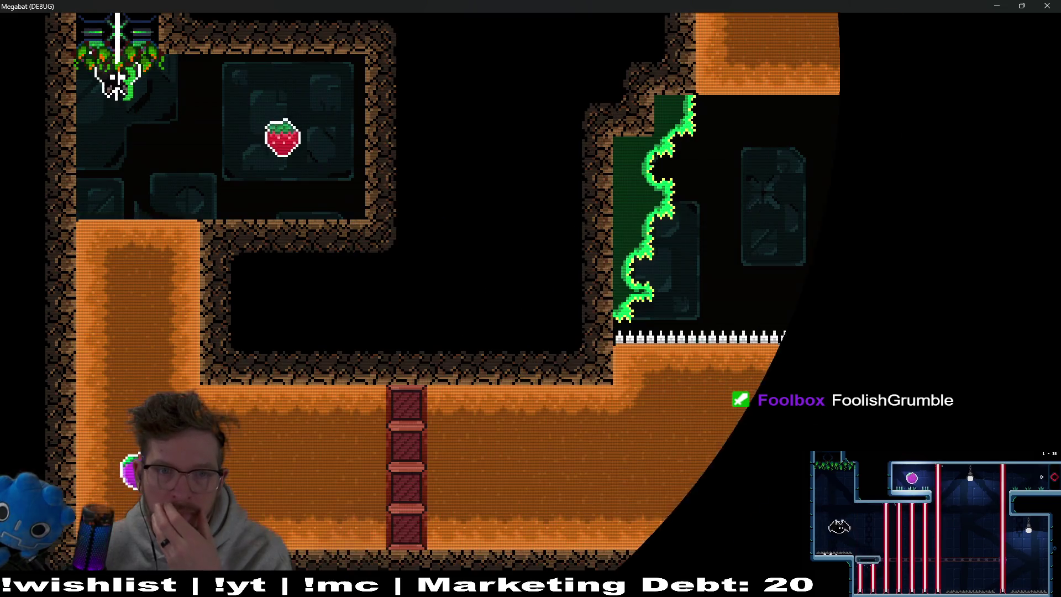
Fly the bat through level 3-11, grabbing the strawberries in the first and second rooms
key("Right")
key("Left")
key("Down")
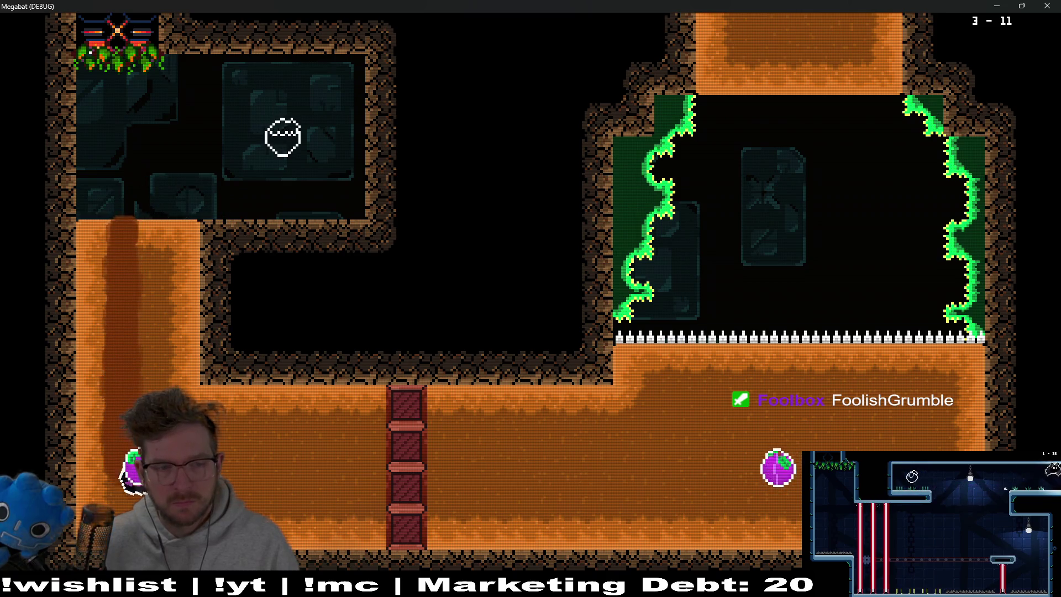
key("Right")
key("Left")
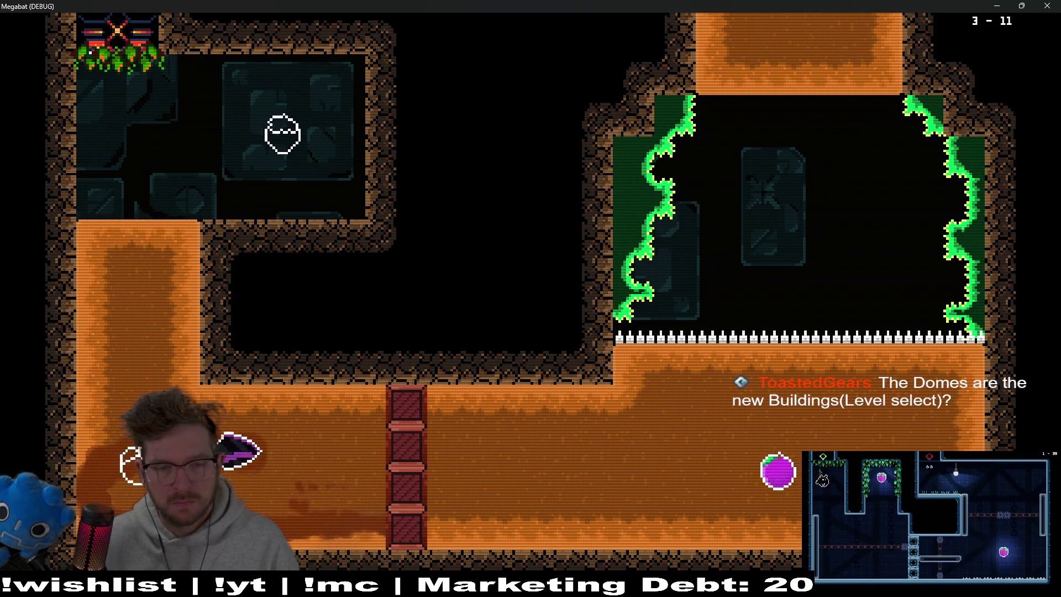
key("Right")
key("Up")
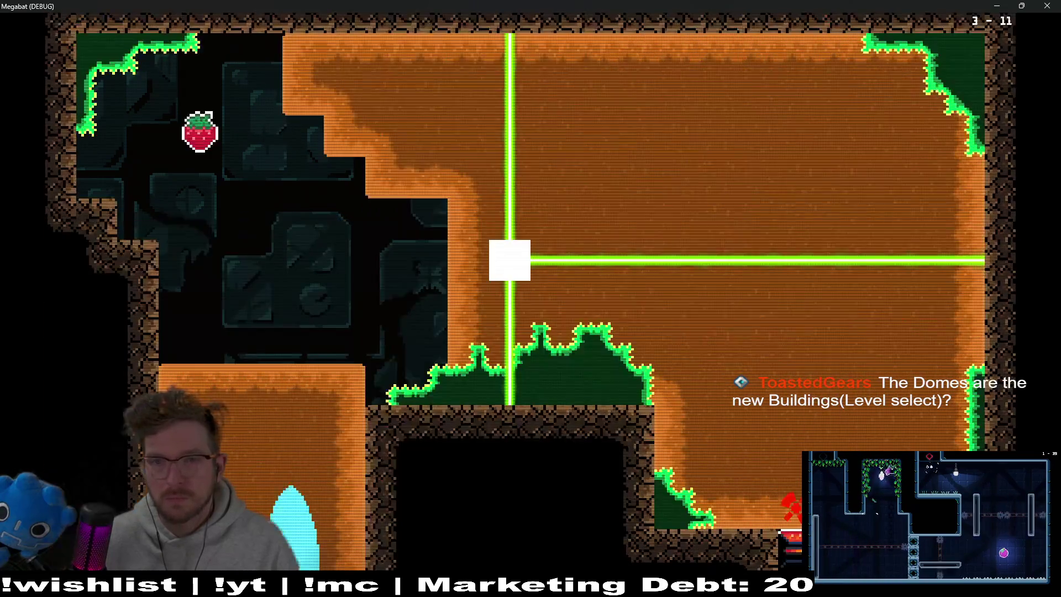
key("Up")
key("Right")
key("Left")
key("Up")
key("Right")
key("Right")
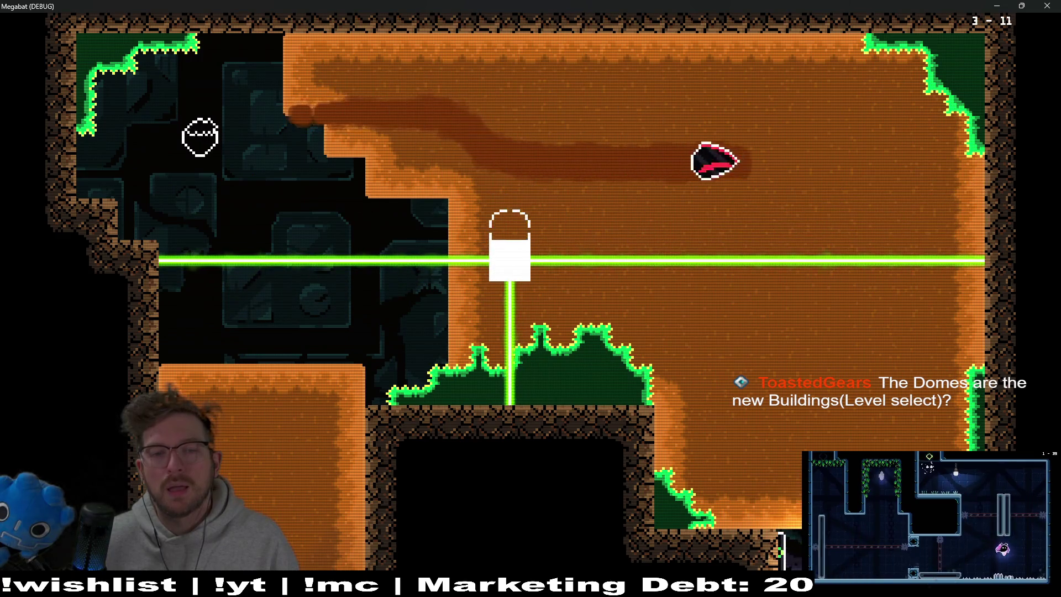
key("Left")
key("Right")
key("Down")
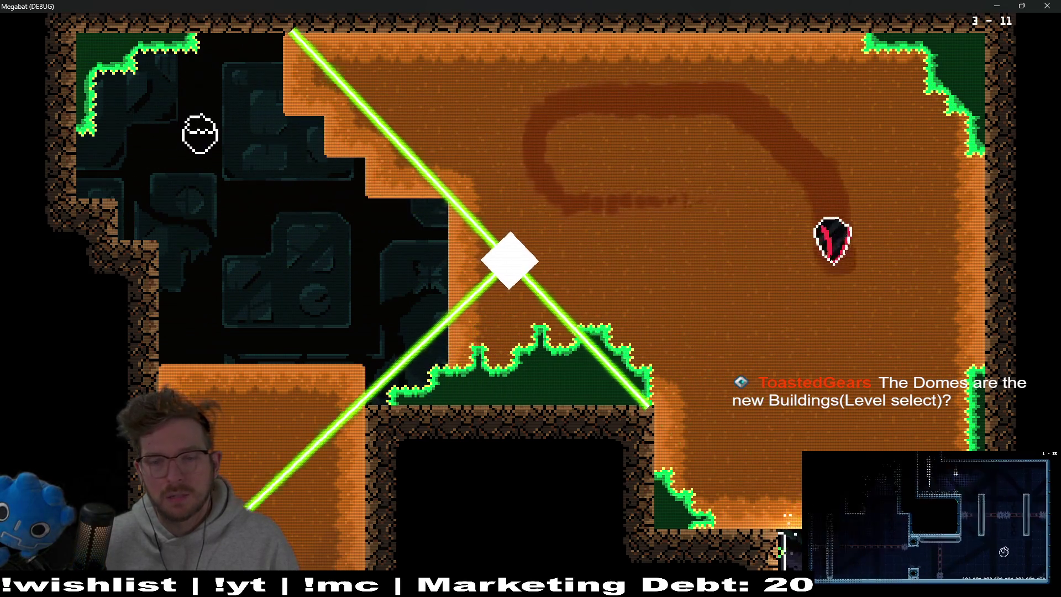
key("Left")
key("Right")
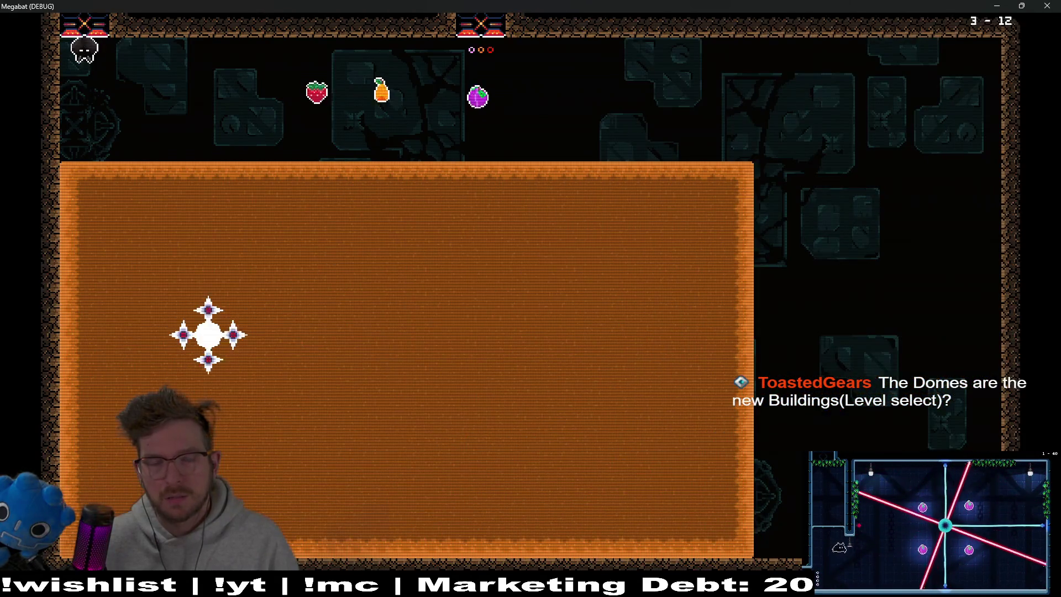
Pause, return to level select, and open the level list of the next dome to the right
key("Escape")
key("Down")
key("Down")
key("Return")
key("Right")
key("Right")
key("Right")
key("Return")
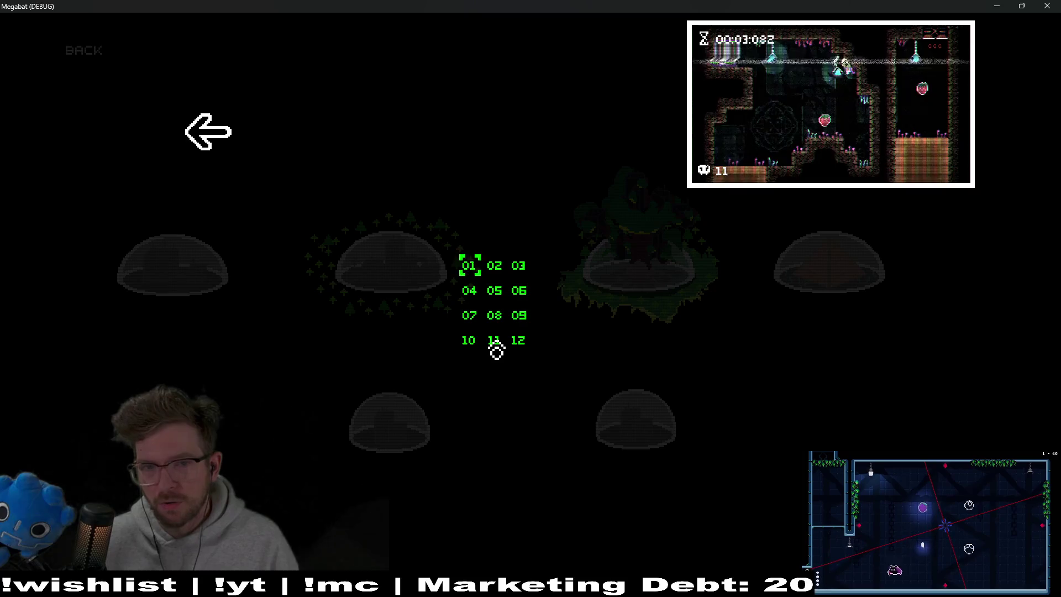
Preview levels 03, 06, 09, 08 and 07 in the grid, then start level 01
key("Right")
key("Right")
key("Down")
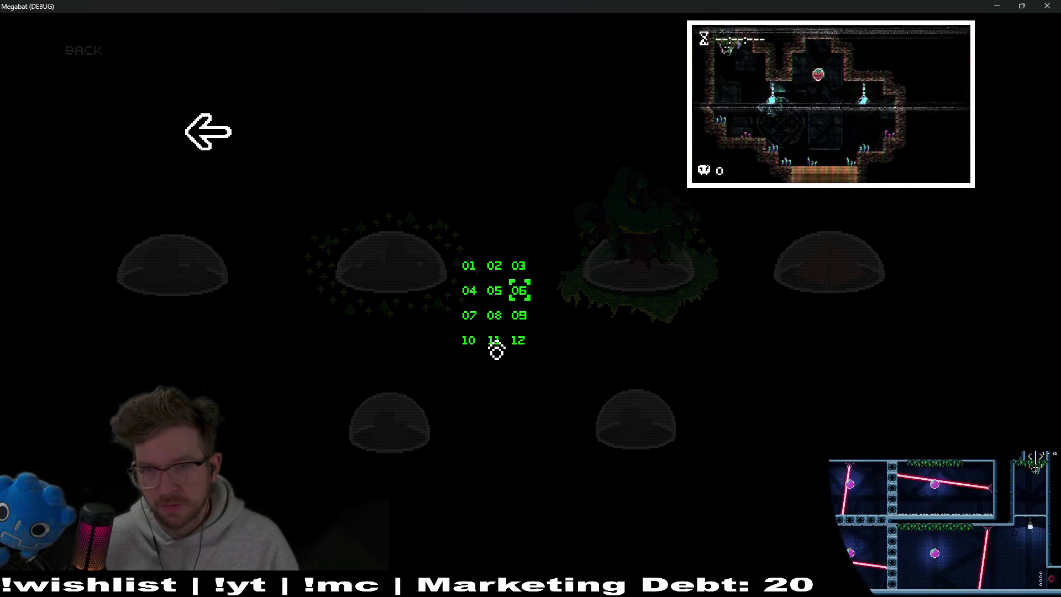
key("Down")
key("Left")
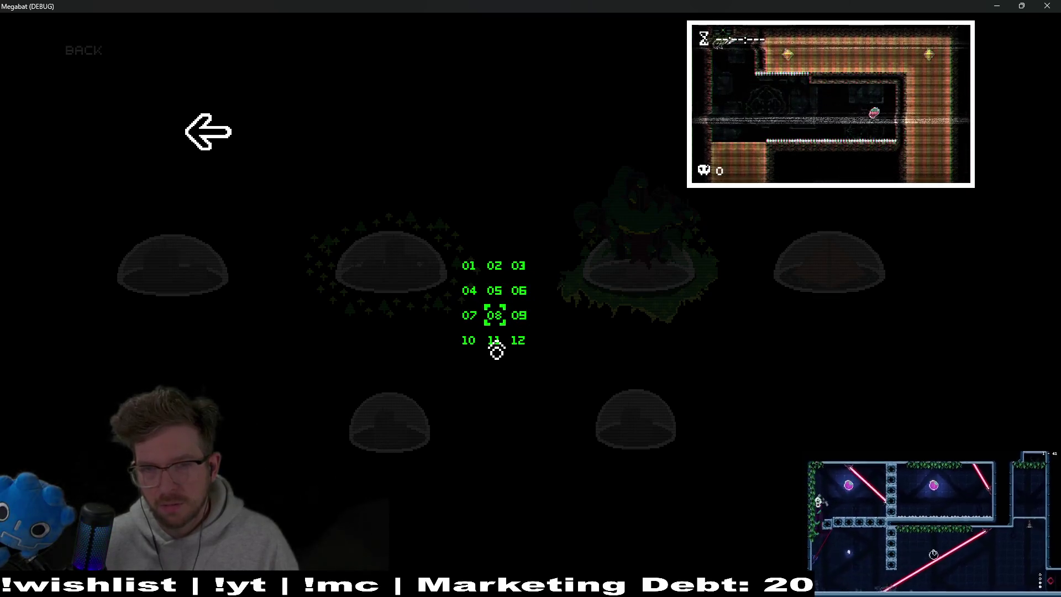
key("Left")
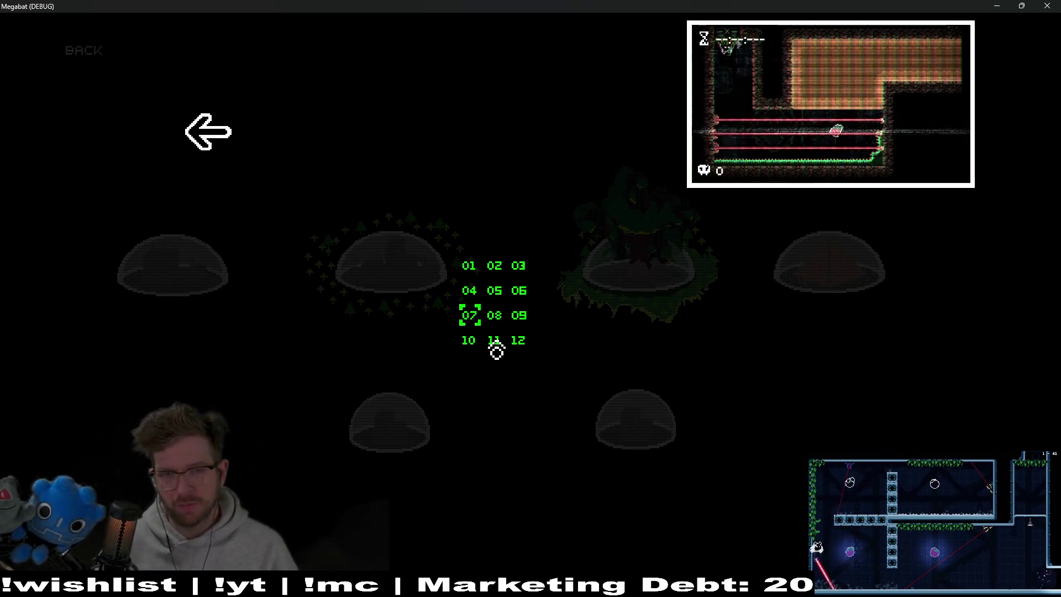
key("Up")
key("Up")
key("Return")
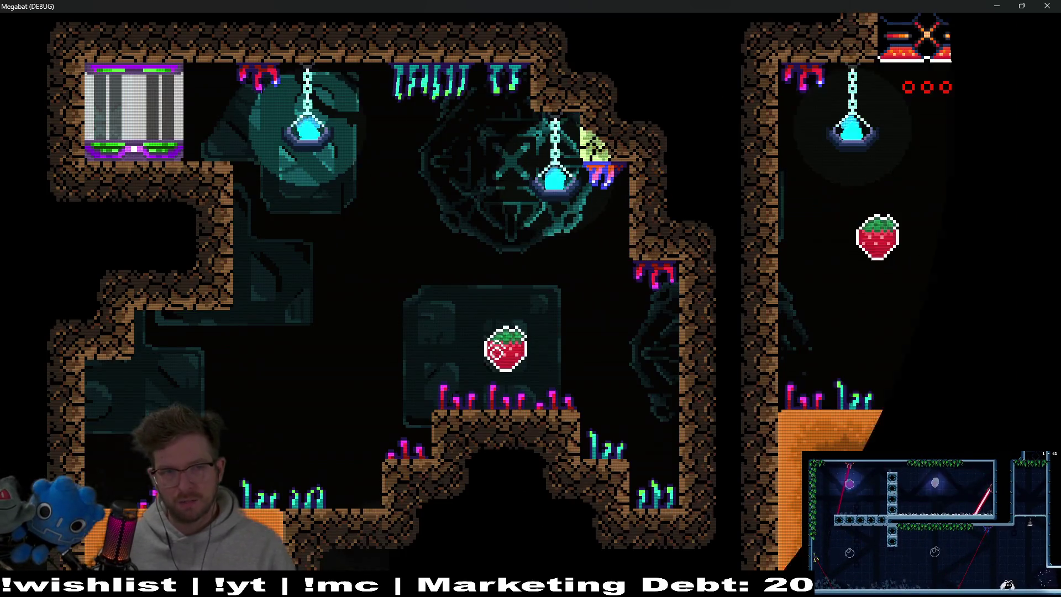
Fly through the early rooms collecting strawberries, including the top-right and top-left ones
key("Right")
key("Left")
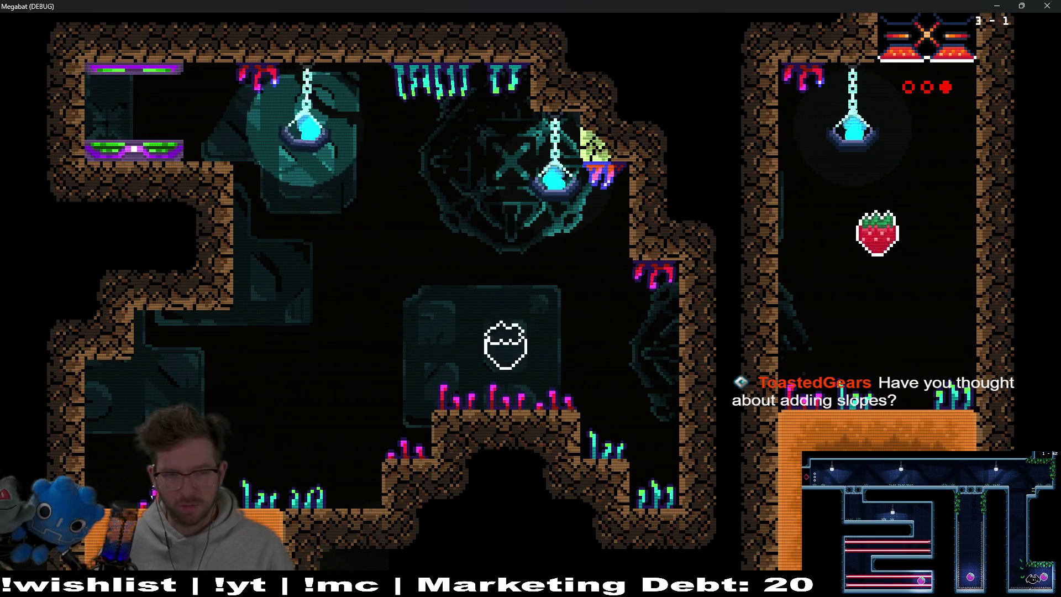
key("Right")
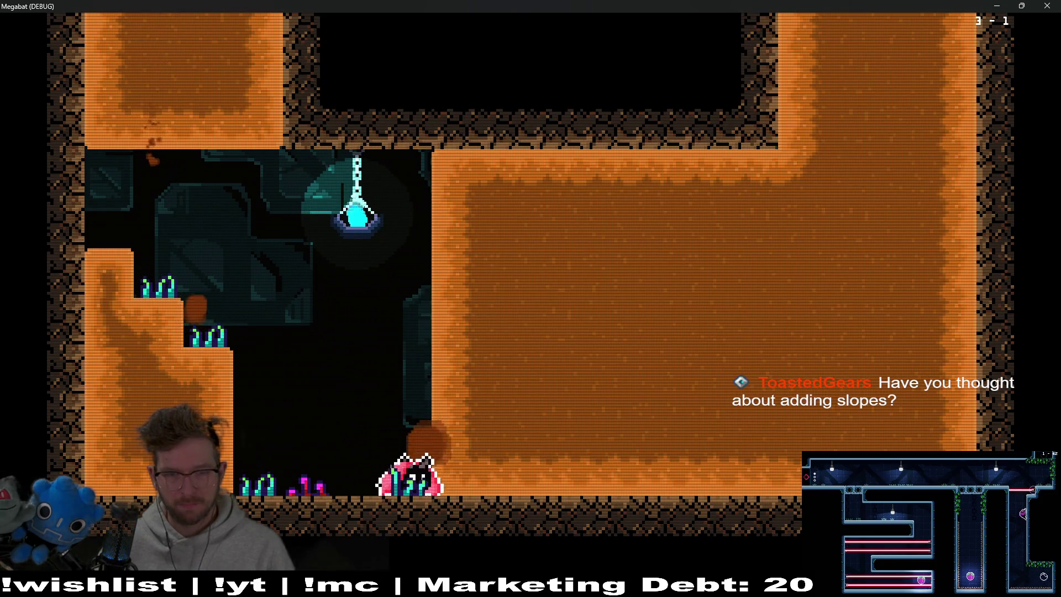
key("Right")
key("Up")
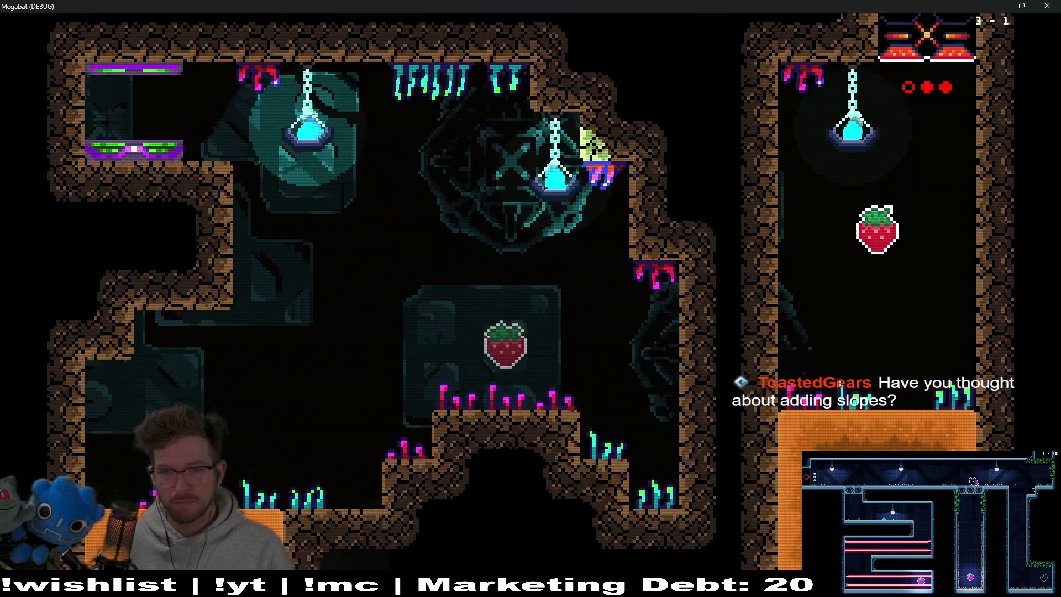
key("Right")
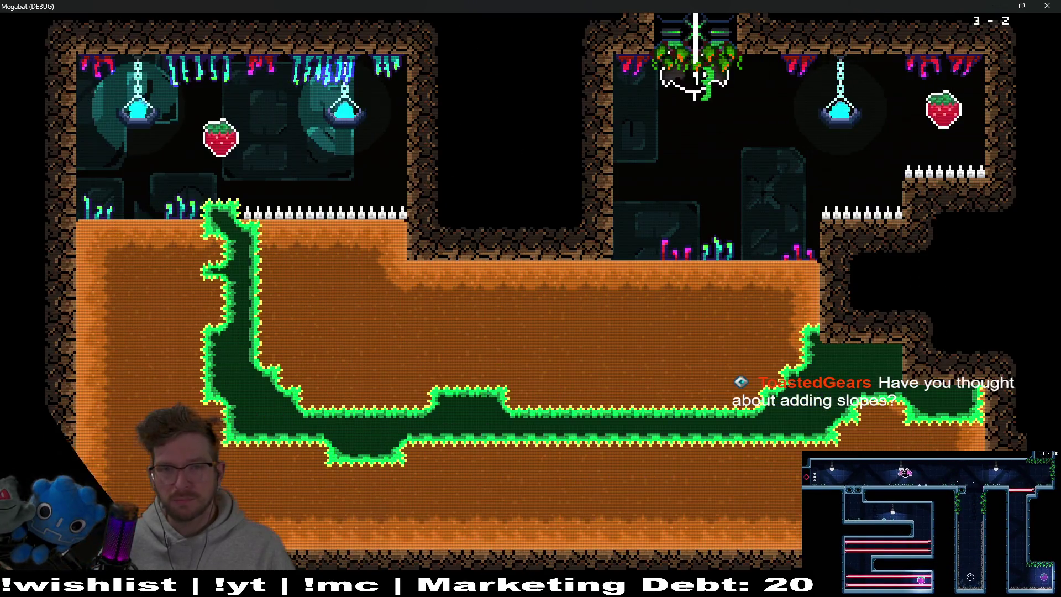
key("Right")
key("Left")
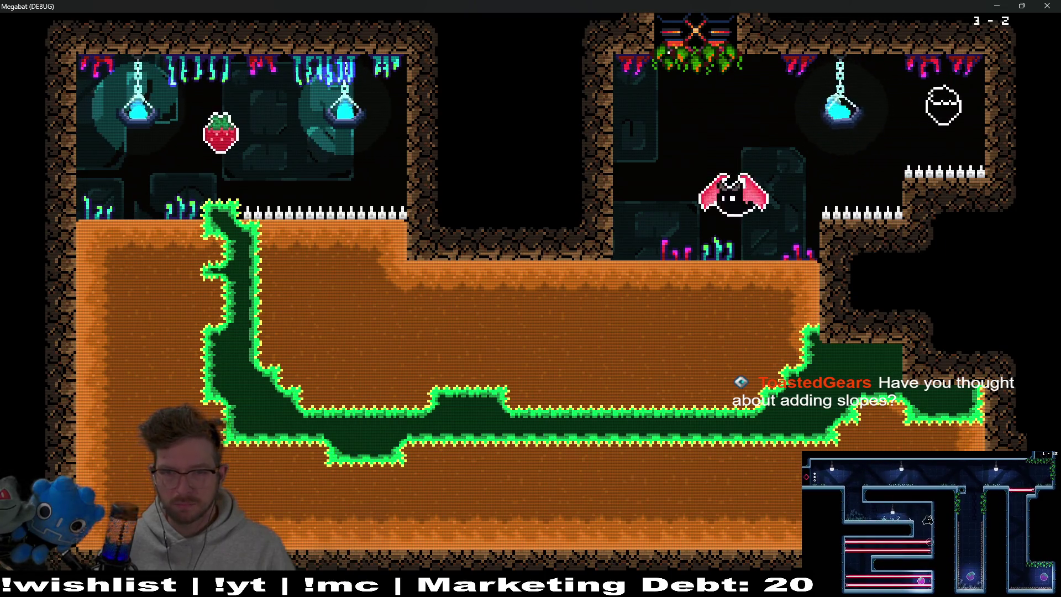
key("Up")
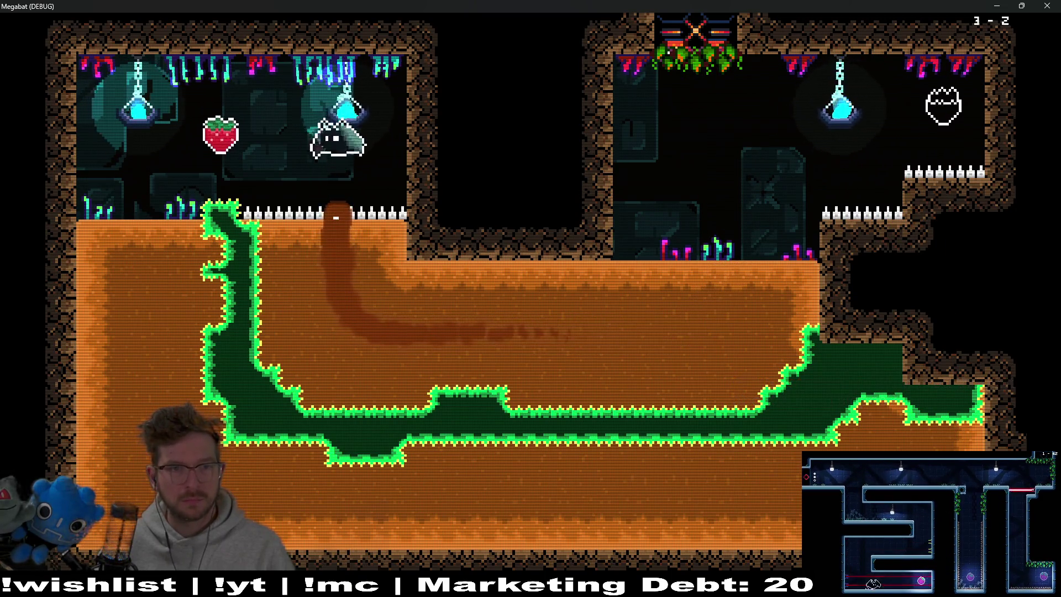
key("Left")
key("Down")
key("Right")
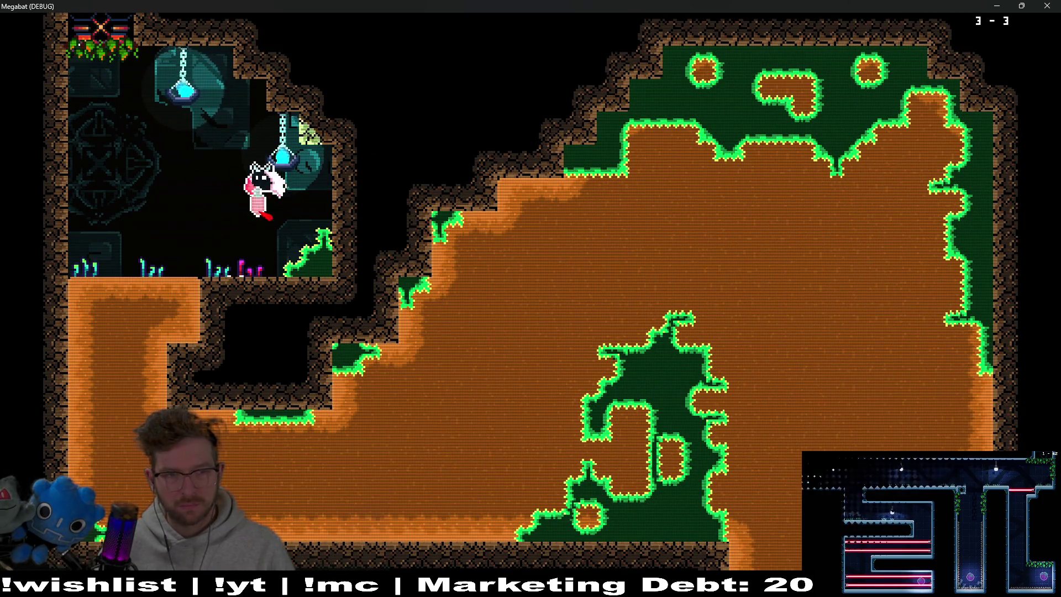
After respawning, tunnel through the dirt and down the laser corridor into level 3-4
key("Left")
key("Down")
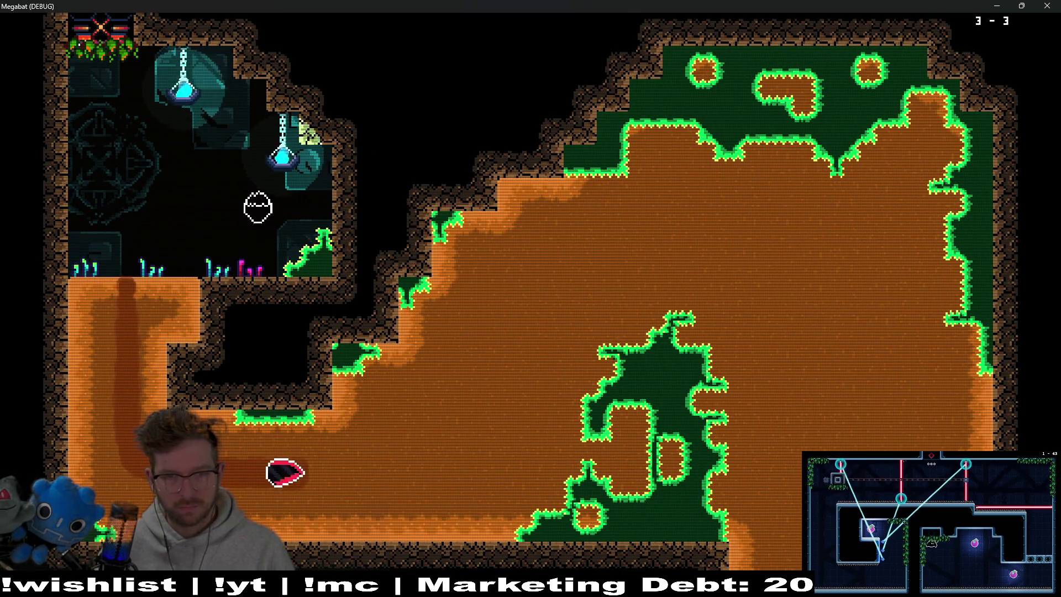
key("Up")
key("Right")
key("Down")
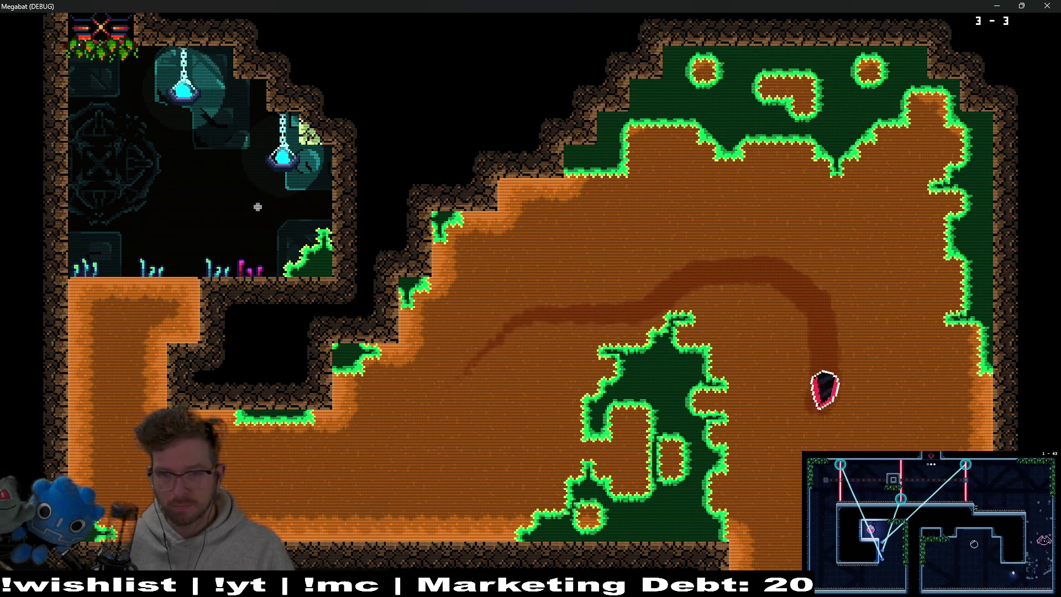
key("Right")
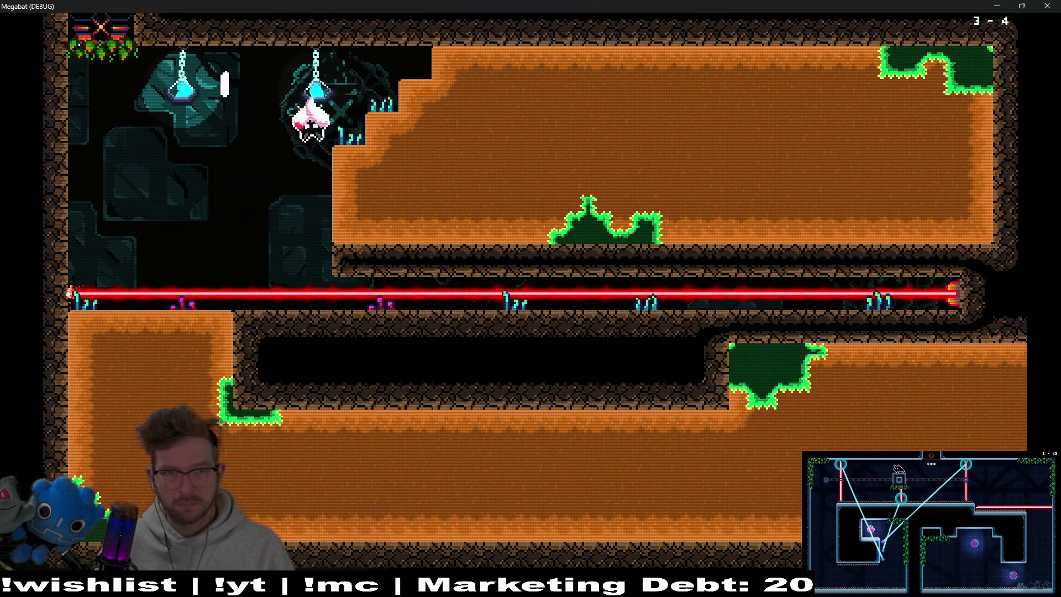
key("Right")
key("Left")
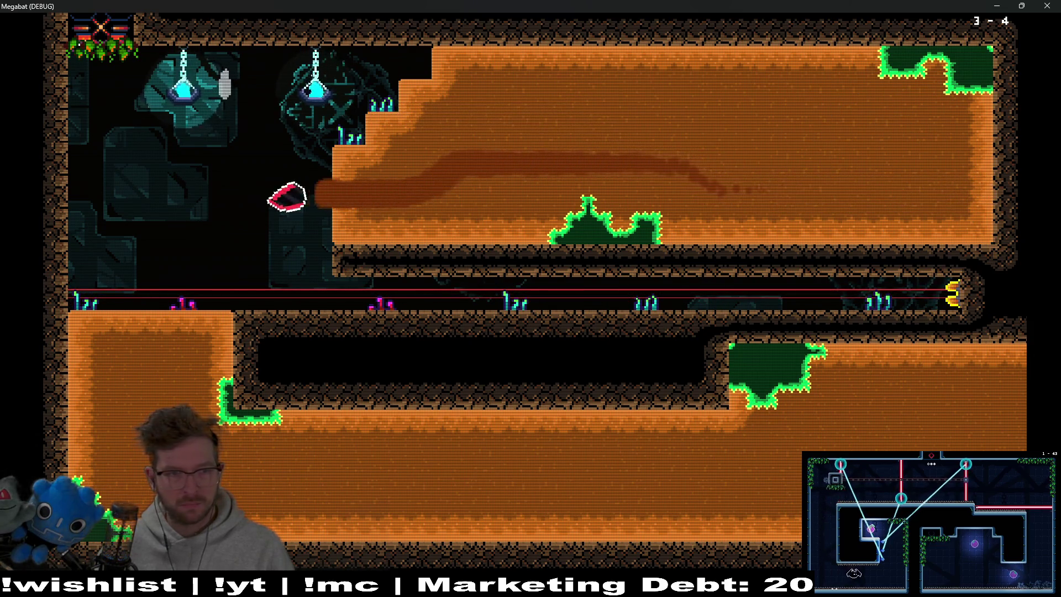
key("Down")
key("Right")
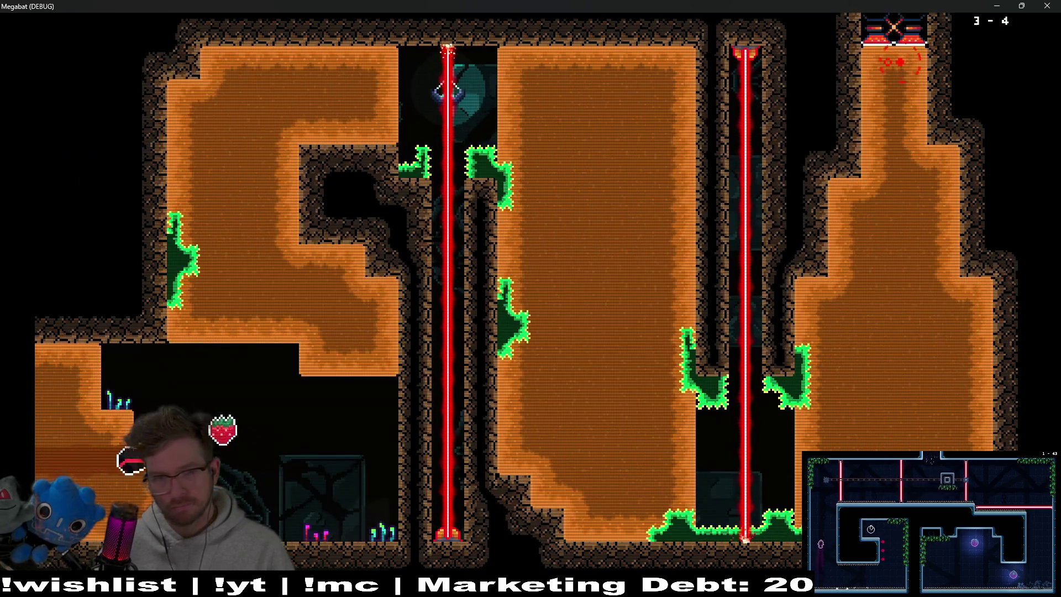
Fly through level 3-4, switching off the vertical and horizontal lasers and retrying after deaths
key("space")
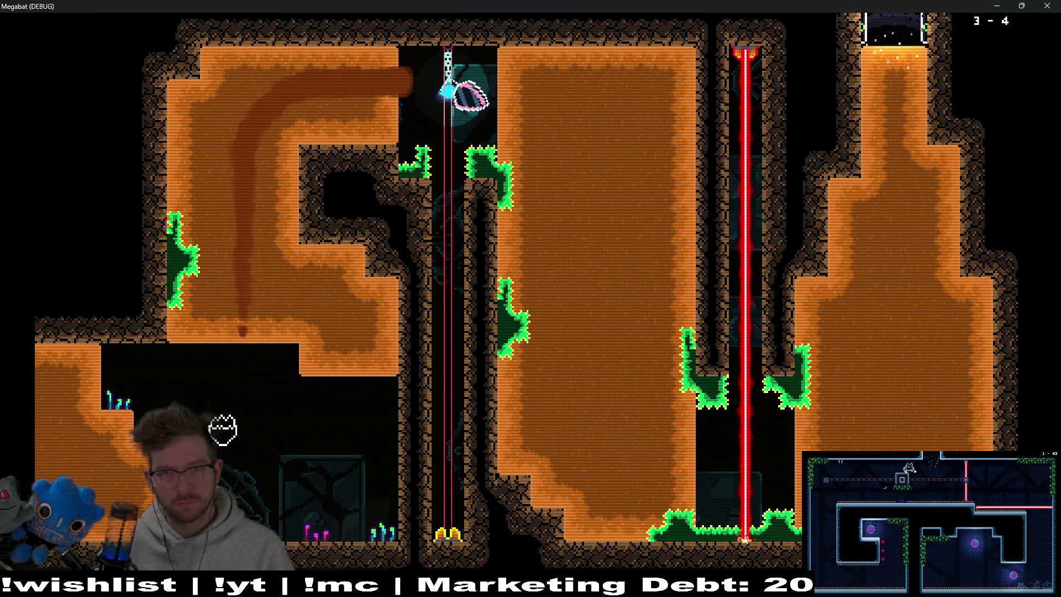
key("space")
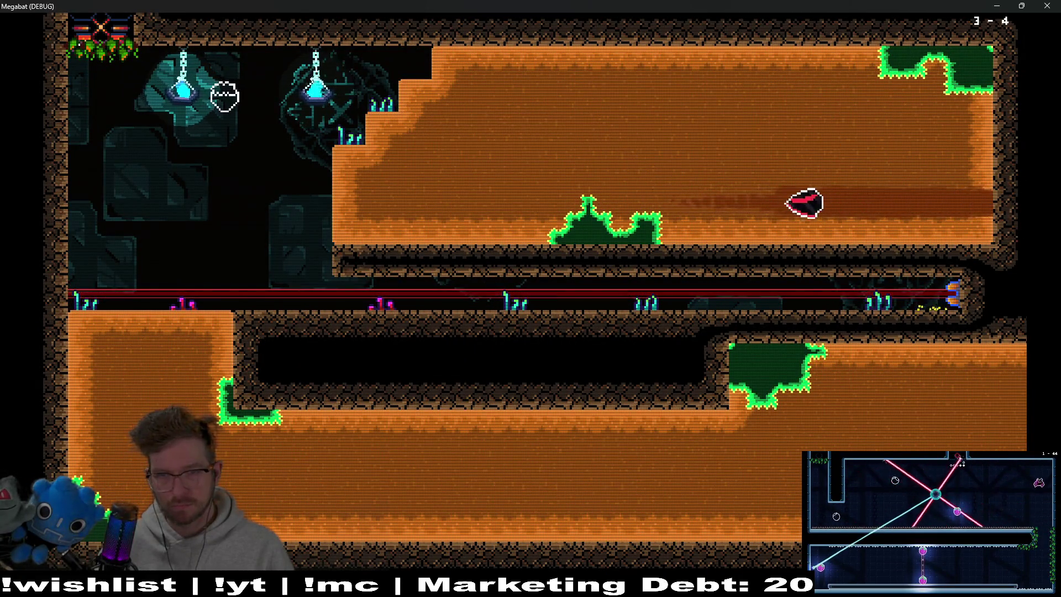
key("Down")
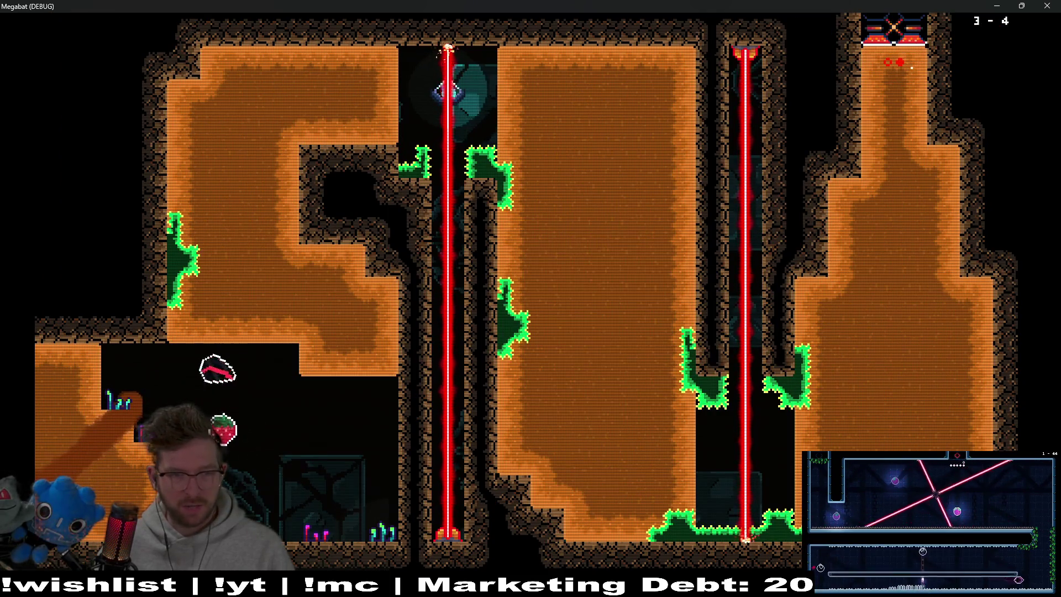
key("Up")
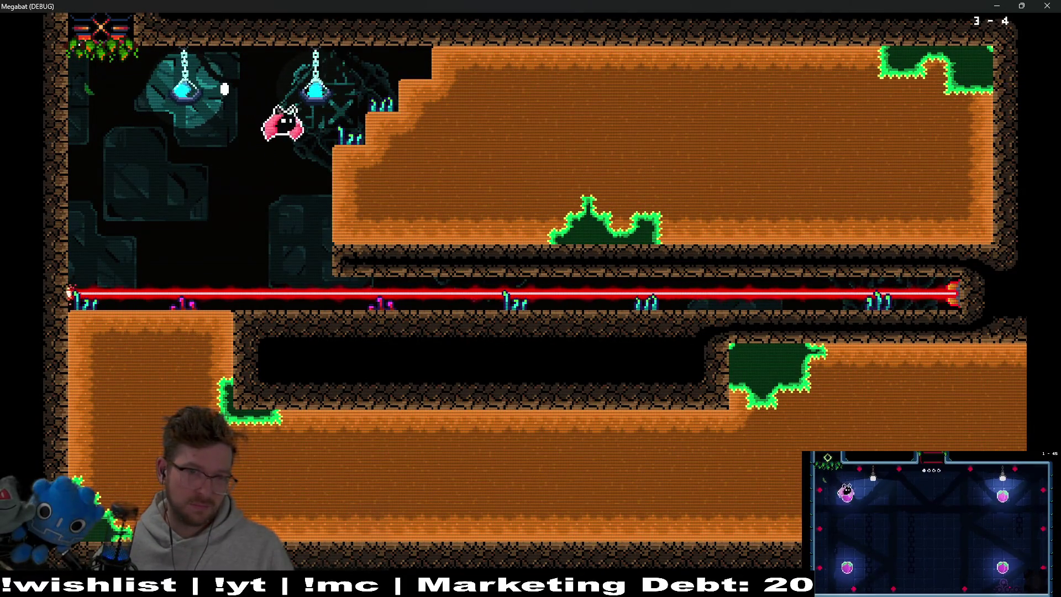
key("Up")
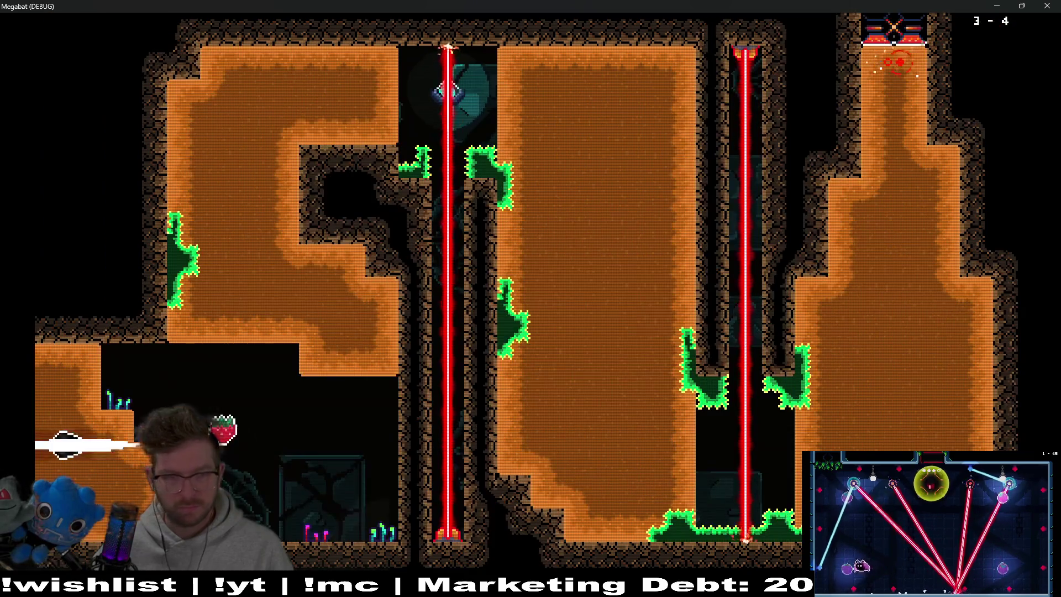
key("Up")
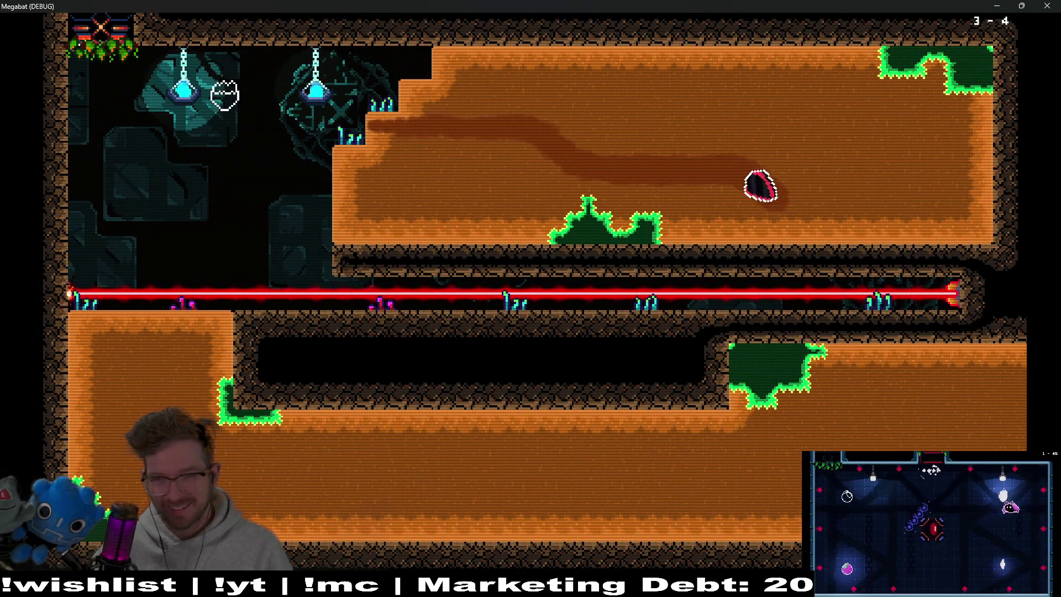
key("space")
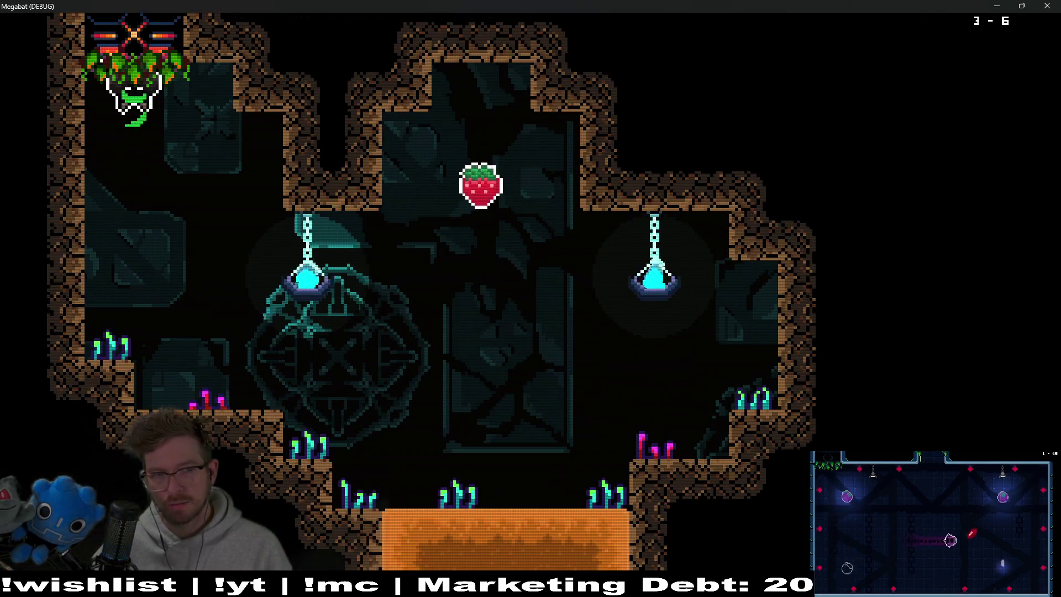
Grab level 3-6's strawberry, then tunnel through the lava room's dirt to reach the left gem
key("Right")
key("Up")
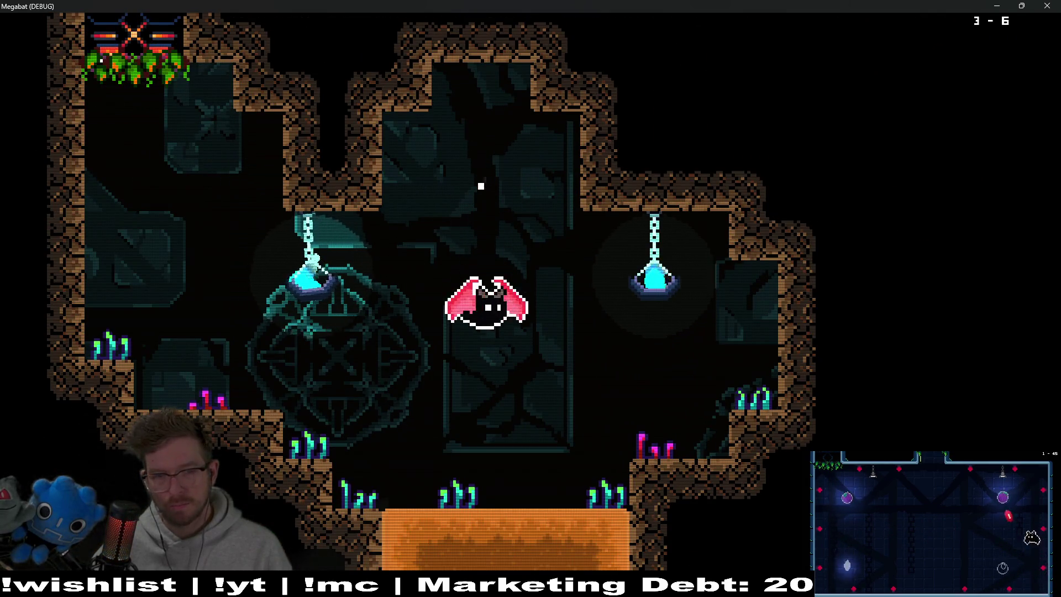
key("Up")
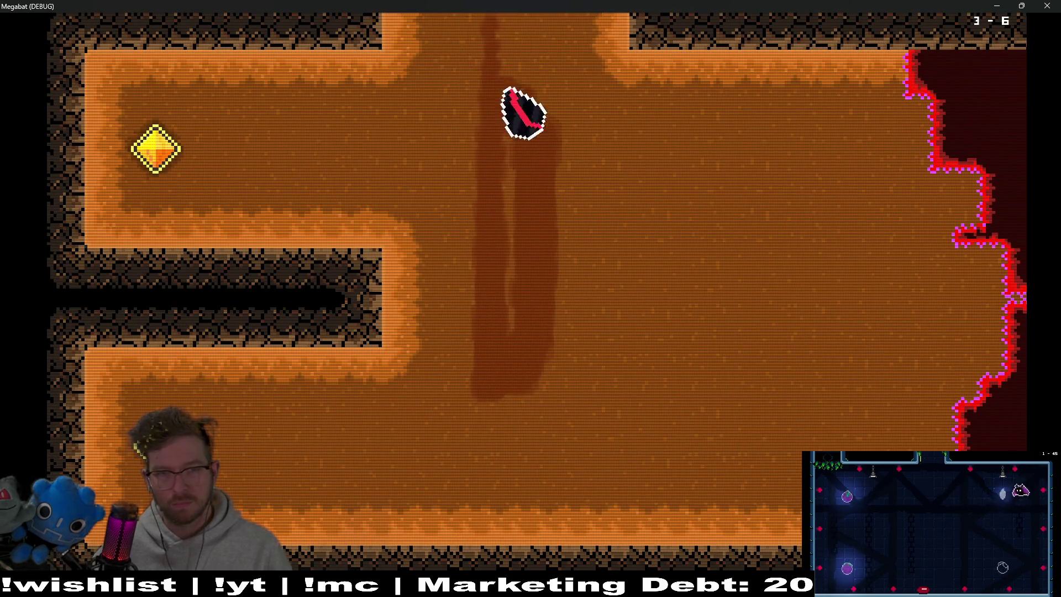
key("Left")
key("Right")
key("Down")
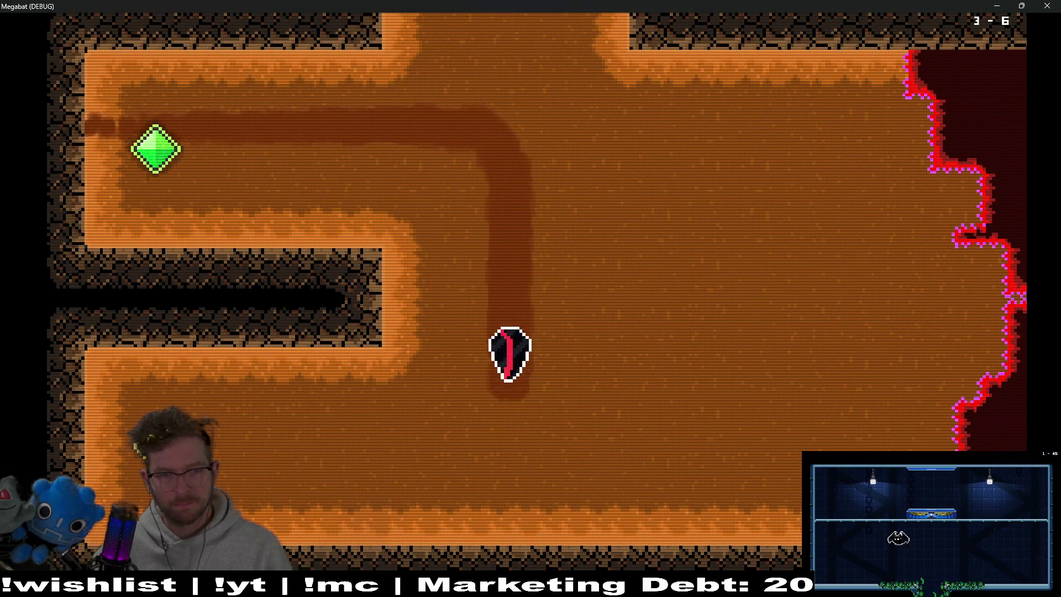
key("Left")
key("Right")
Climb through the next room and fly right out of the level into 3-7
key("Up")
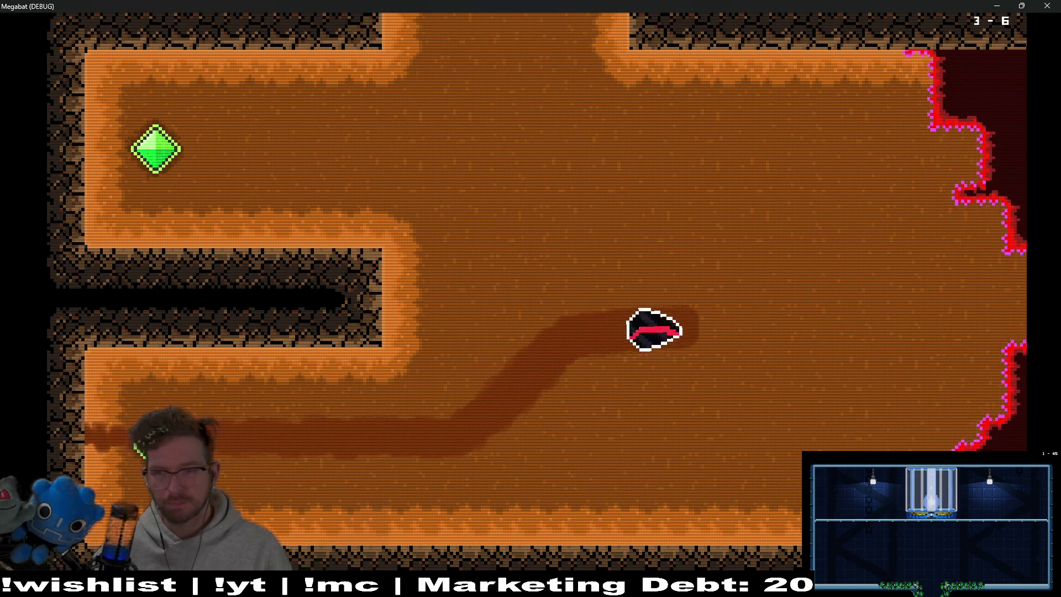
key("Down")
key("Right")
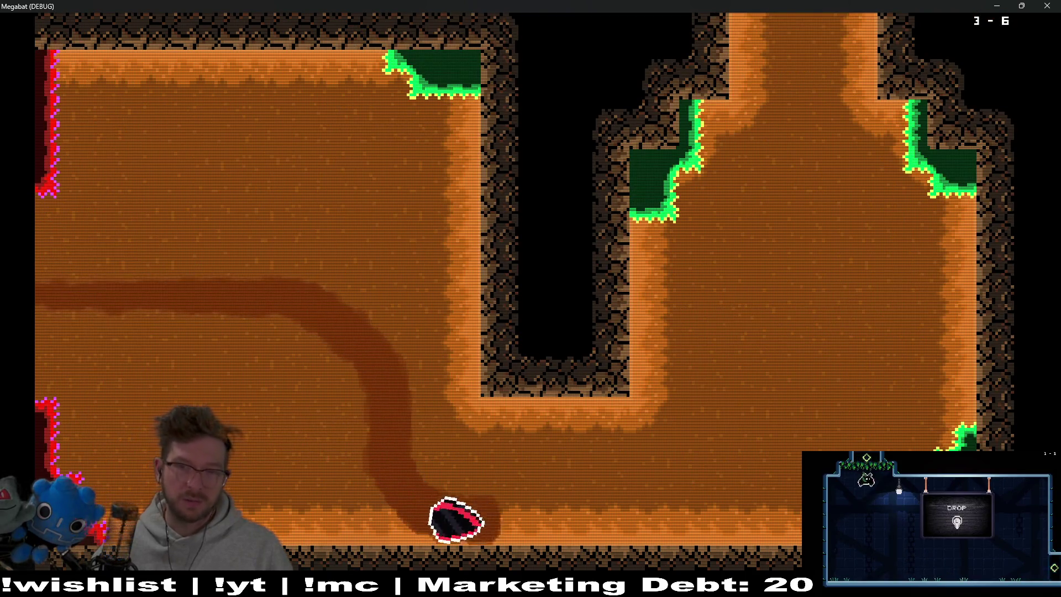
key("Up")
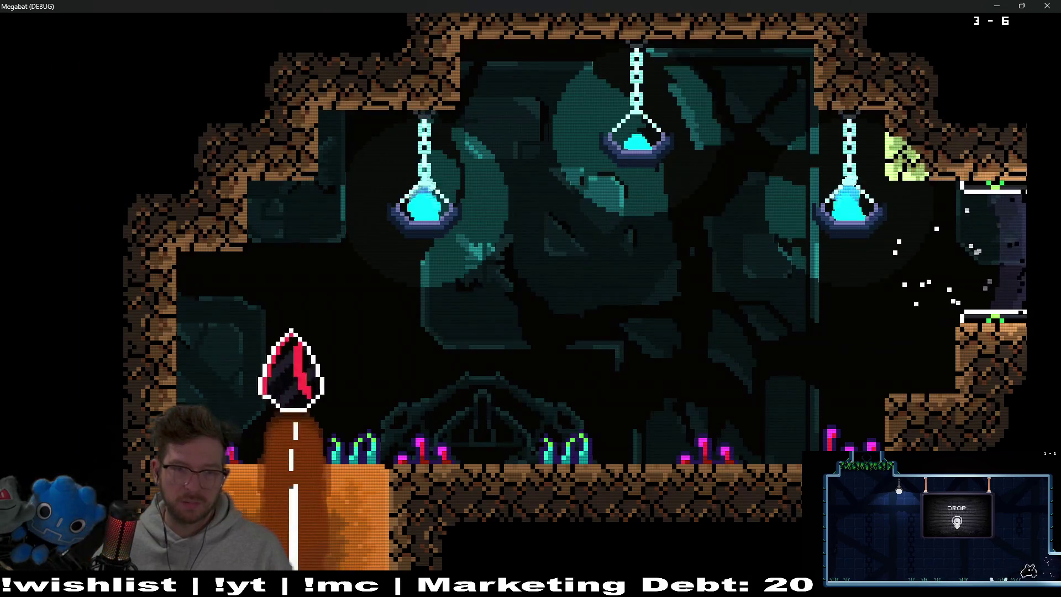
key("Right")
key("Up")
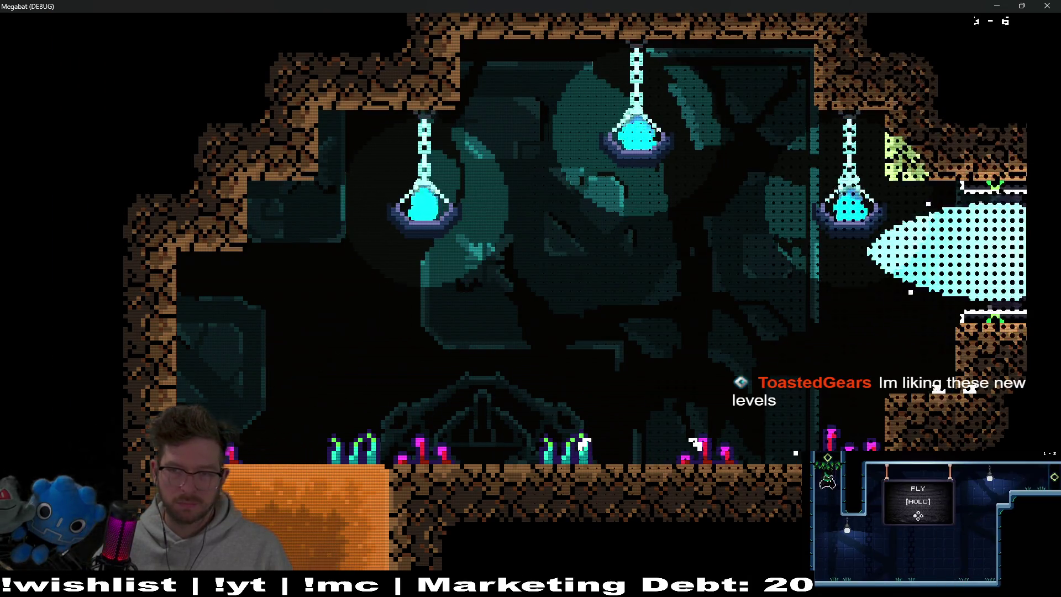
key("Up")
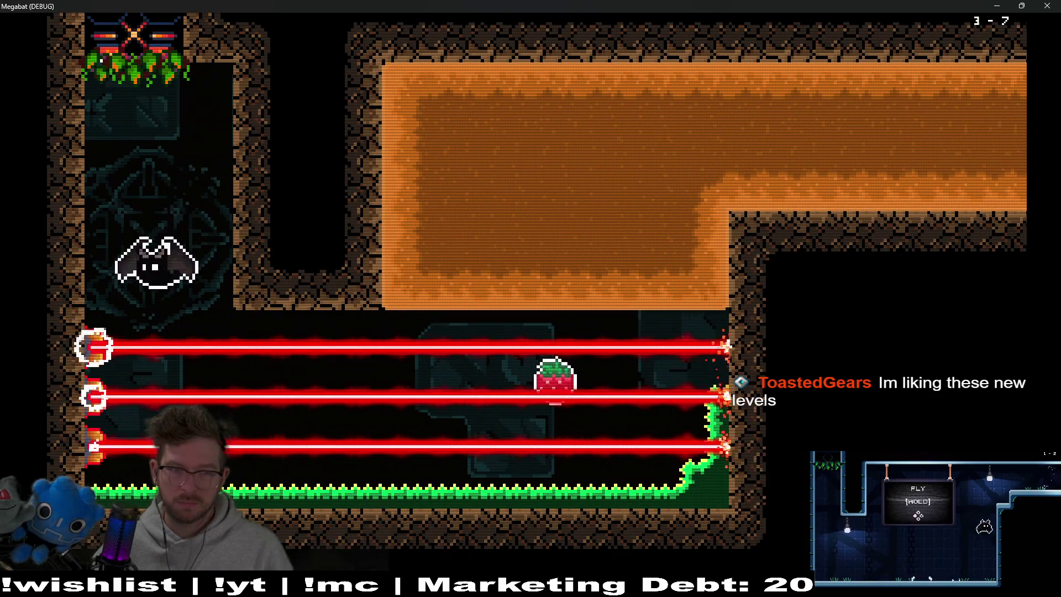
Steer the bat along level 3-7's laser corridor, collecting the gems and doubling back along the lower corridor
key("Right")
key("Up")
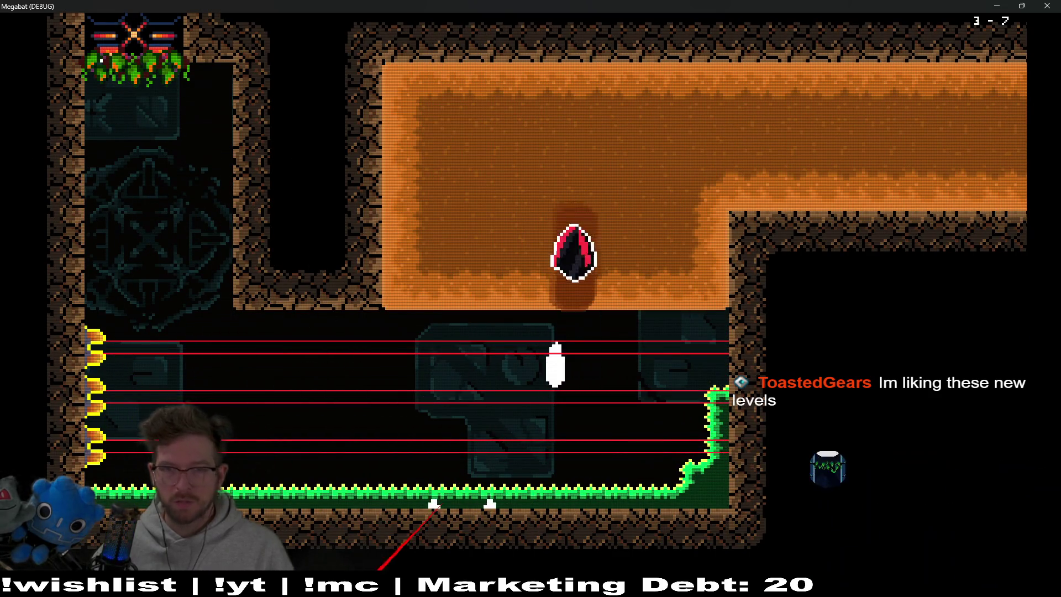
key("Right")
key("Right")
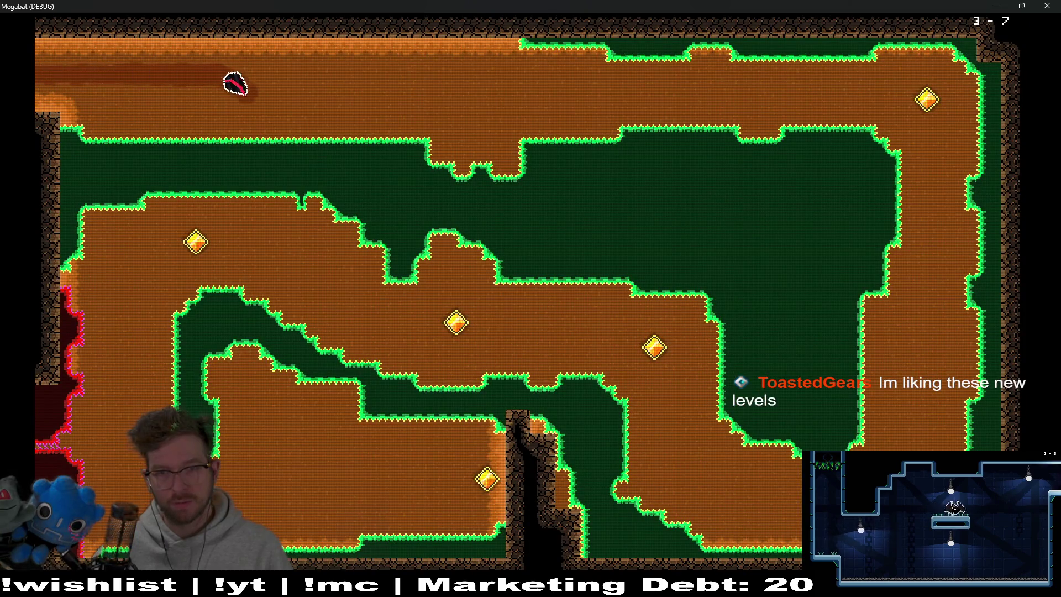
key("Up")
key("Right")
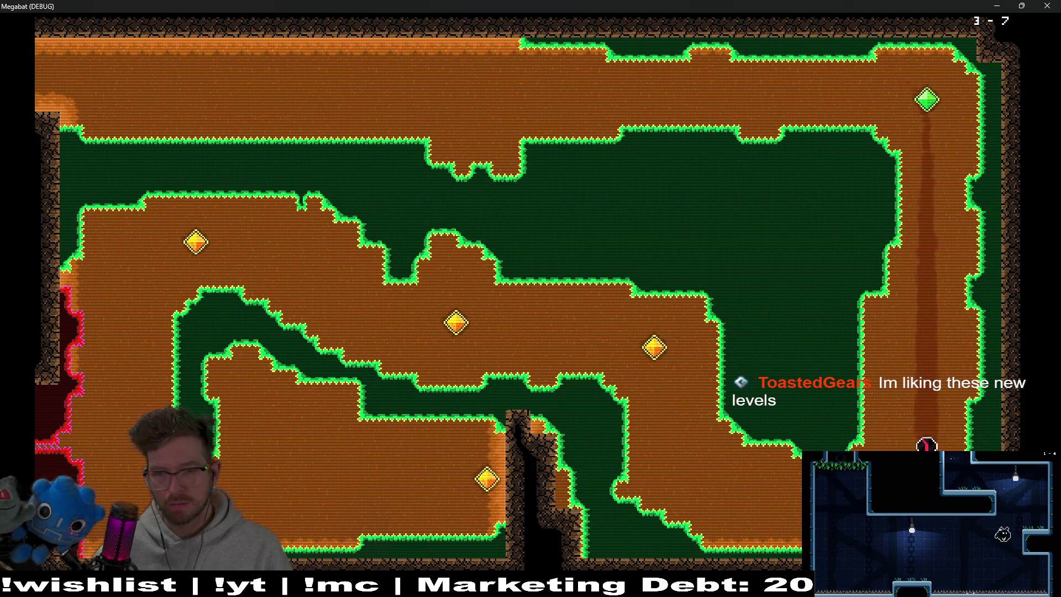
key("Left")
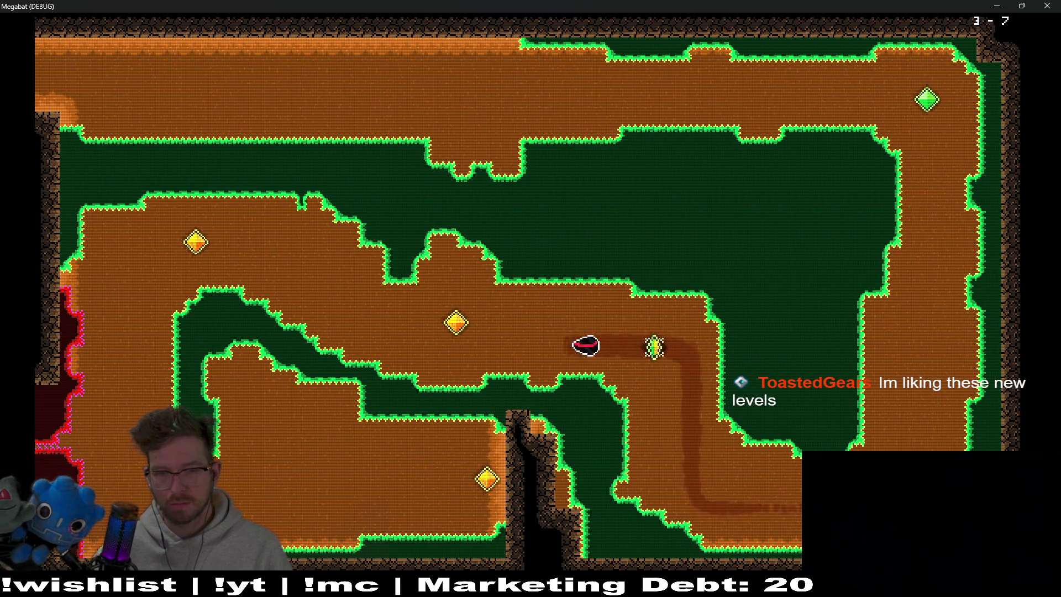
key("Up")
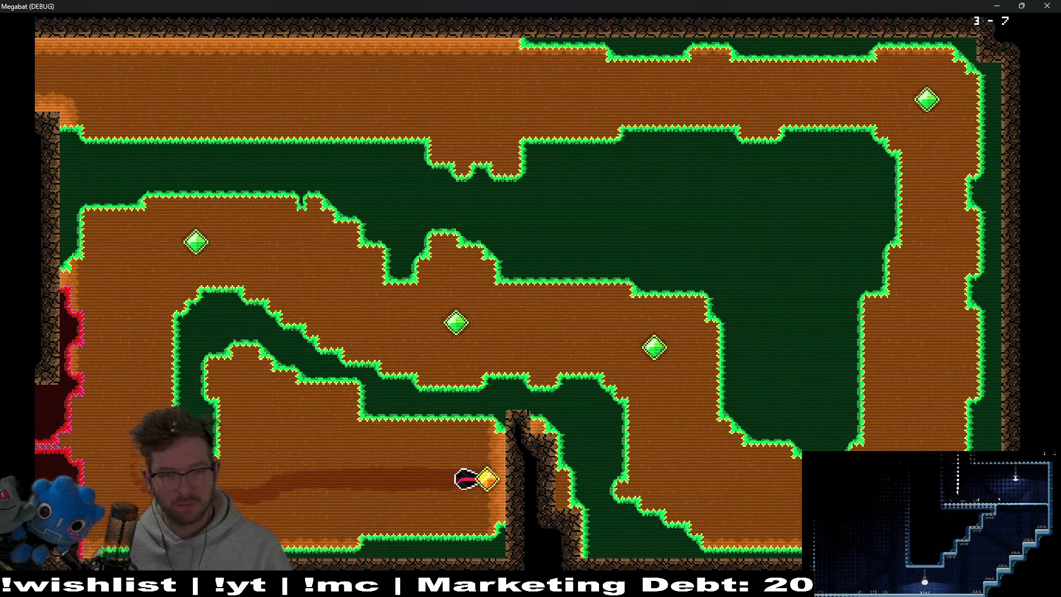
key("Left")
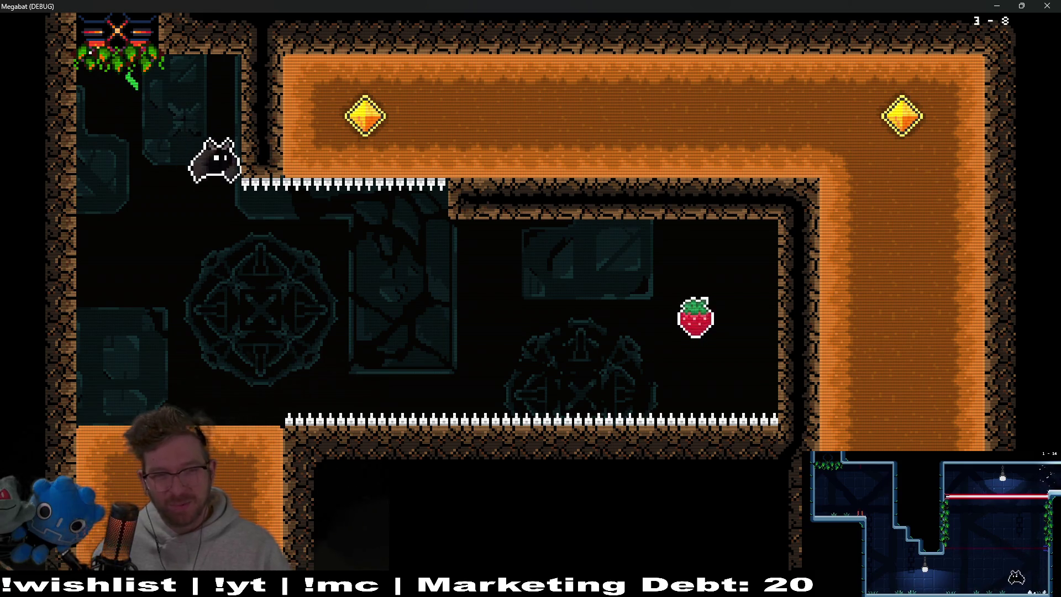
Take the strawberry, swoop into the new room for its gem, and climb the right shaft
key("Right")
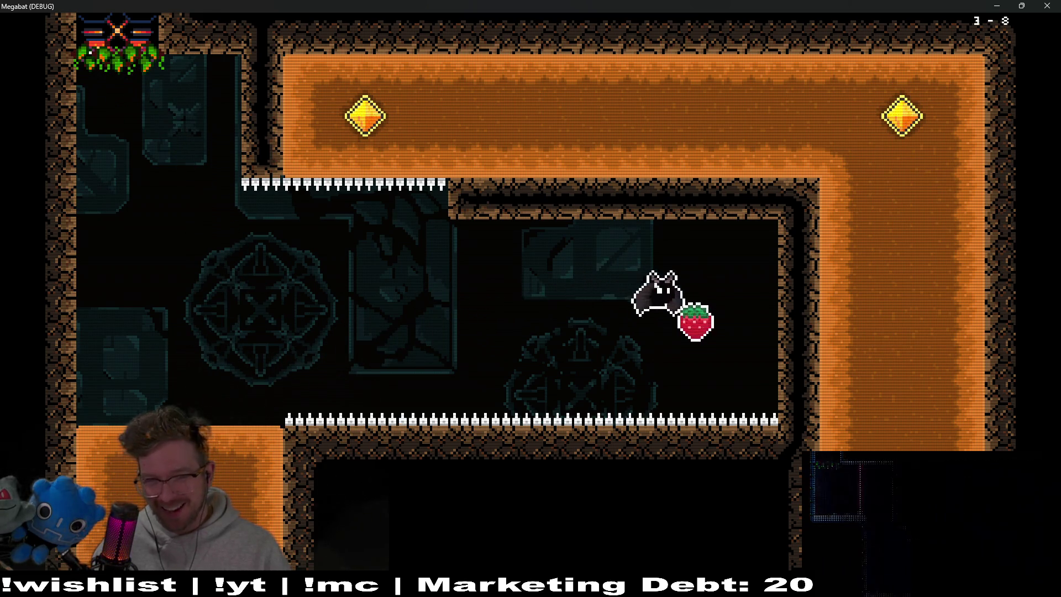
key("Left")
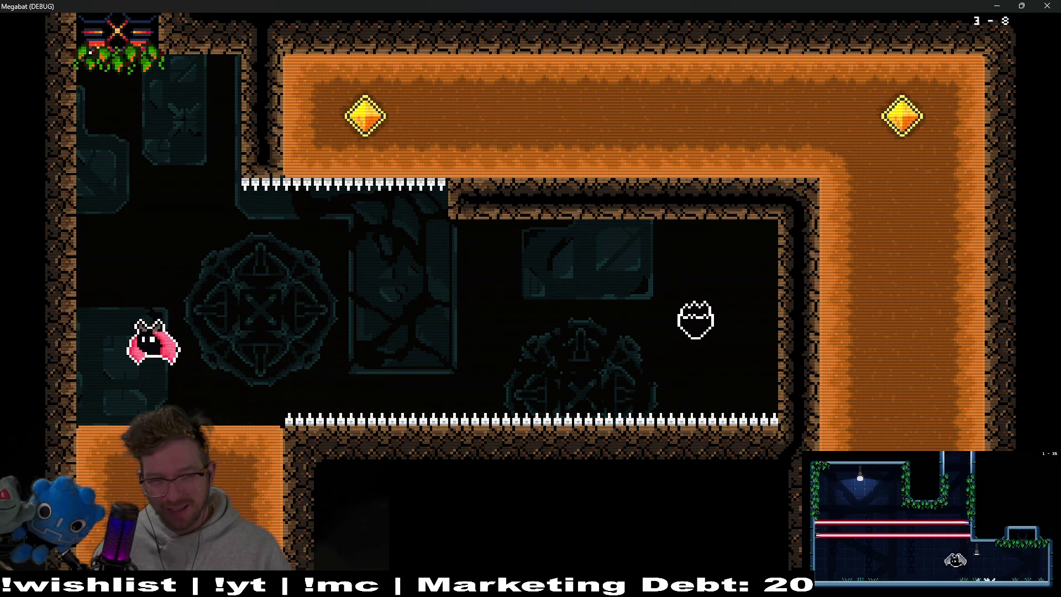
key("Right")
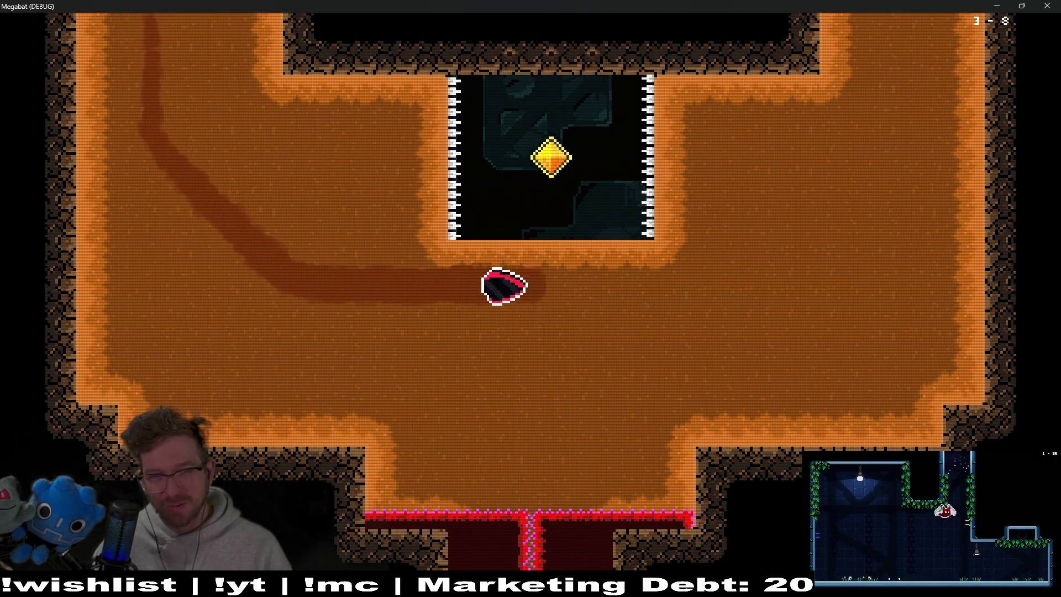
key("Up")
key("Down")
key("Right")
key("Up")
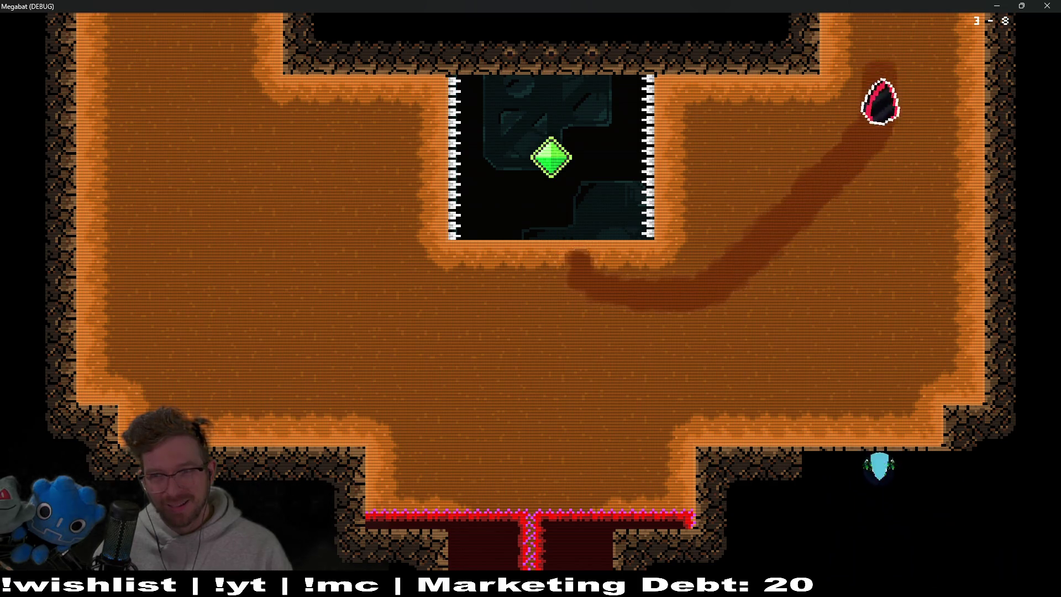
Collect the top-right and yellow gems and the strawberry, touch the crystal, and head for the top-right exit
key("Left")
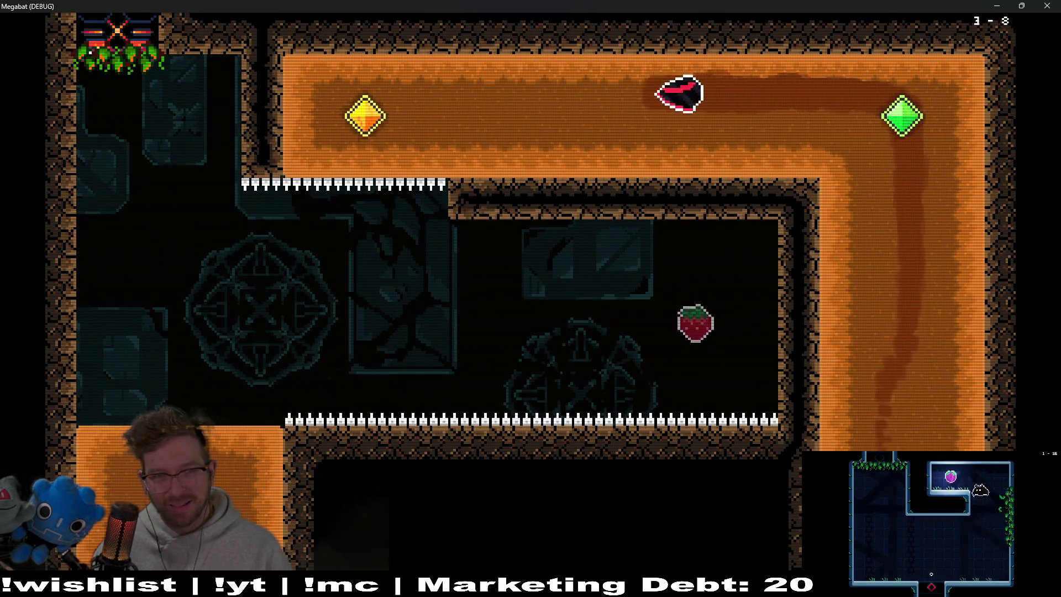
key("Down")
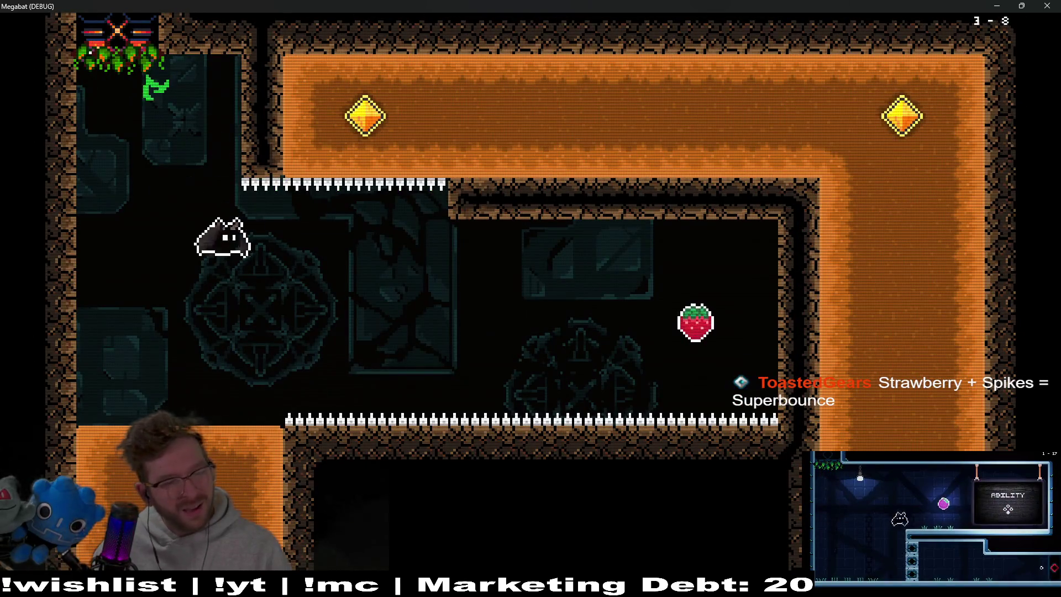
key("Right")
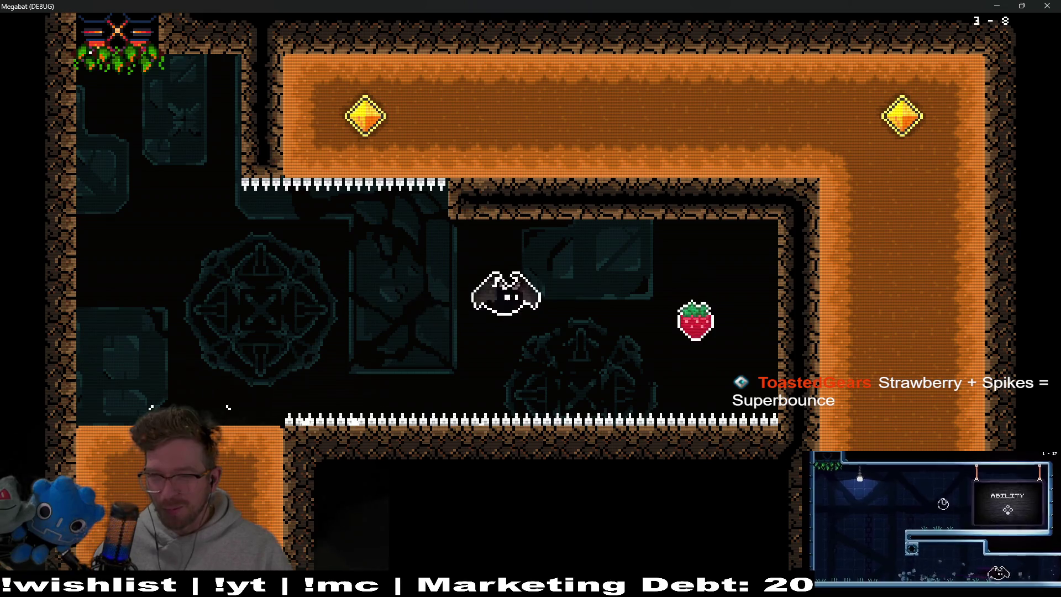
key("Left")
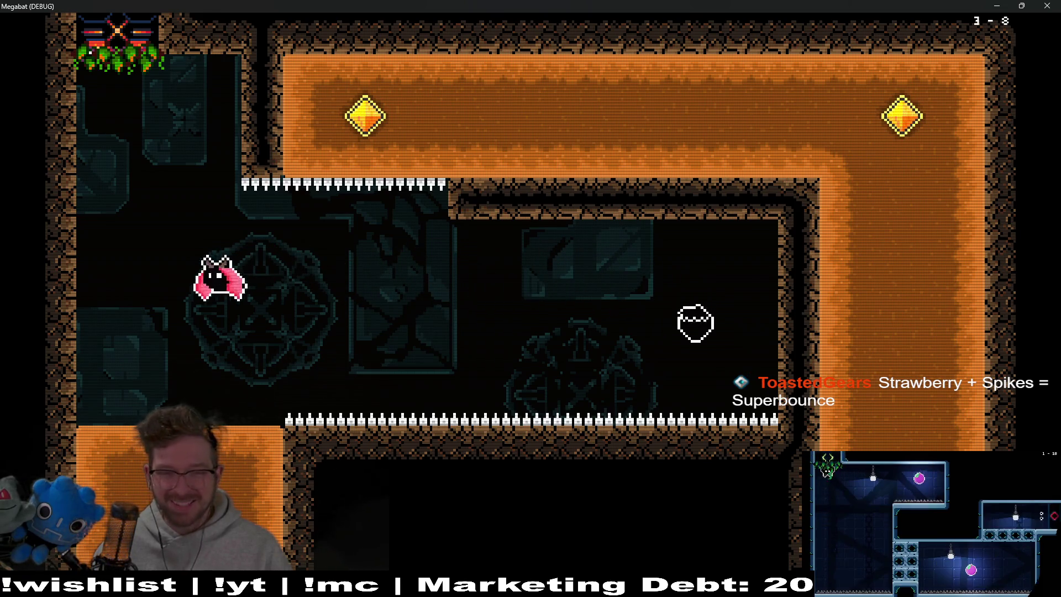
key("Right")
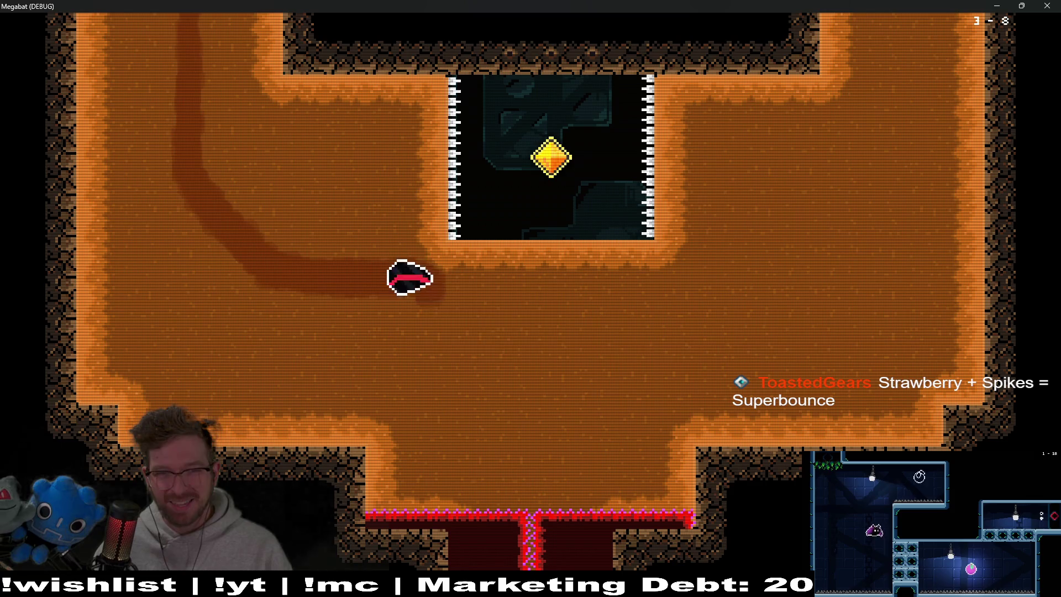
key("Up")
key("Right")
key("Up")
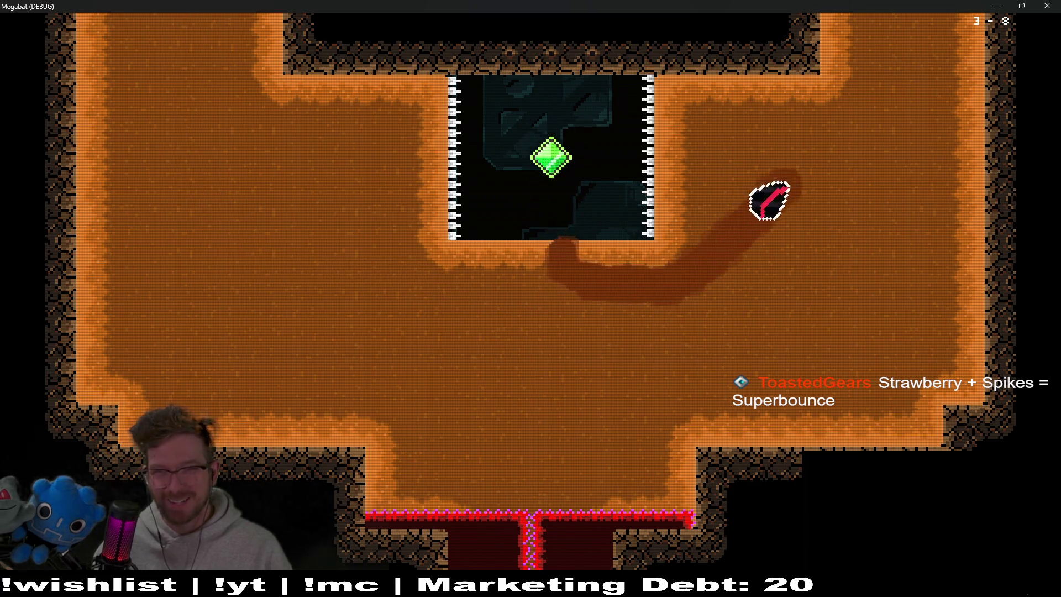
Grab the left gem along the top corridor, then retry from respawn and take the strawberry again
key("Left")
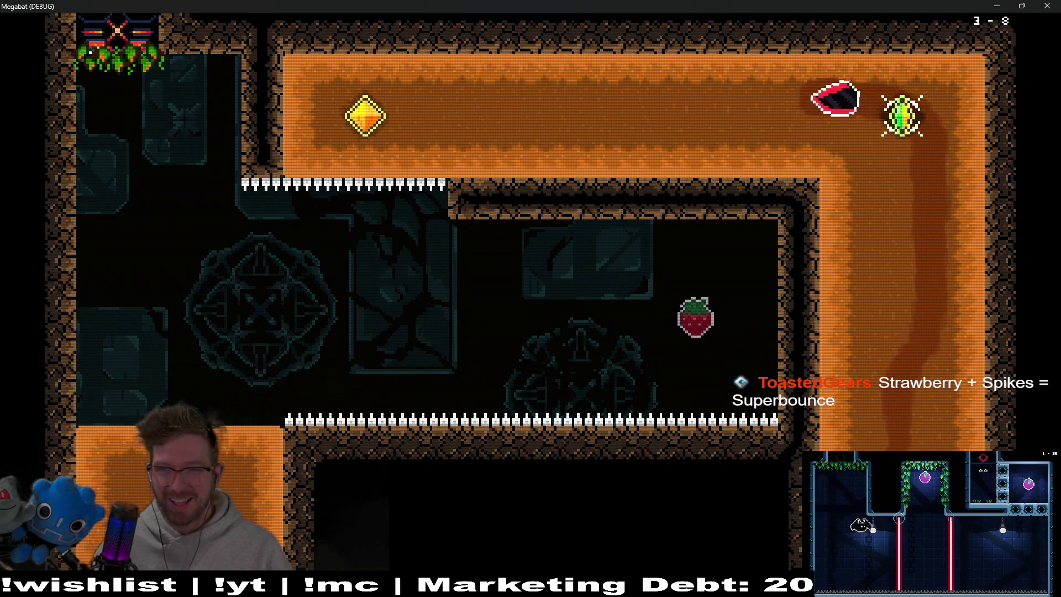
key("Down")
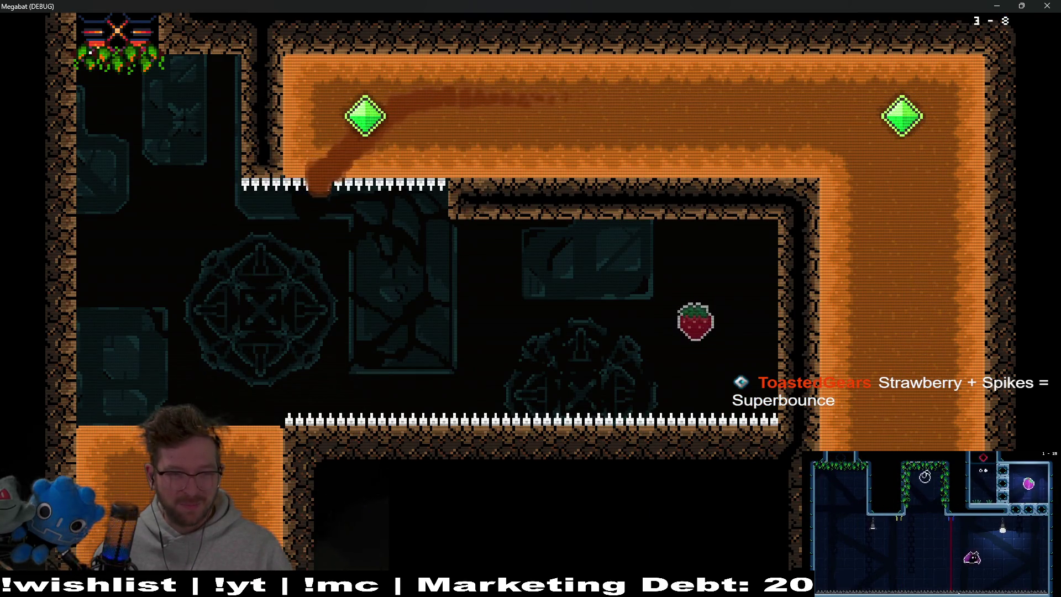
key("Up")
key("Left")
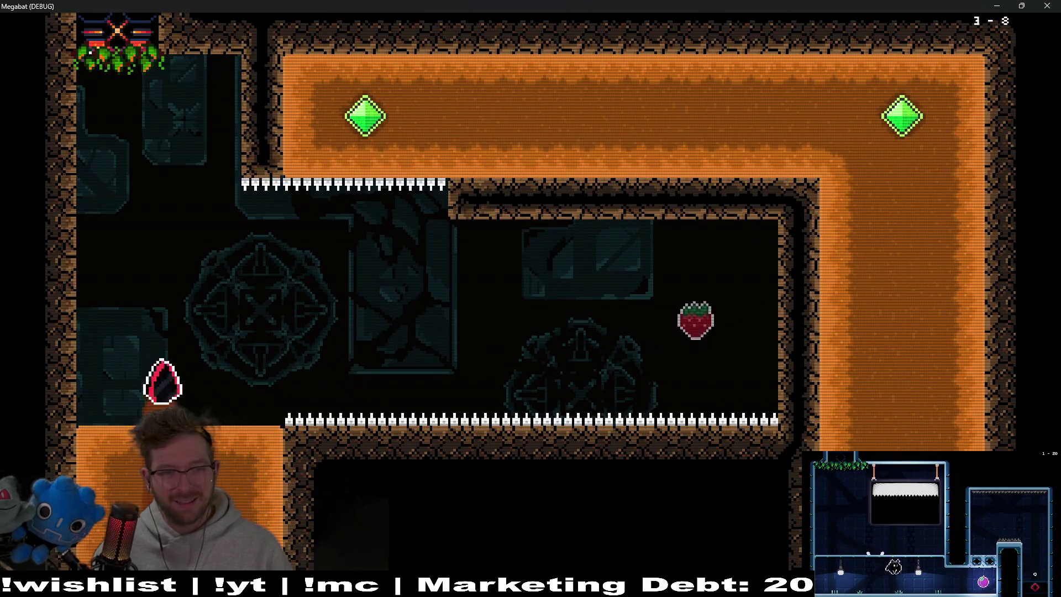
key("Left")
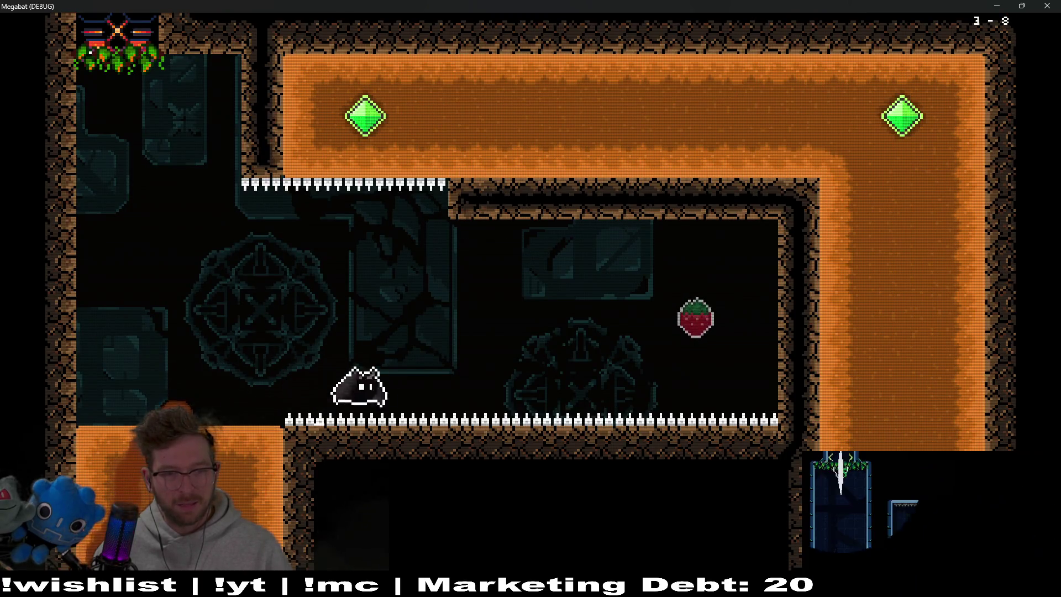
key("Up")
key("Left")
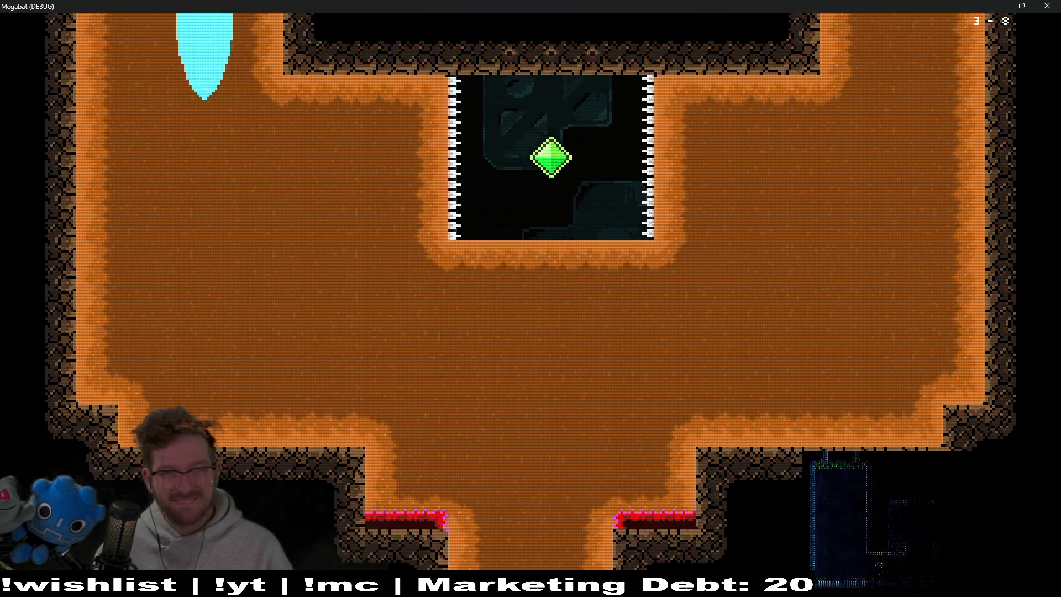
Cross the room, dive the left shaft, take the spiked chamber's gem, and climb toward the top-right exit
key("Right")
key("Up")
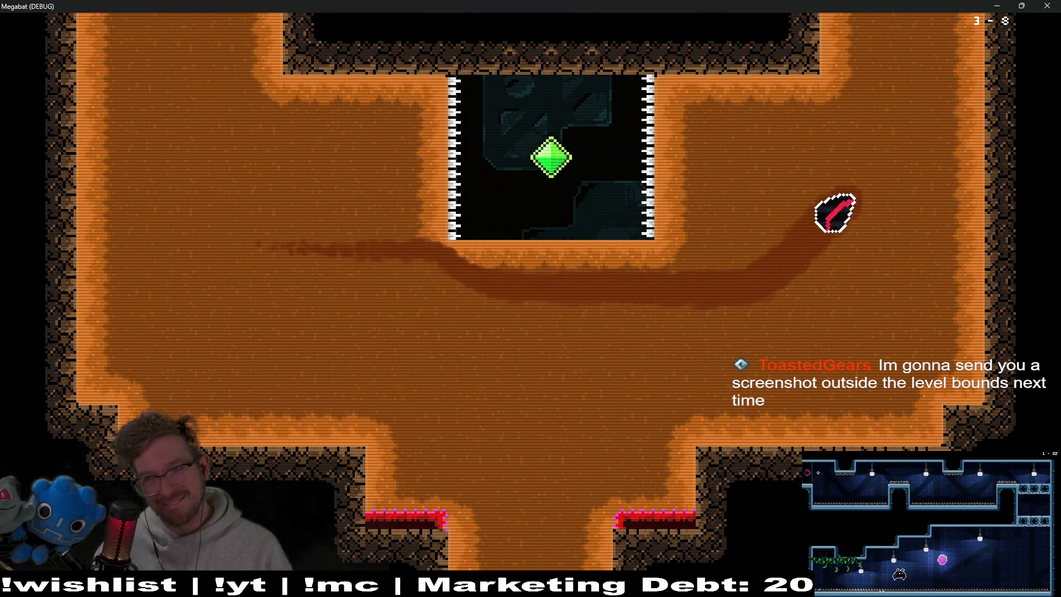
key("Left")
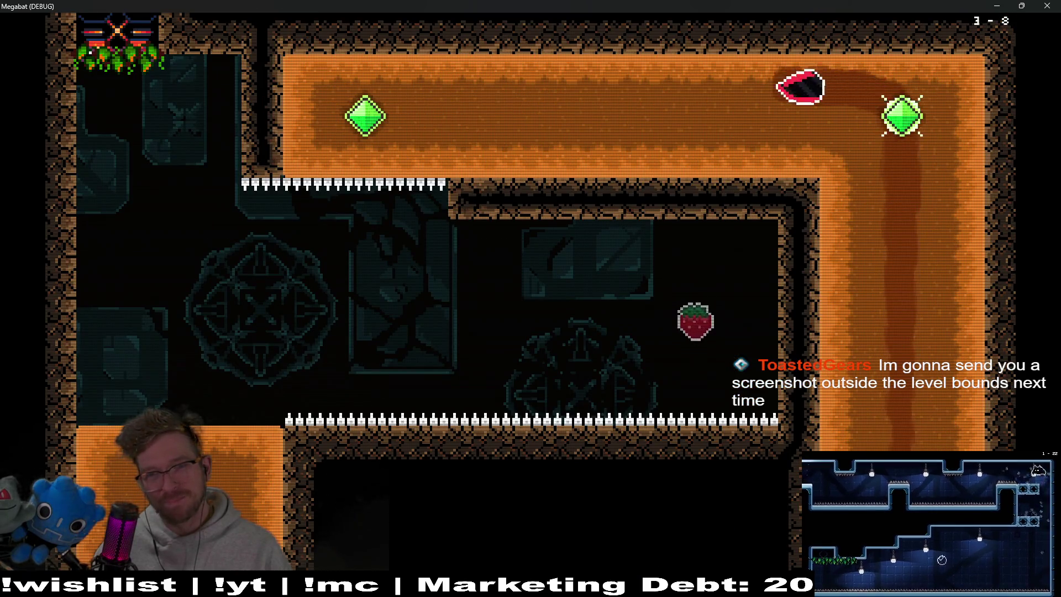
key("Down")
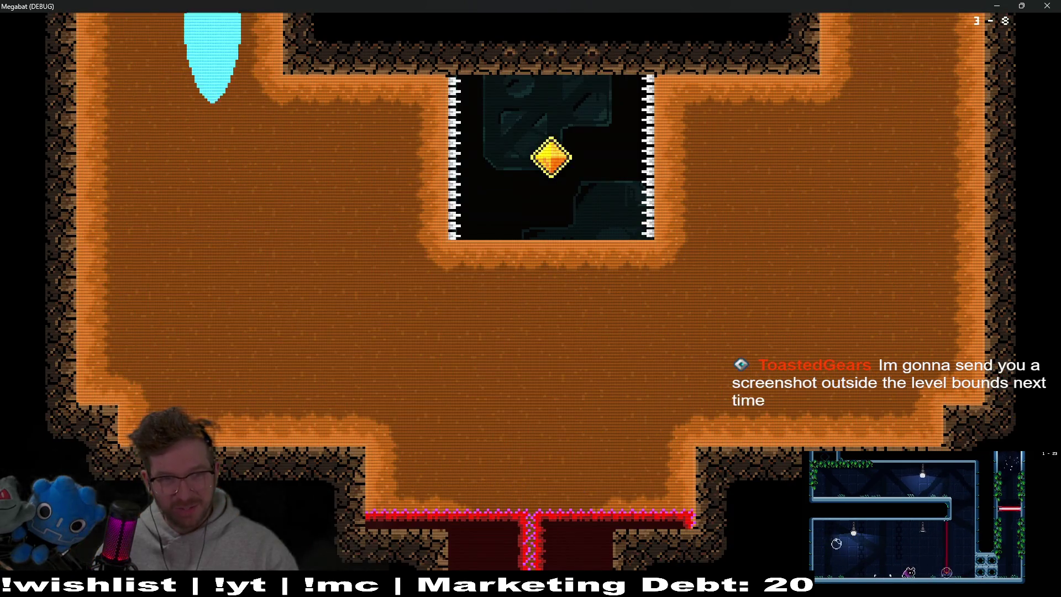
key("Right")
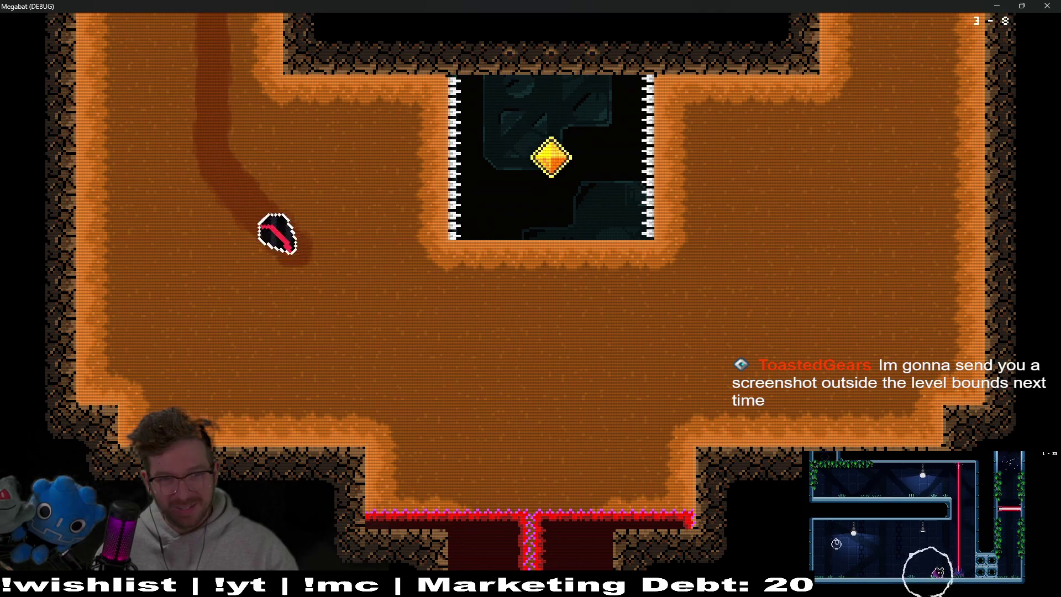
key("Up")
key("Down")
key("Right")
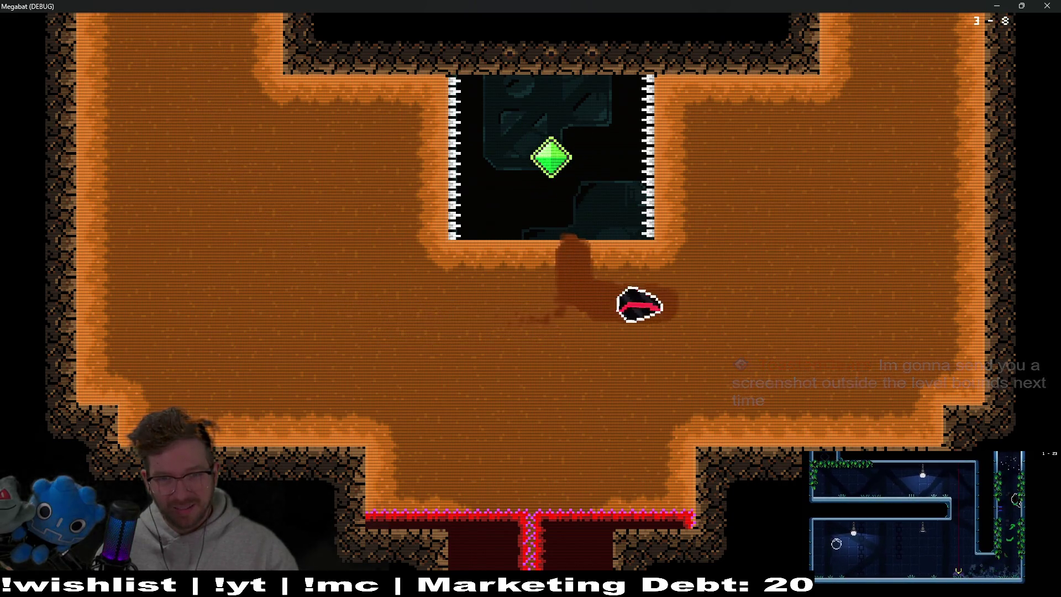
key("Up")
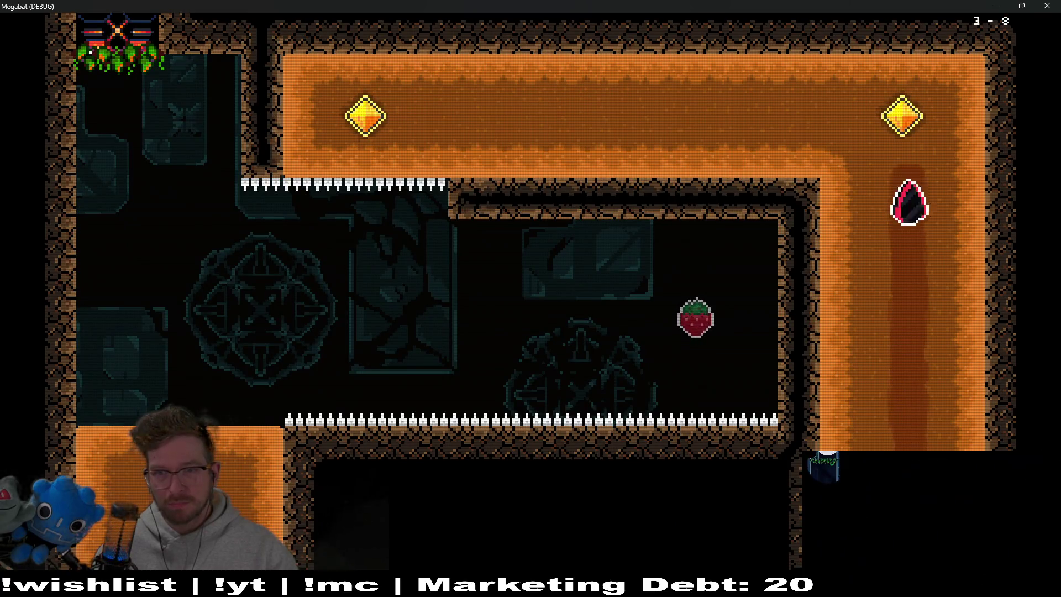
Sweep through both top gems, reverse toward the strawberry, and enter the left chamber
key("Left")
key("Down")
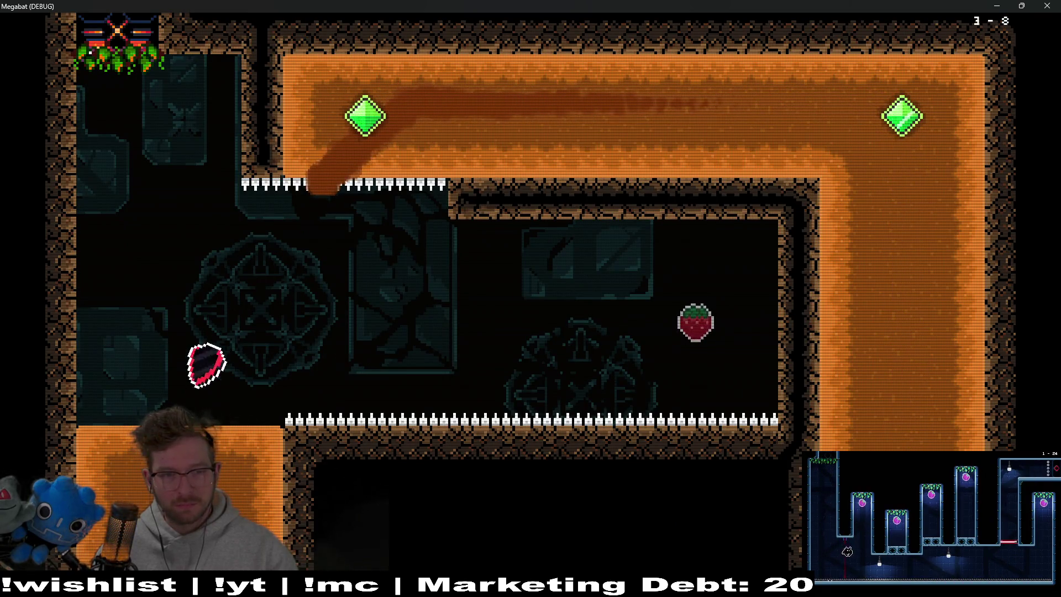
key("Right")
key("Left")
key("Right")
key("Left")
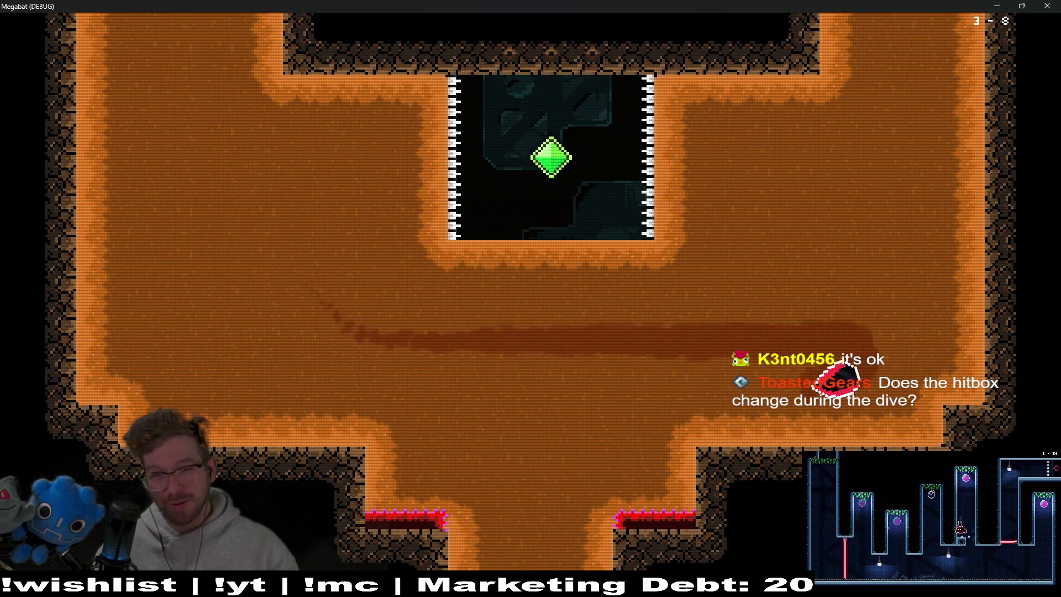
Dip into the gem chamber, cross the room, dive past the next gem, and climb the right wall
key("Up")
key("Down")
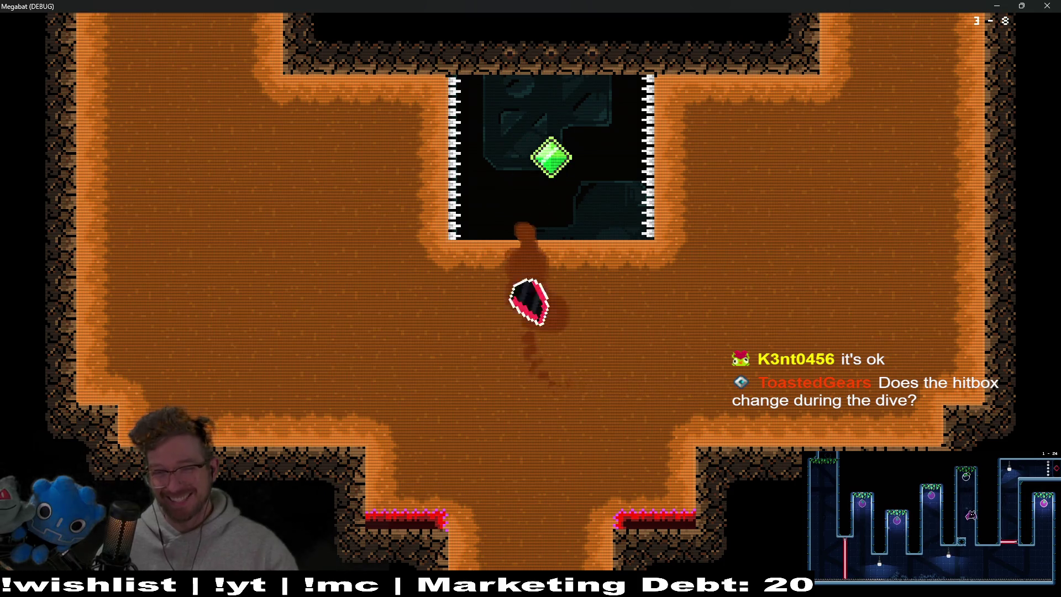
key("Right")
key("Up")
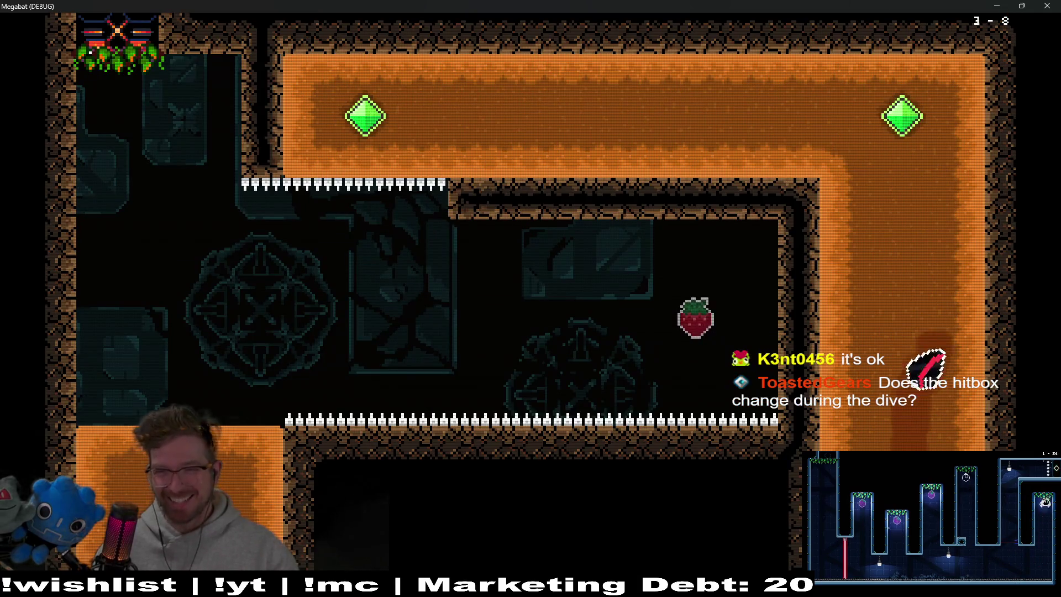
key("Left")
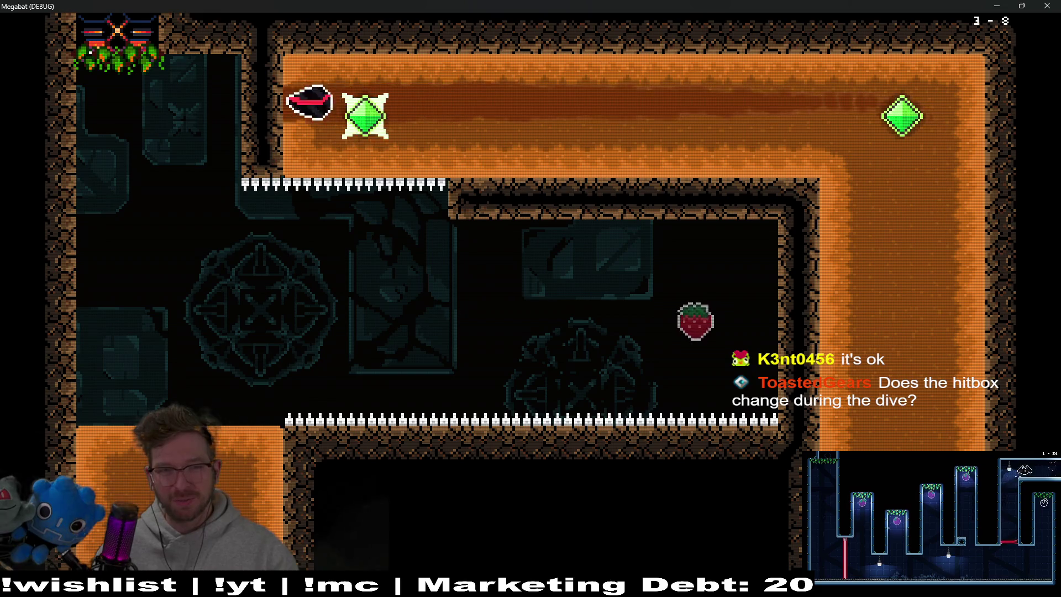
key("Down")
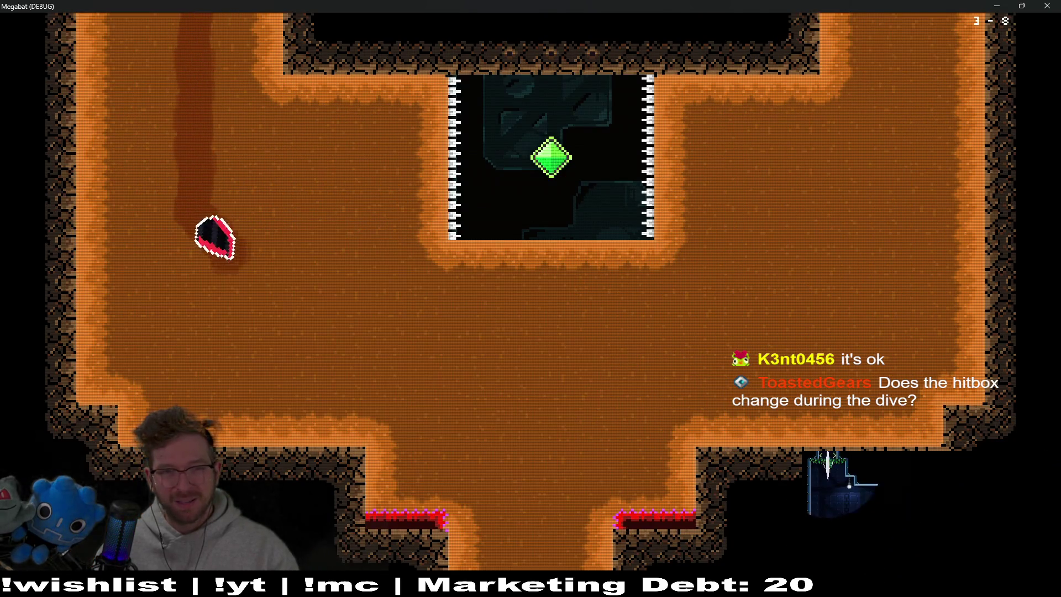
key("Right")
key("Up")
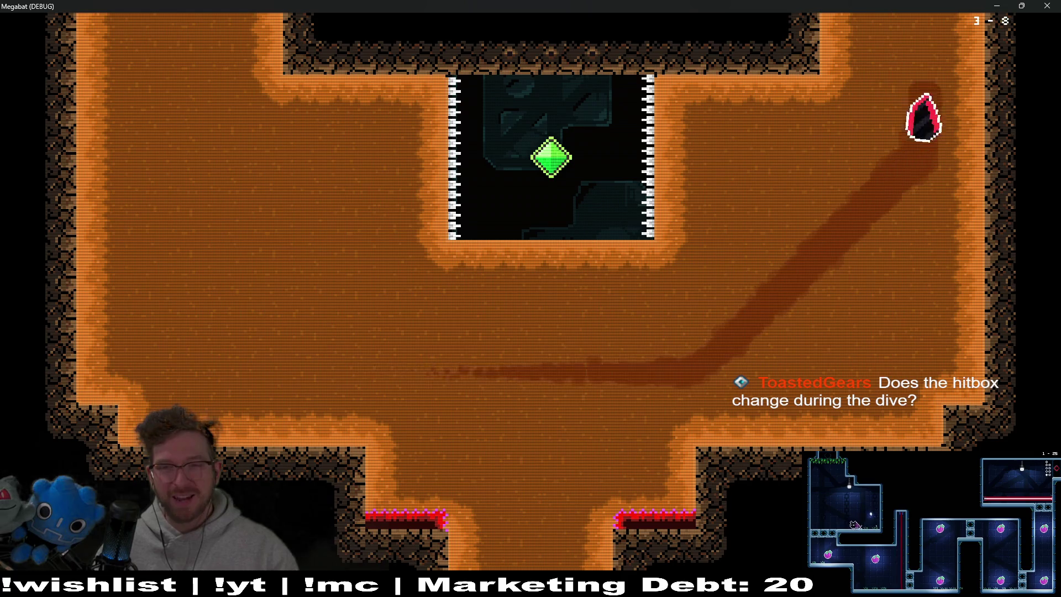
Dive through the spike gap, dodge the floor spikes, and bounce off the top gem to exit up-right
key("Left")
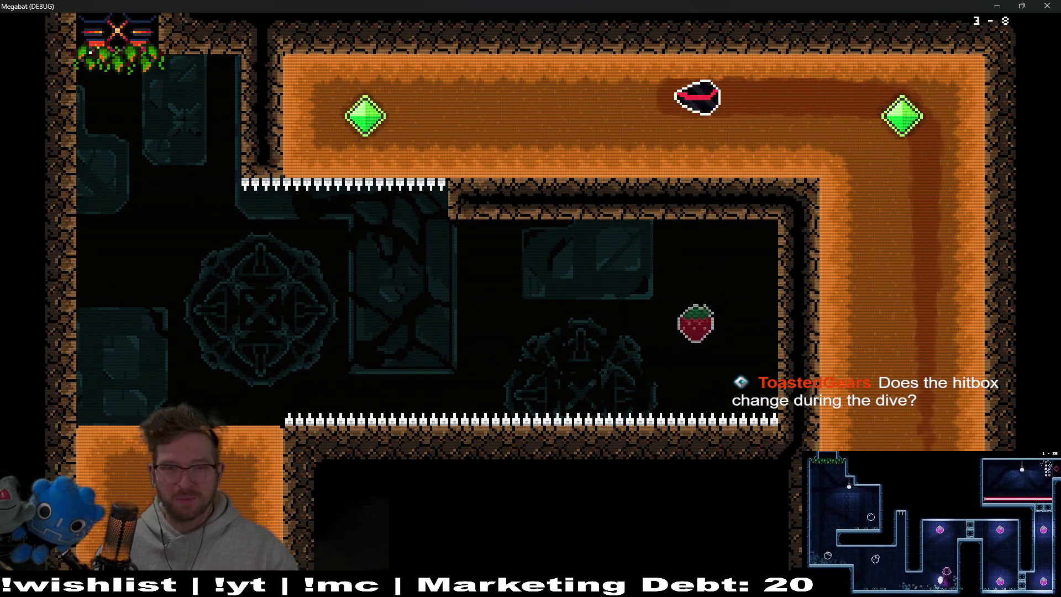
key("Down")
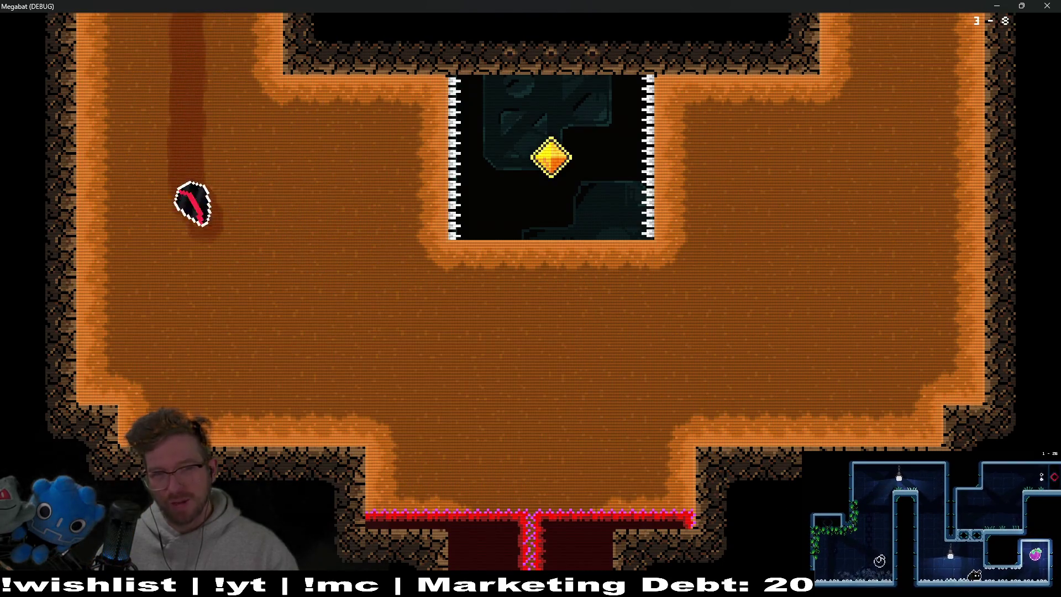
key("Right")
key("Up")
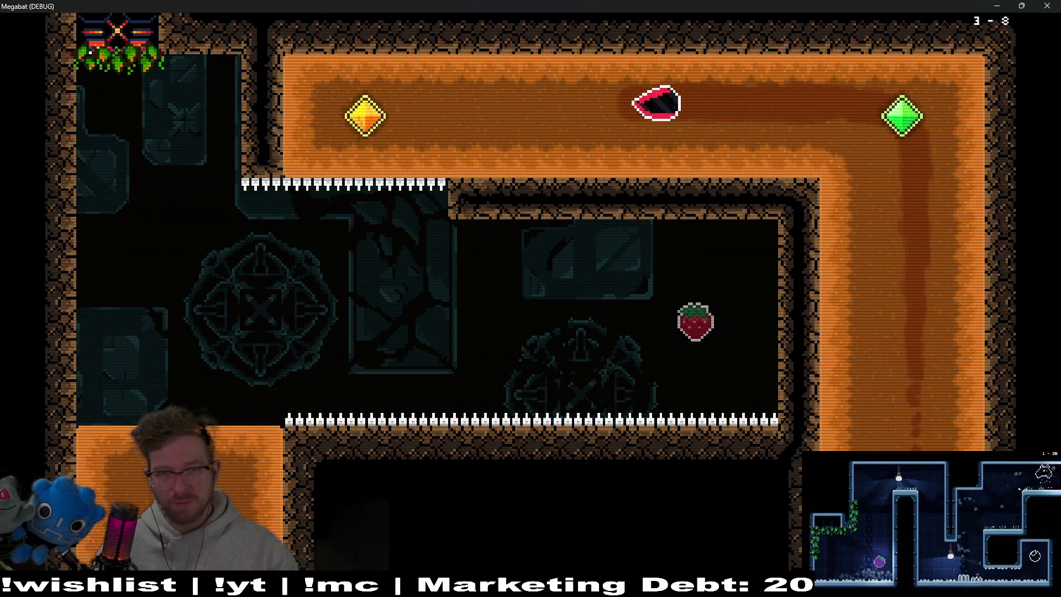
key("Down")
key("Up")
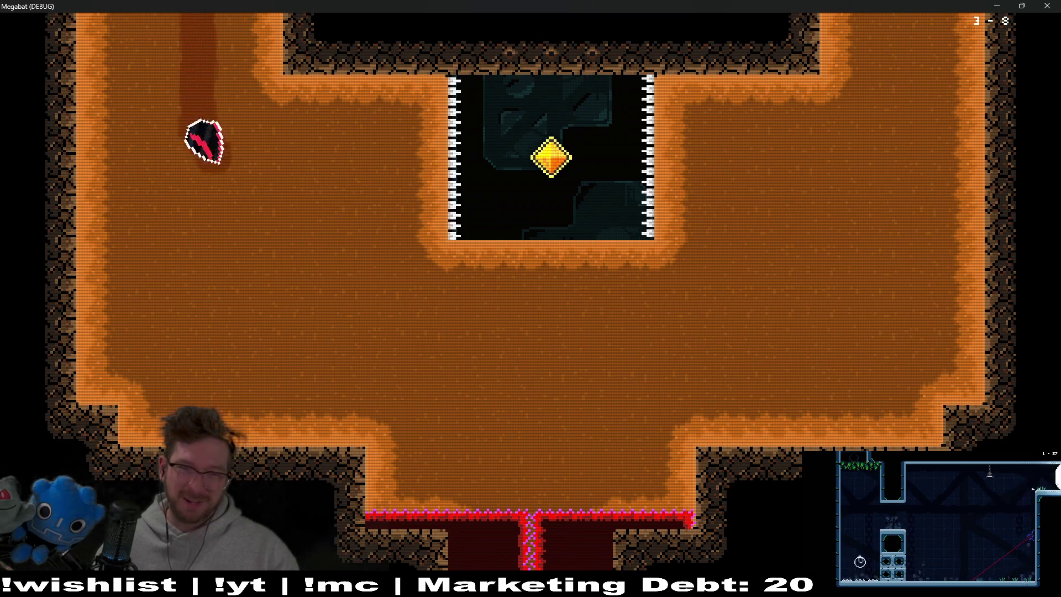
key("Up")
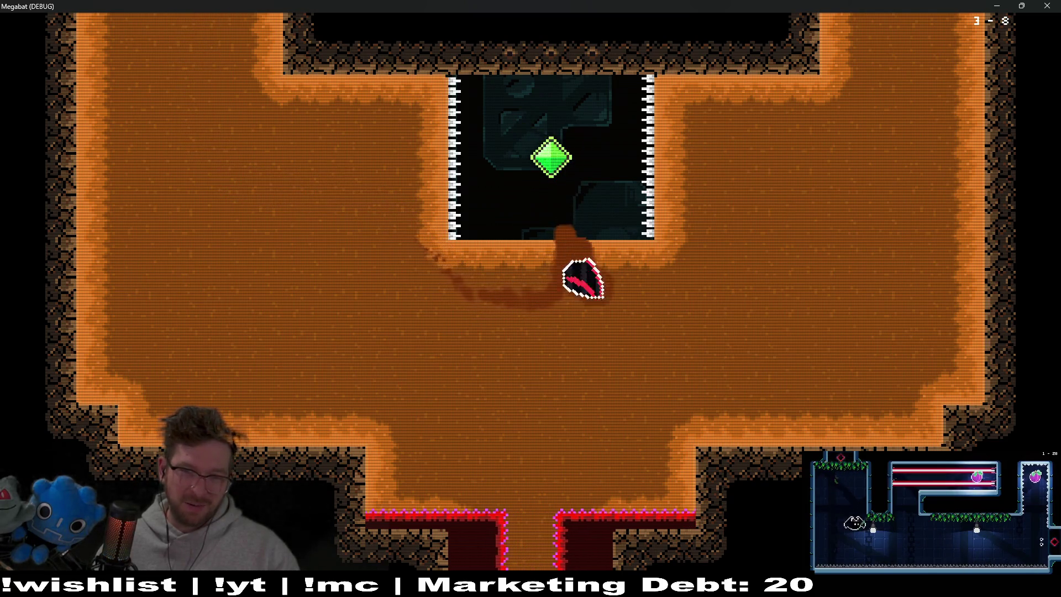
key("Up")
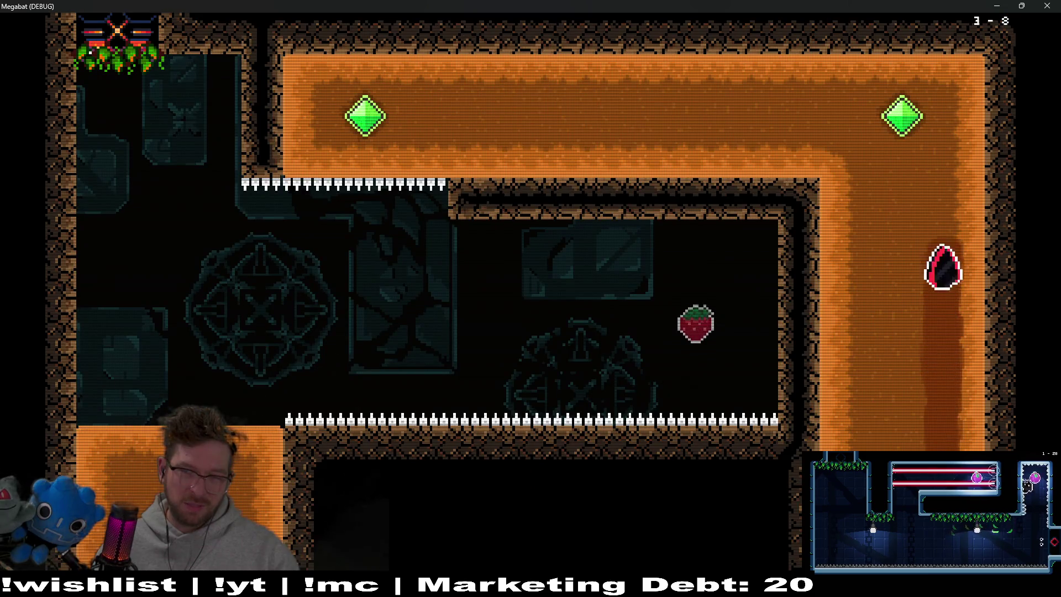
Pass the spike gap toward the strawberry, rest, then relaunch and grab the spiked box's crystal
key("Down")
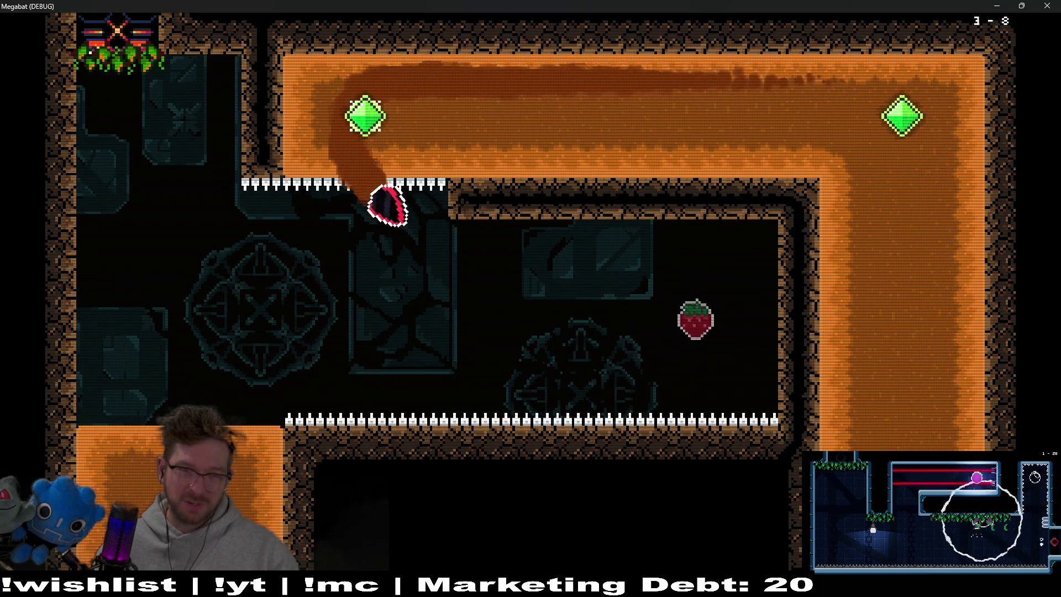
key("Up")
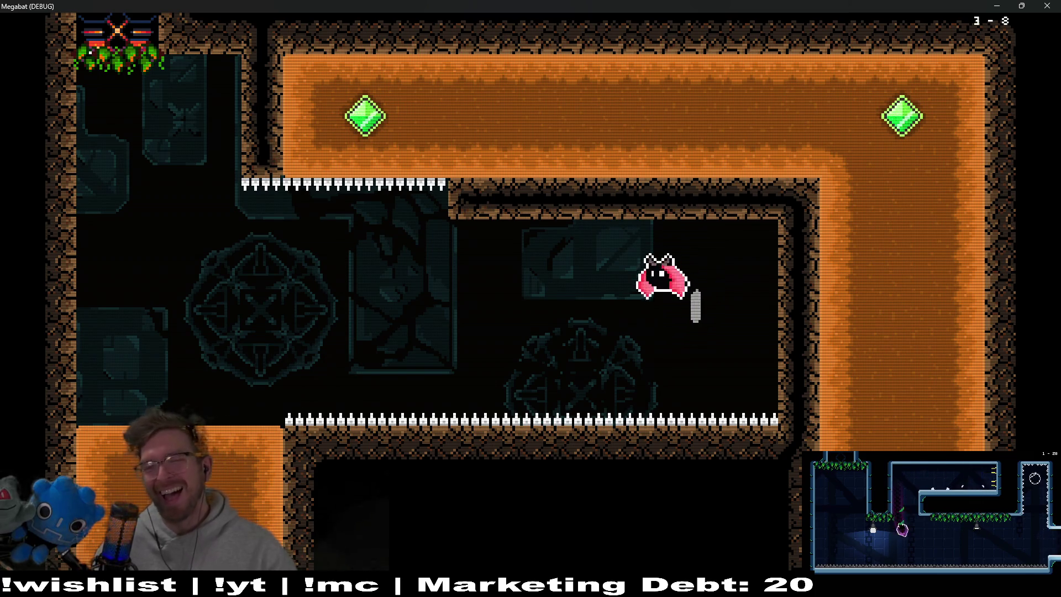
key("Down")
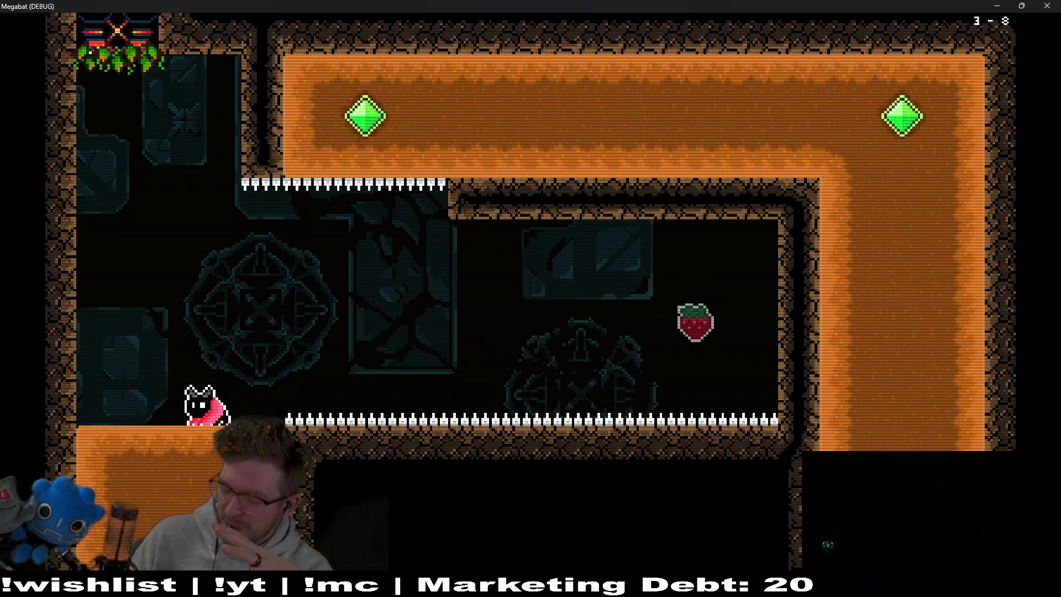
key("space")
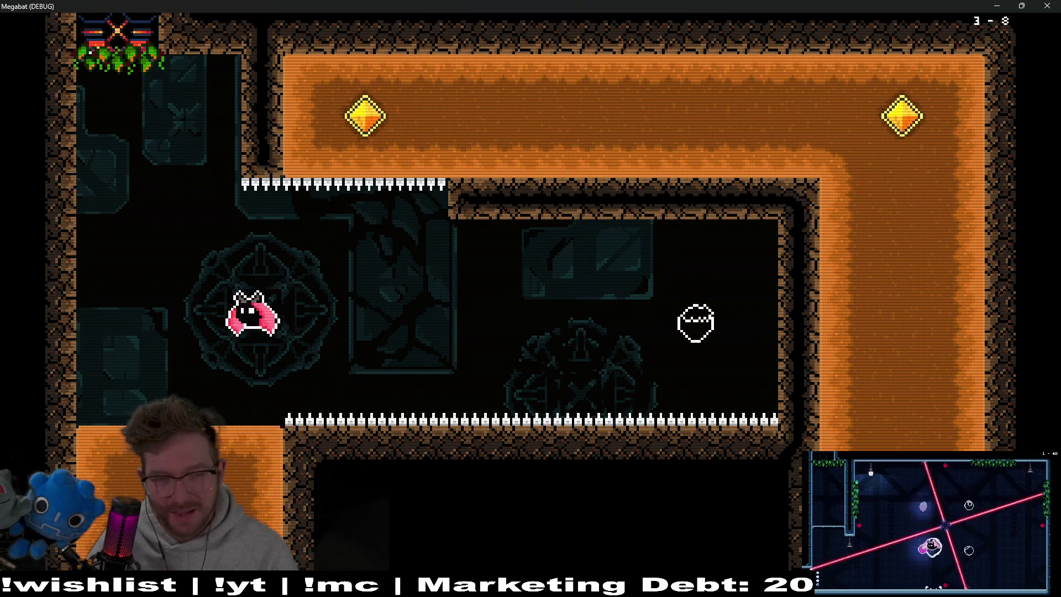
key("Right")
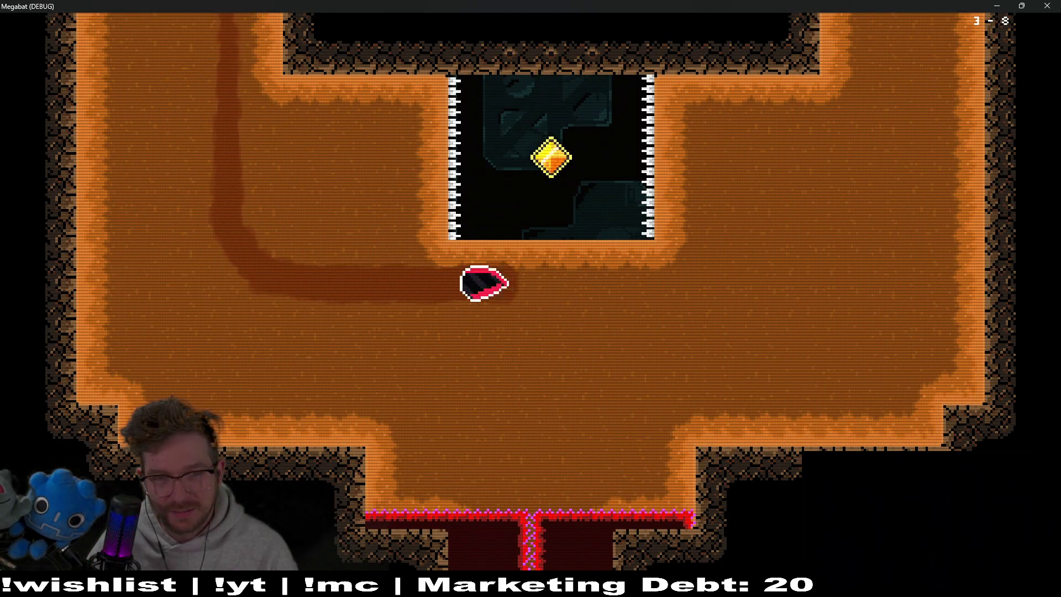
key("Up")
key("Down")
Reach the right crystal, retake the strawberry after respawning, and dive into the centre block's diamond
key("Right")
key("Up")
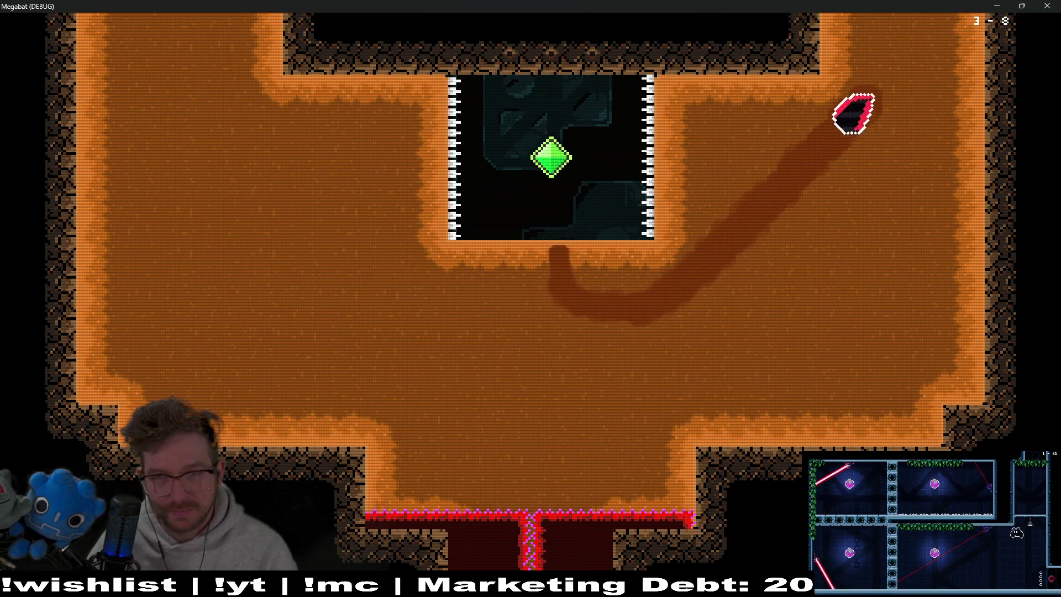
key("Up")
key("Left")
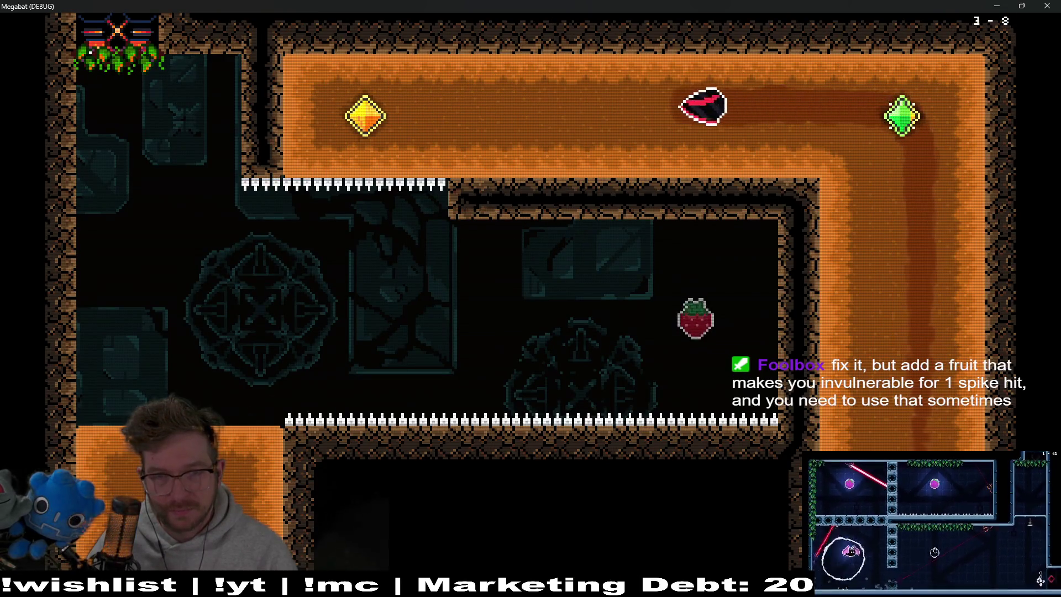
key("Down")
key("Right")
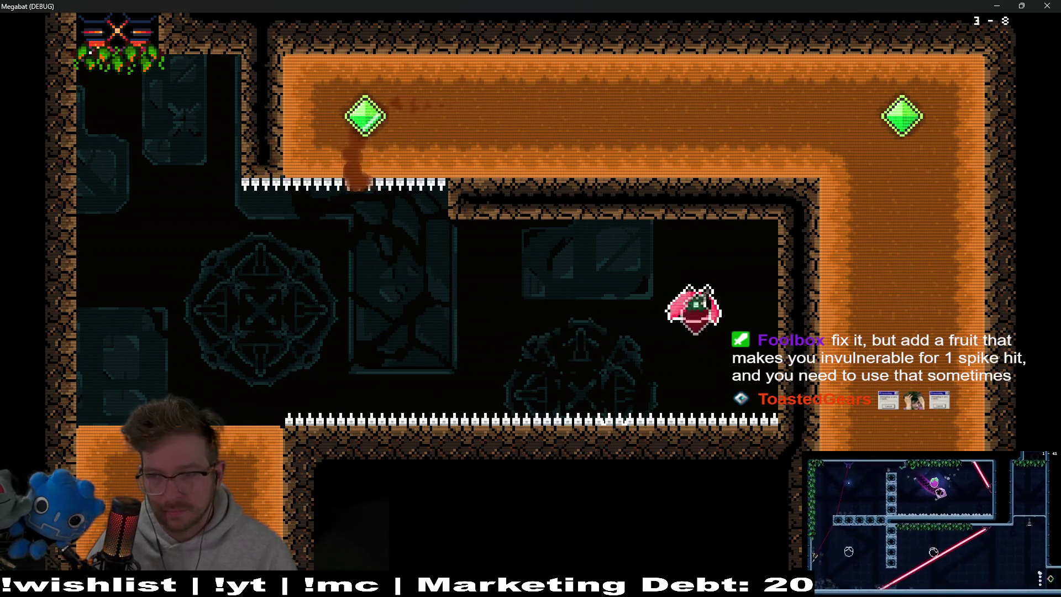
key("Left")
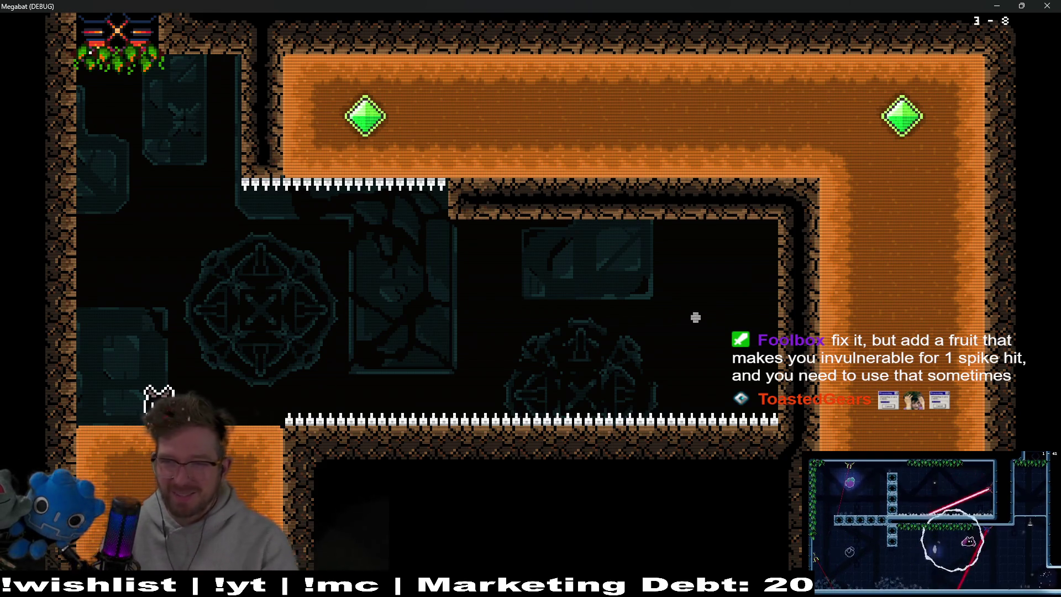
key("Right")
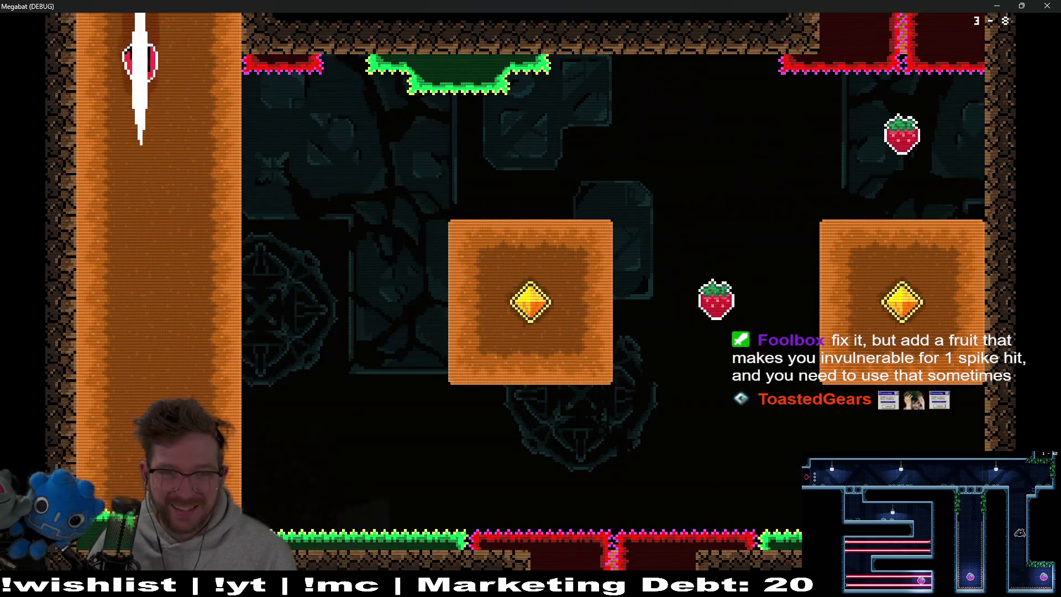
key("Right")
key("Up")
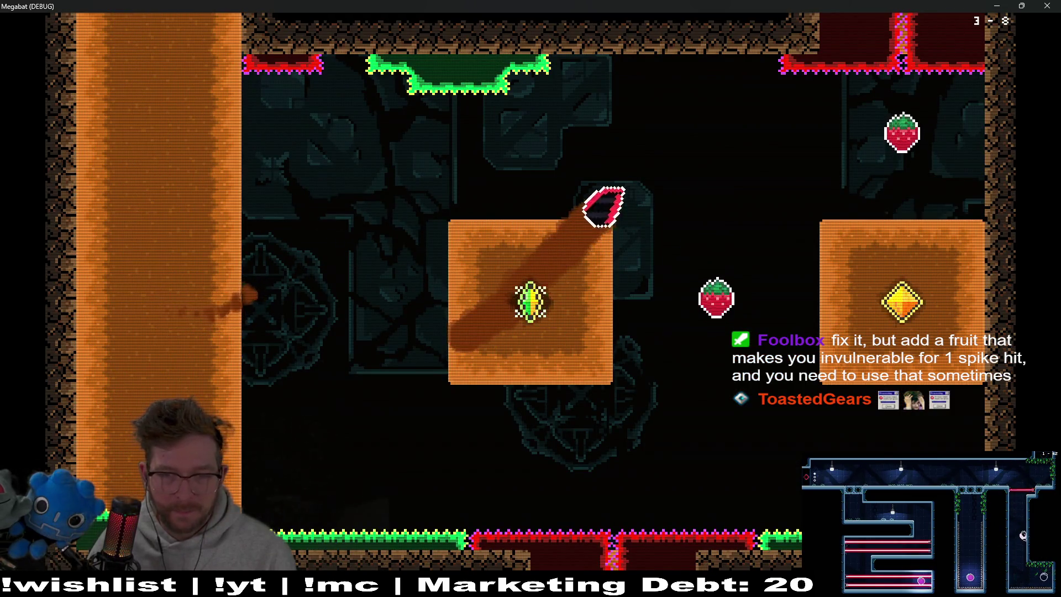